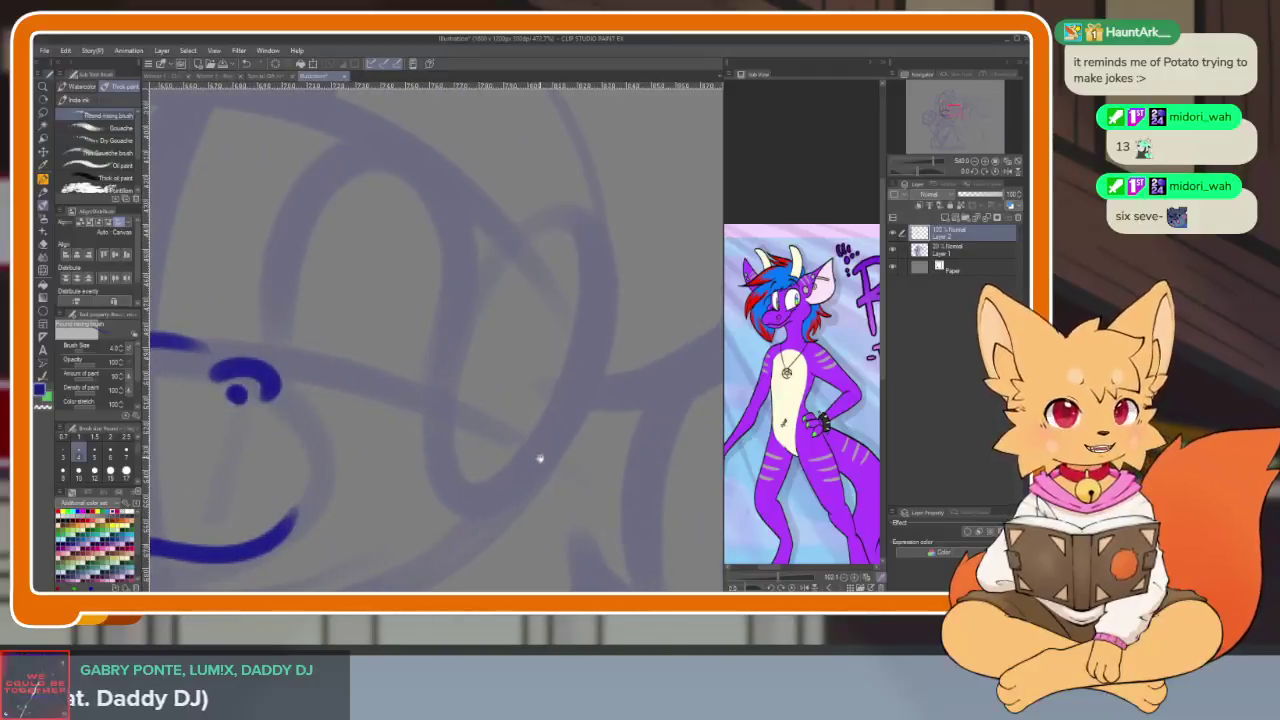
scroll(546, 477, "up", 2)
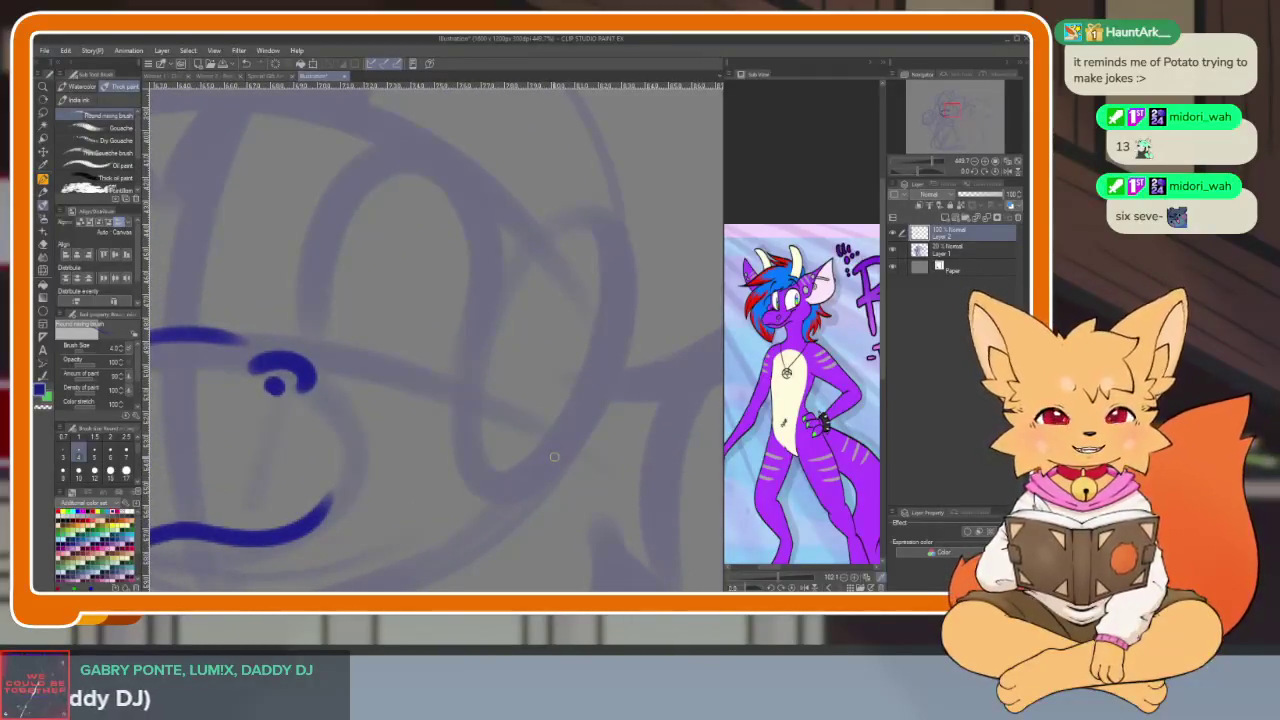
Ink the curve of the fox's right cheek in dark blue
scroll(567, 464, "down", 1)
scroll(567, 464, "down", 1)
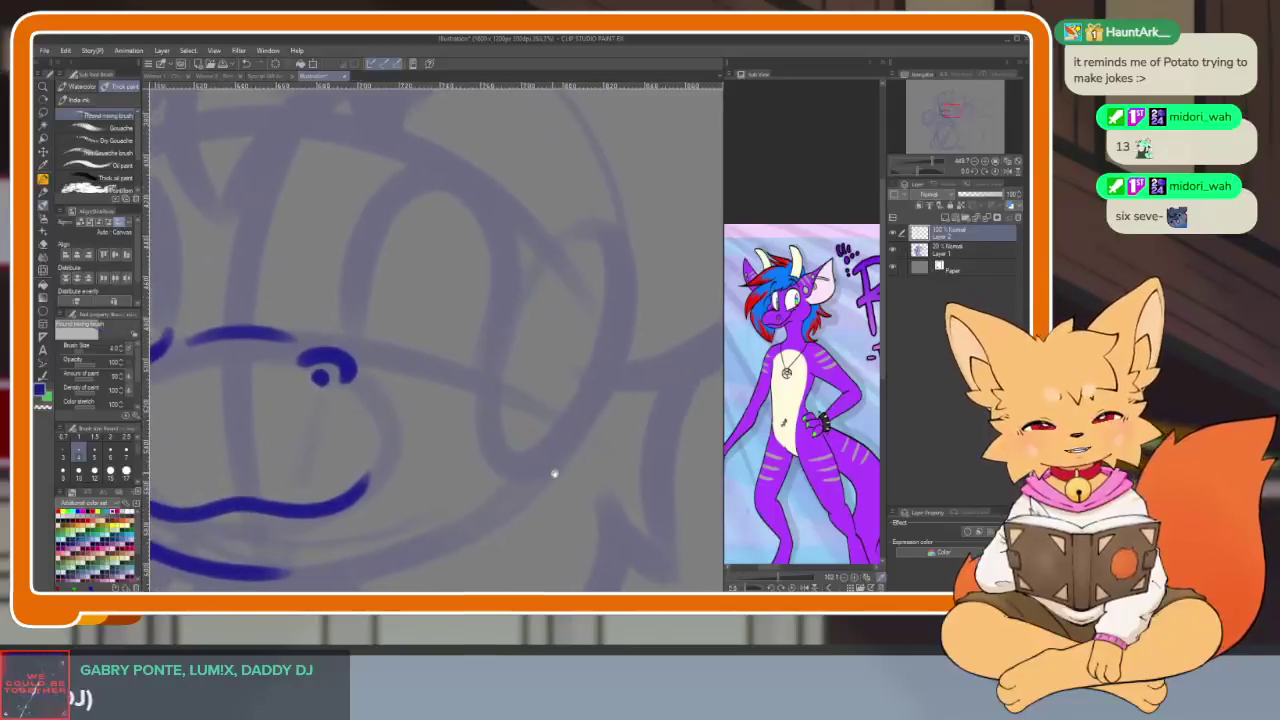
scroll(568, 480, "down", 1)
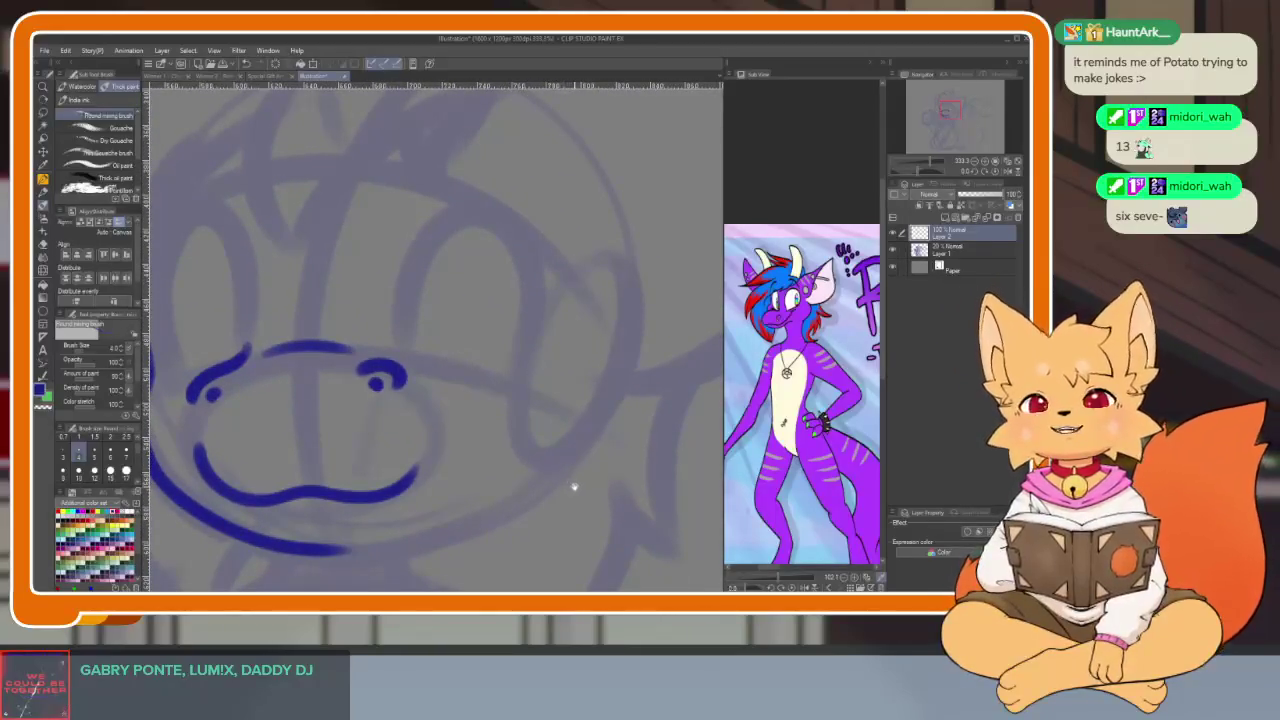
scroll(570, 486, "up", 1)
scroll(566, 486, "up", 1)
scroll(560, 482, "down", 1)
scroll(557, 479, "down", 1)
left_click_drag(607, 274, 588, 382)
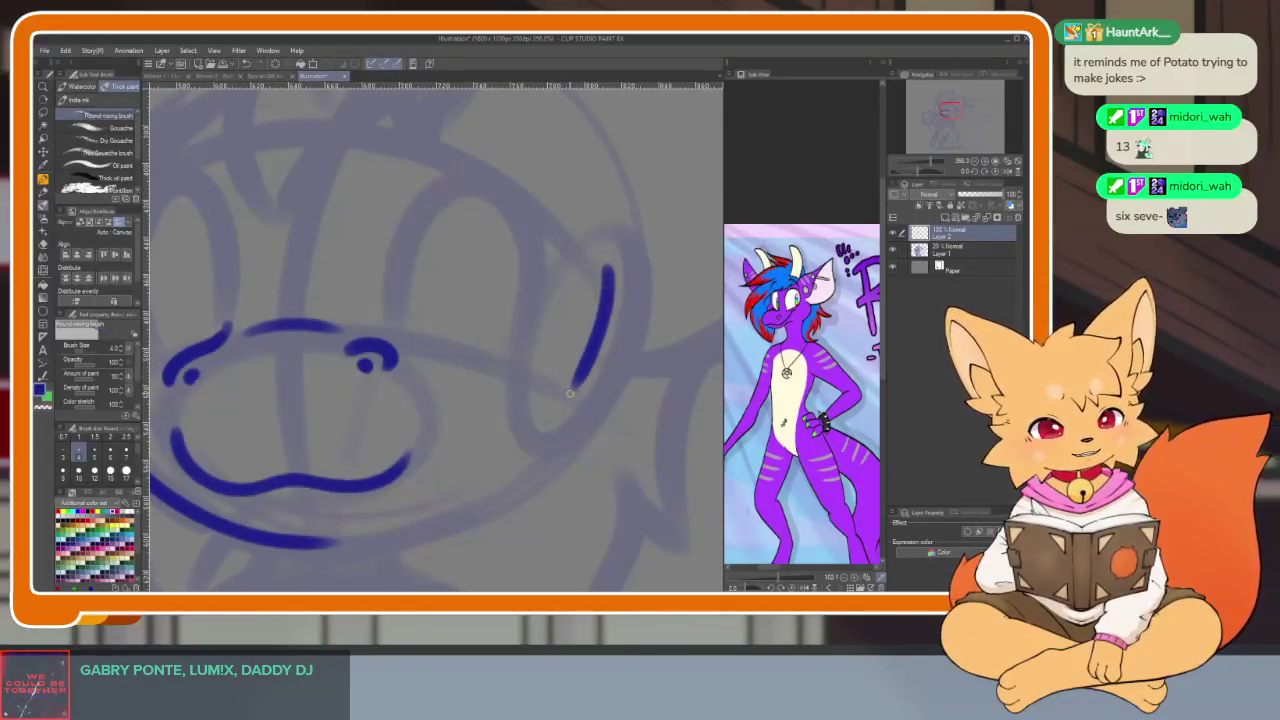
scroll(575, 395, "down", 1)
scroll(585, 420, "down", 1)
scroll(594, 455, "down", 1)
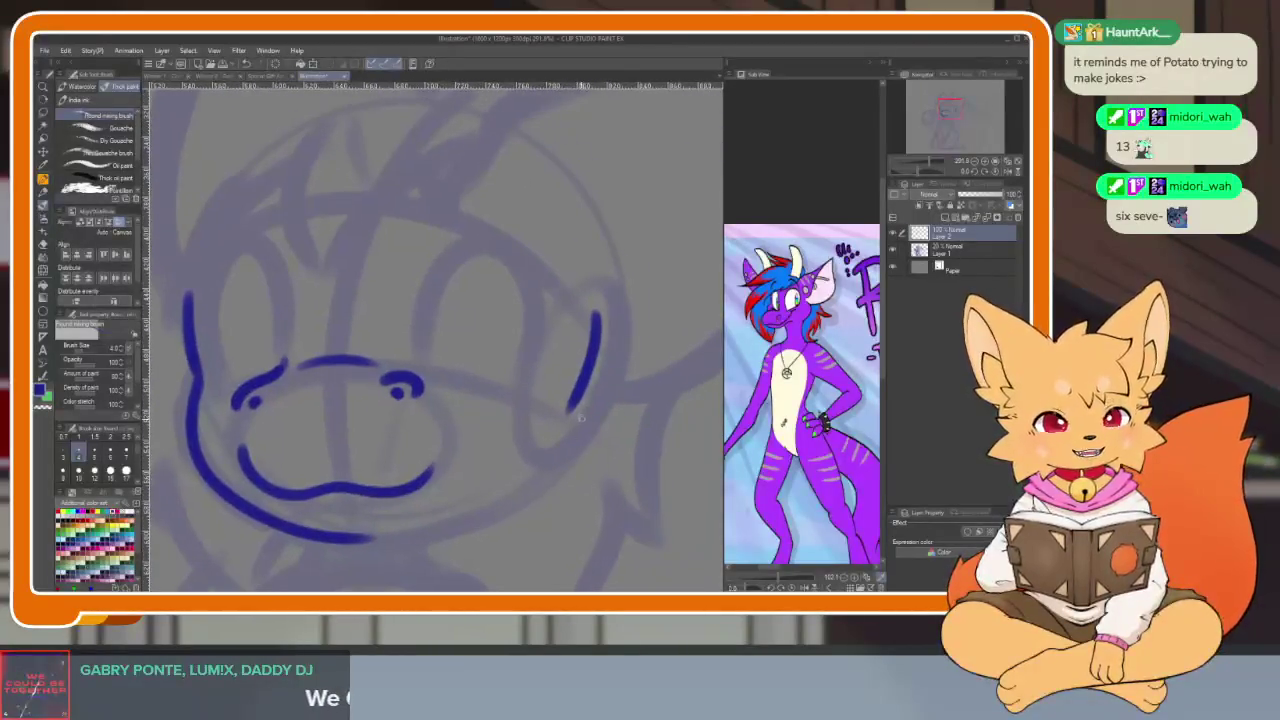
scroll(596, 452, "down", 1)
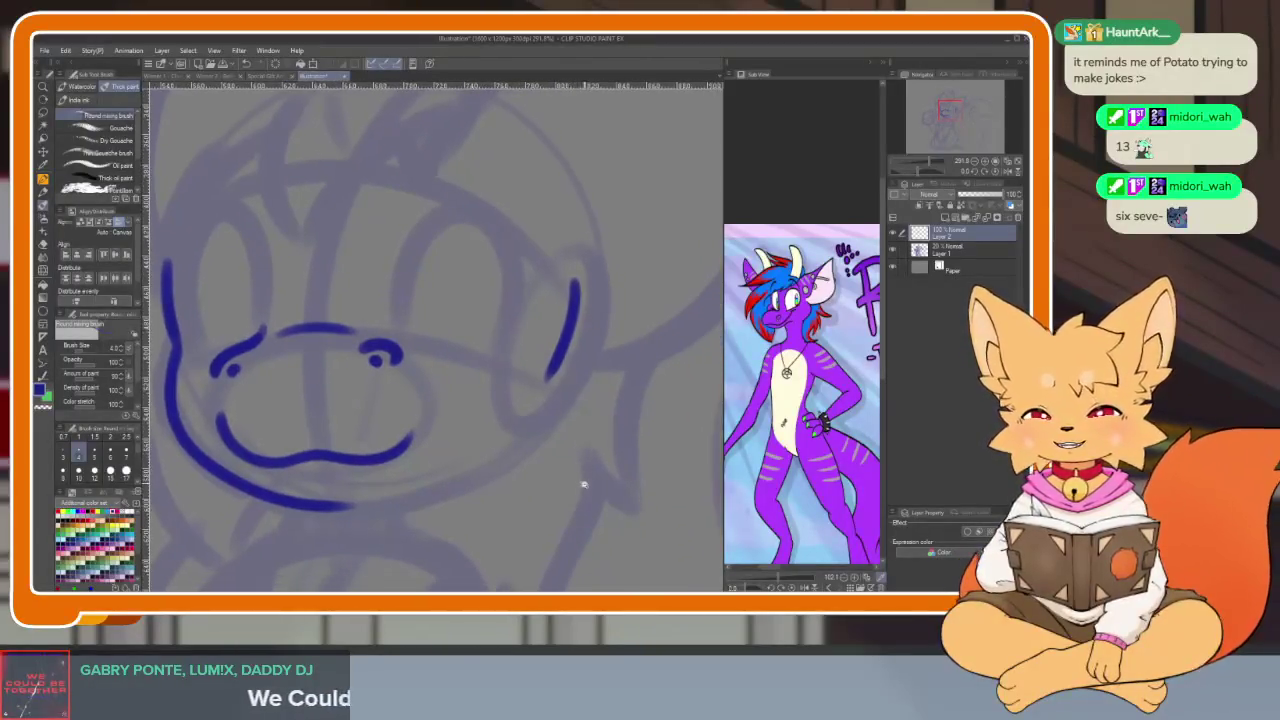
scroll(583, 480, "up", 1)
scroll(575, 486, "up", 1)
scroll(568, 490, "up", 1)
scroll(568, 490, "down", 1)
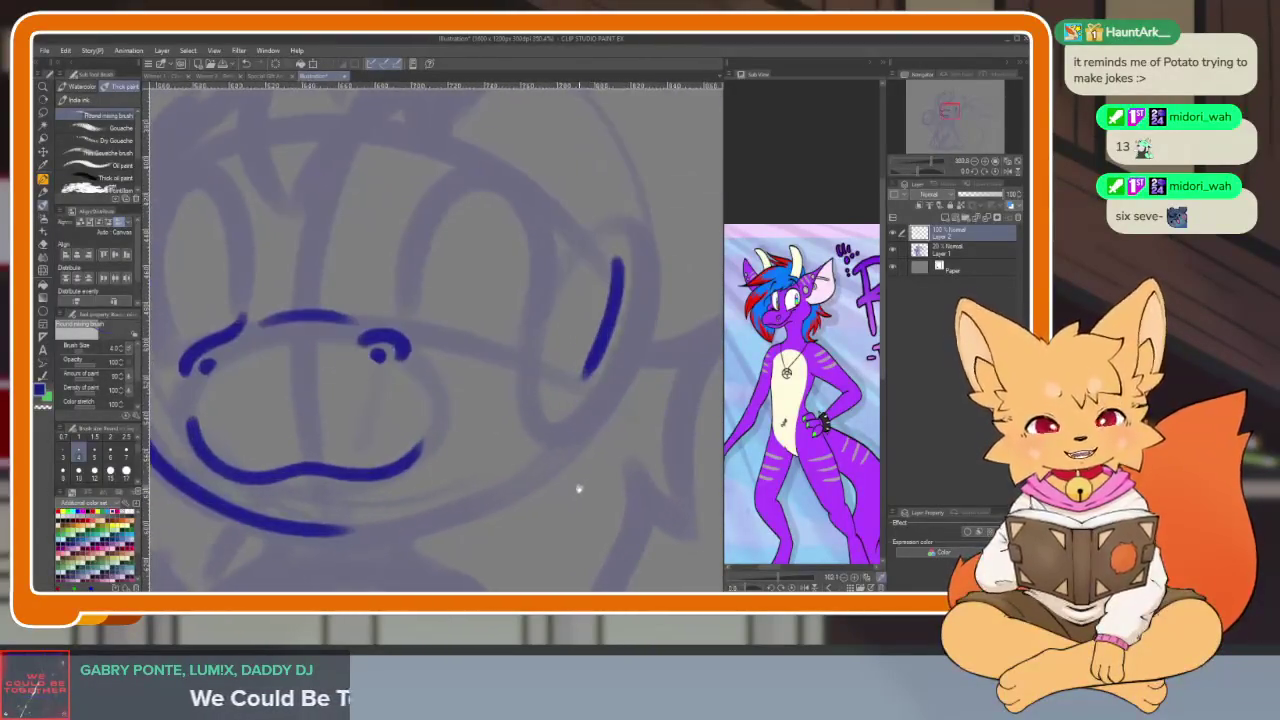
scroll(580, 486, "down", 1)
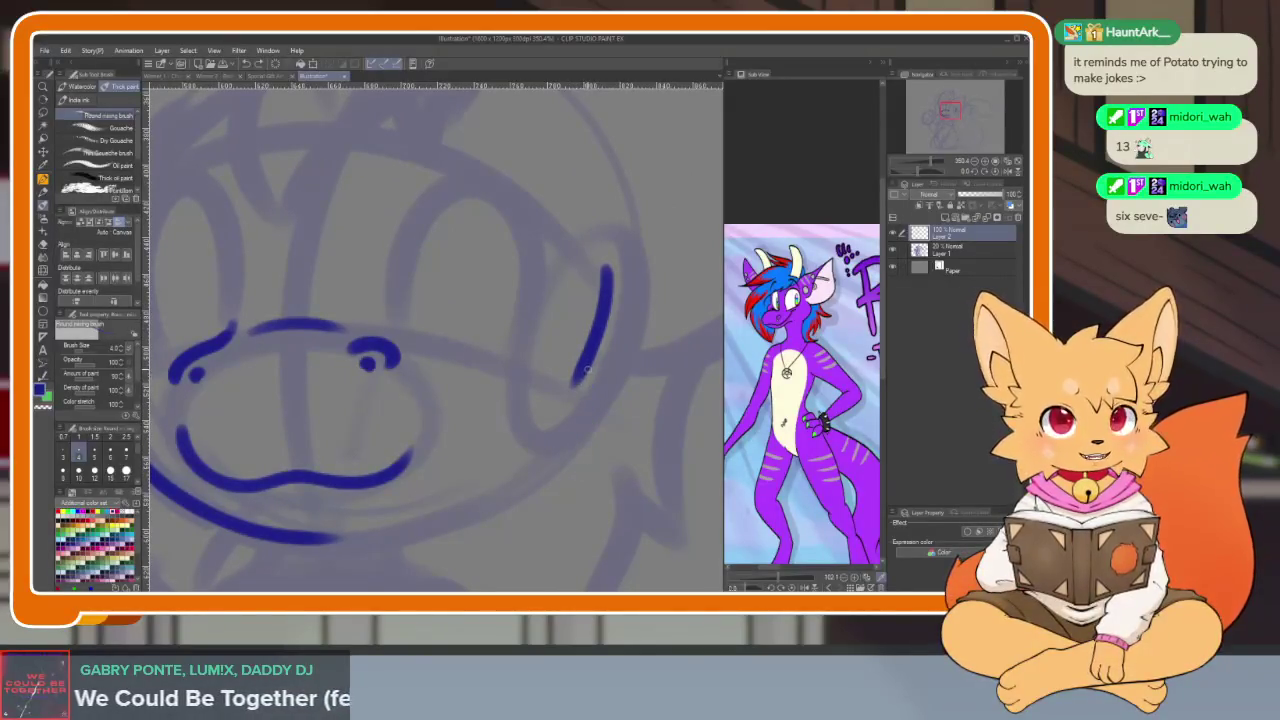
Undo the cheek stroke's overshoot and ink the jaw line curving under the snout
key("ctrl+z")
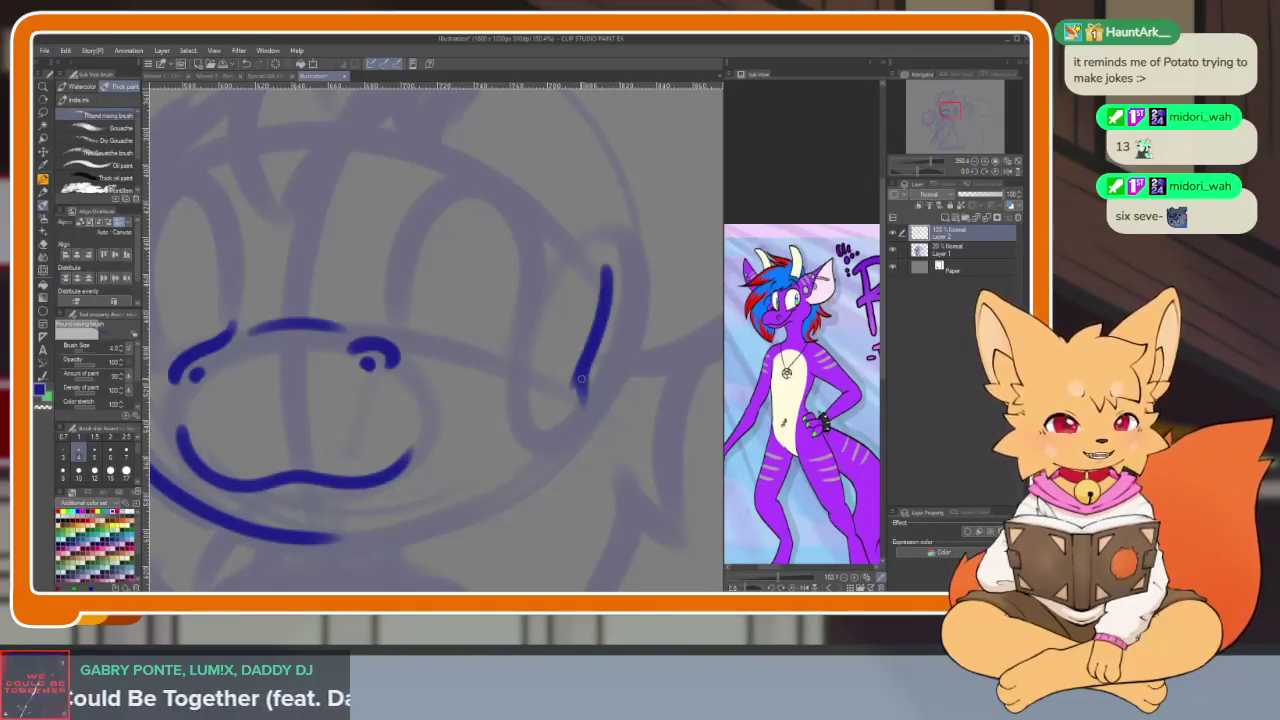
mouse_move(542, 464)
left_mouse_down()
mouse_move(414, 530)
mouse_move(292, 550)
left_mouse_up()
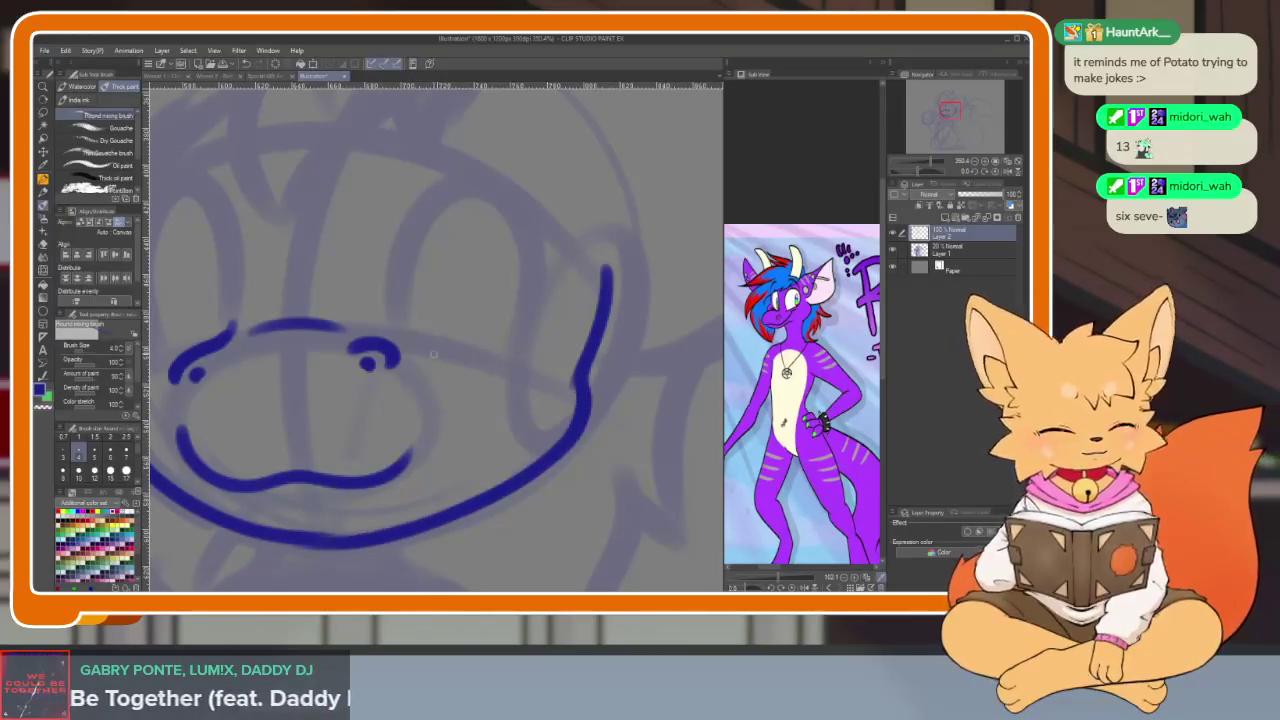
scroll(600, 477, "down", 2)
scroll(578, 438, "down", 1)
scroll(578, 438, "up", 2)
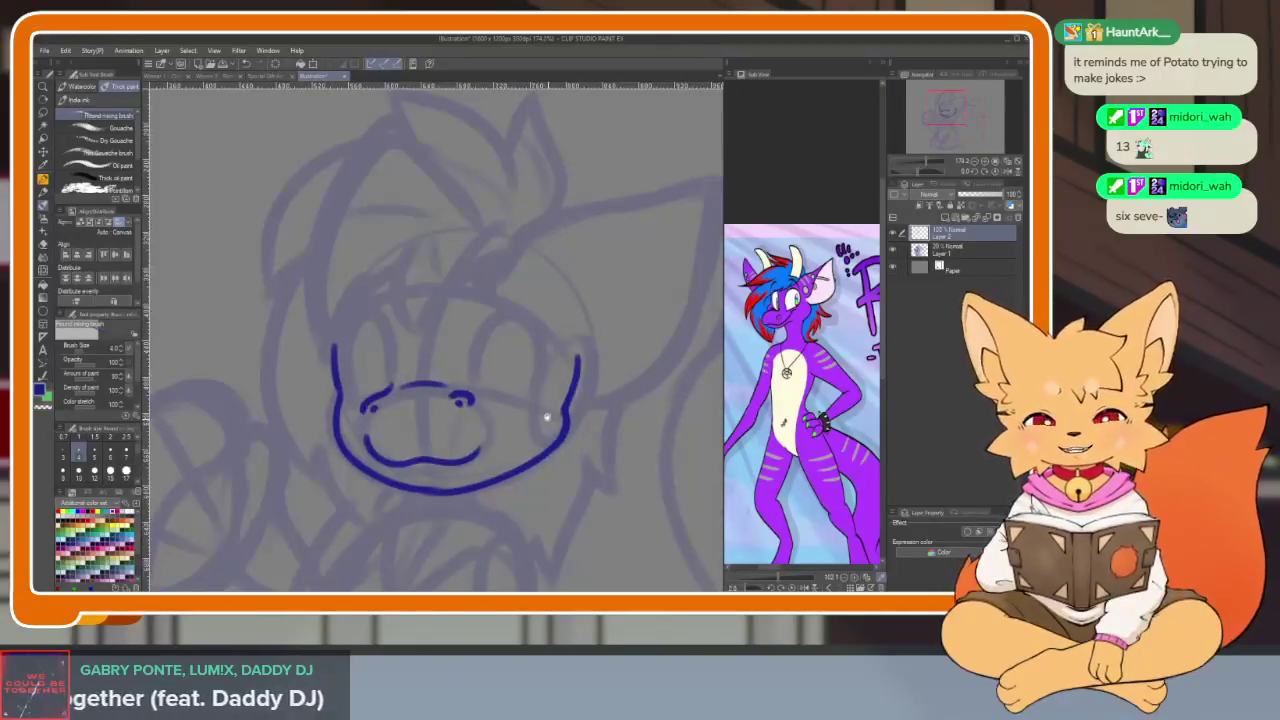
scroll(543, 420, "up", 1)
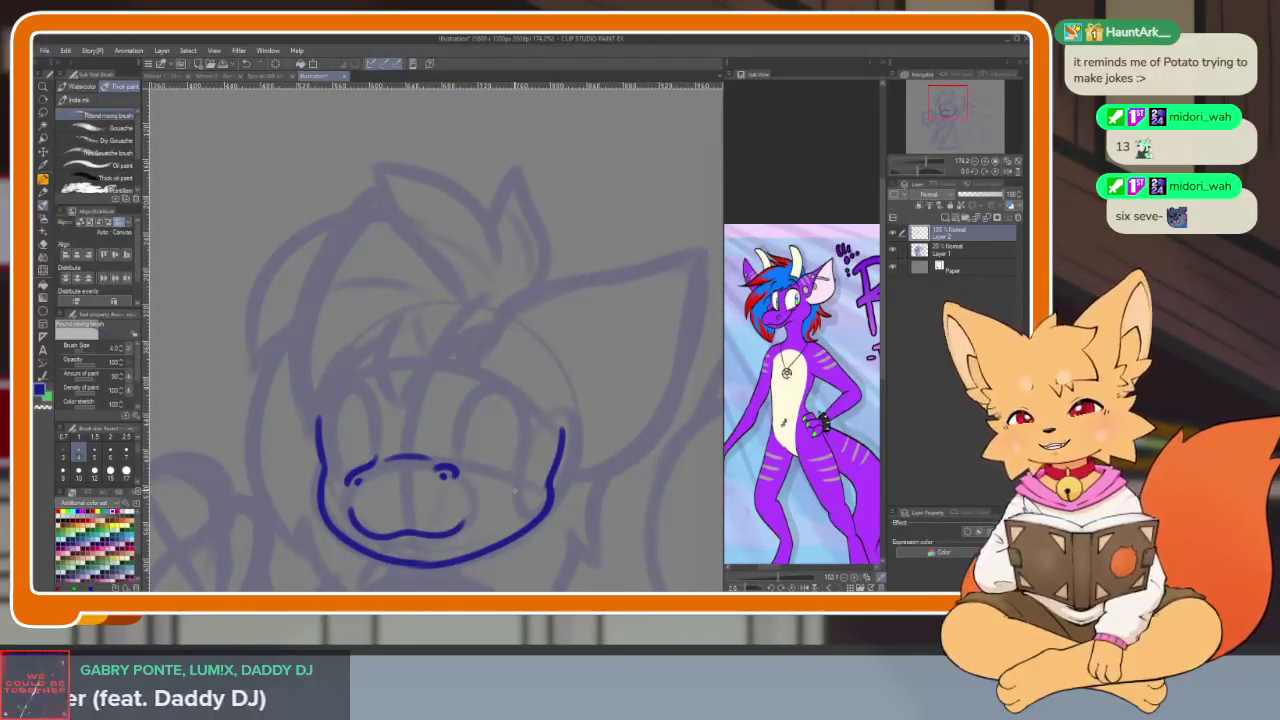
scroll(514, 488, "up", 1)
scroll(513, 481, "down", 1)
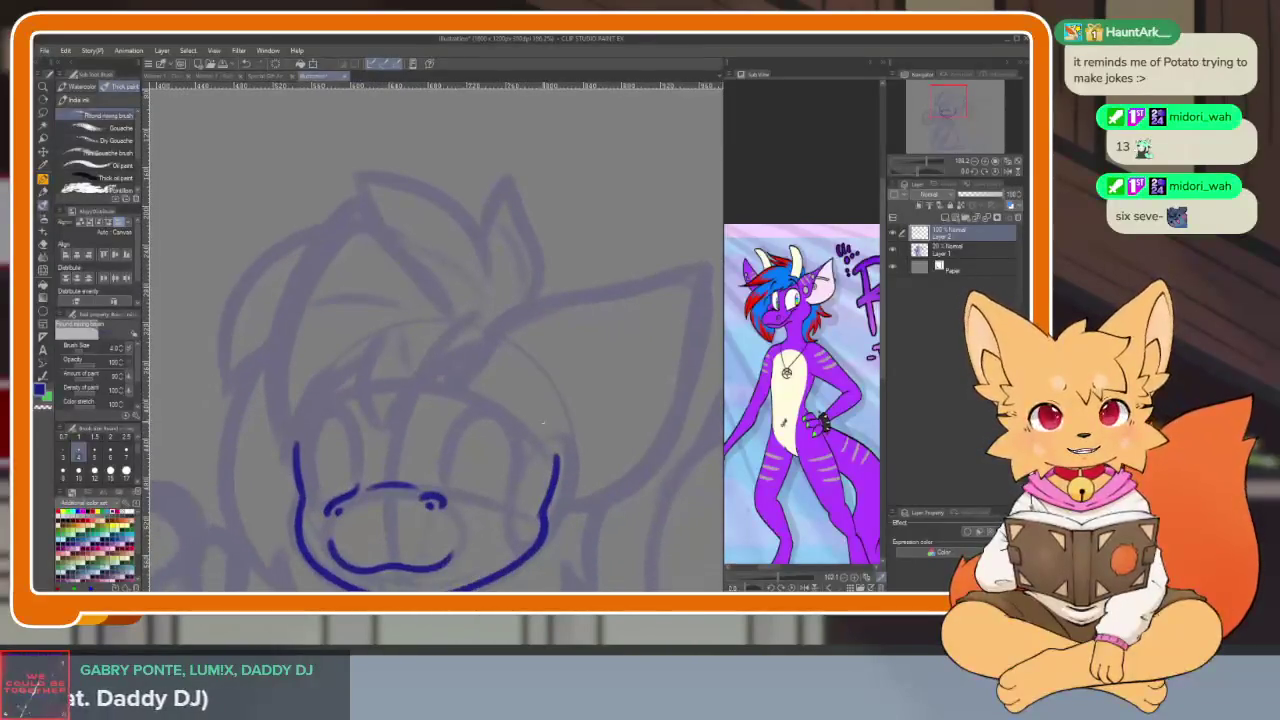
scroll(518, 435, "down", 1)
scroll(518, 459, "down", 1)
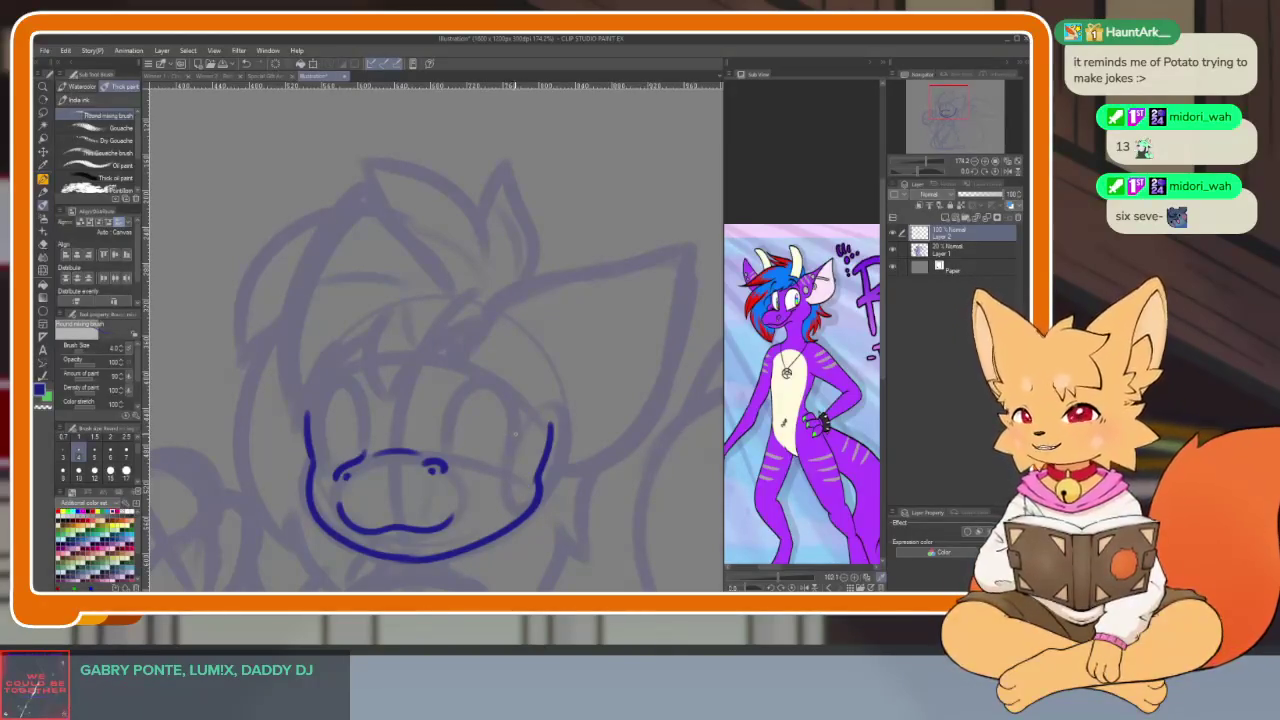
scroll(548, 455, "up", 1)
scroll(546, 465, "up", 1)
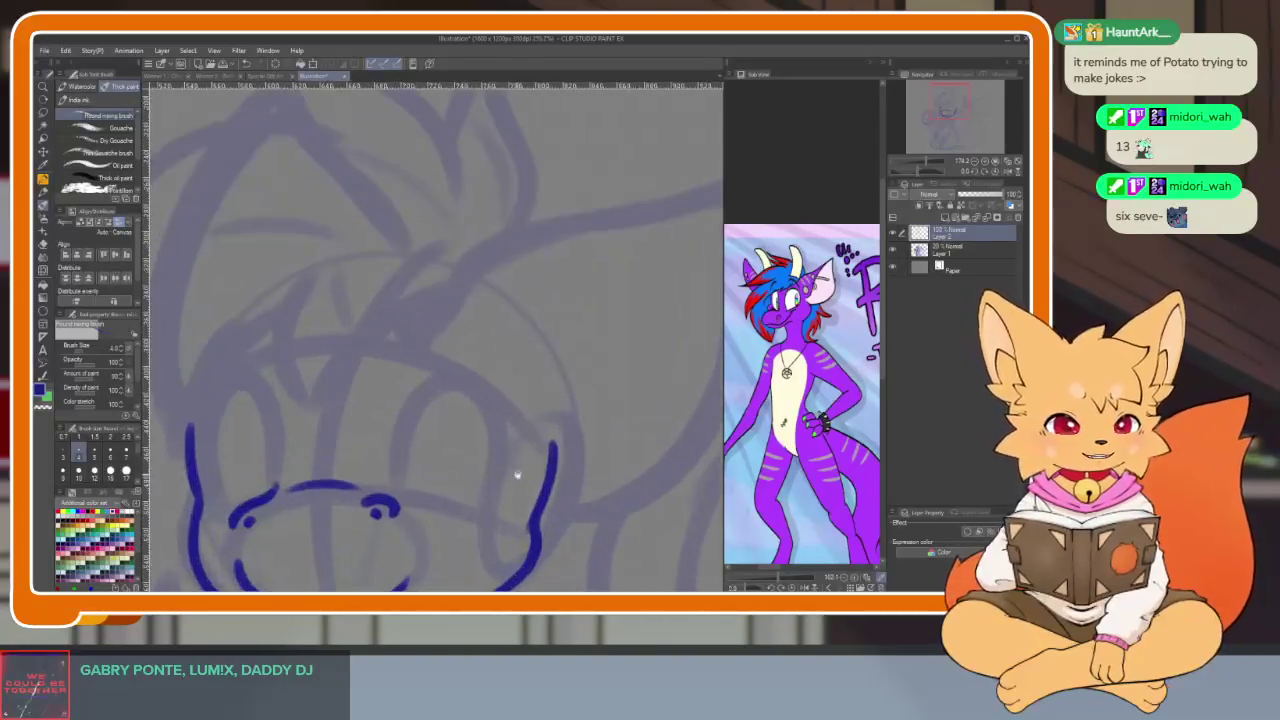
scroll(546, 471, "up", 1)
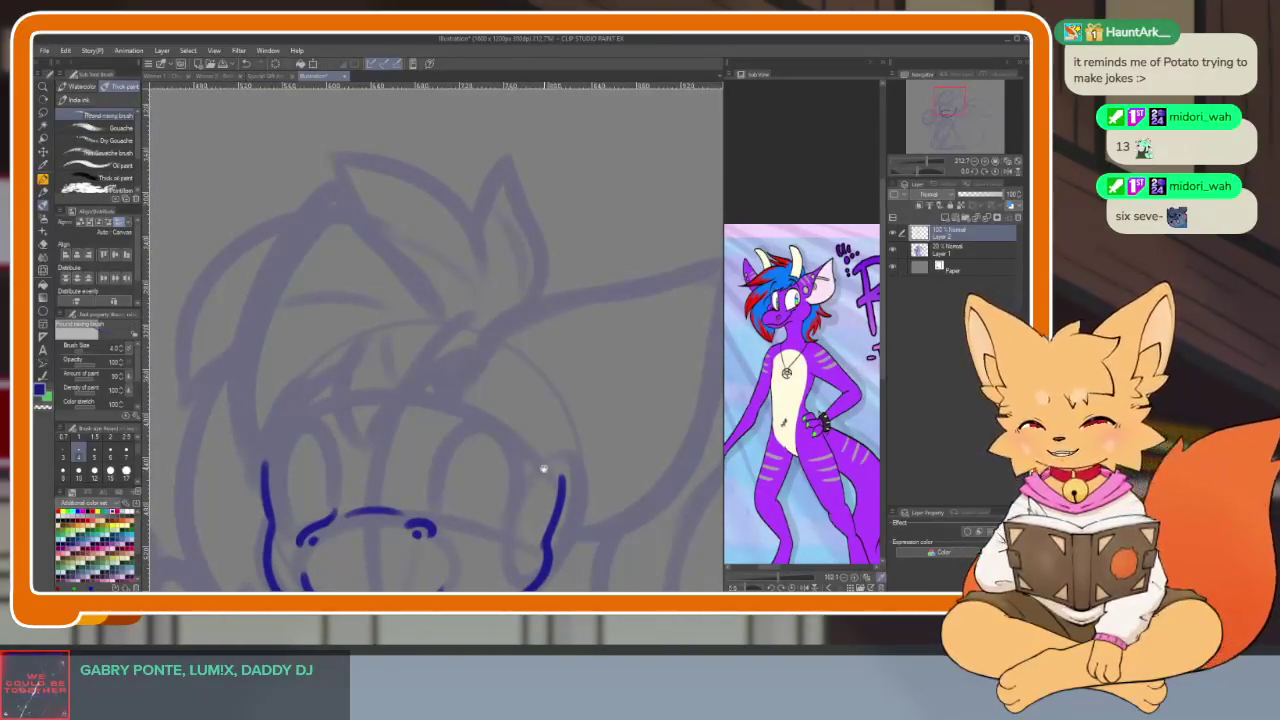
scroll(540, 477, "up", 1)
scroll(540, 477, "up", 1)
scroll(537, 478, "up", 1)
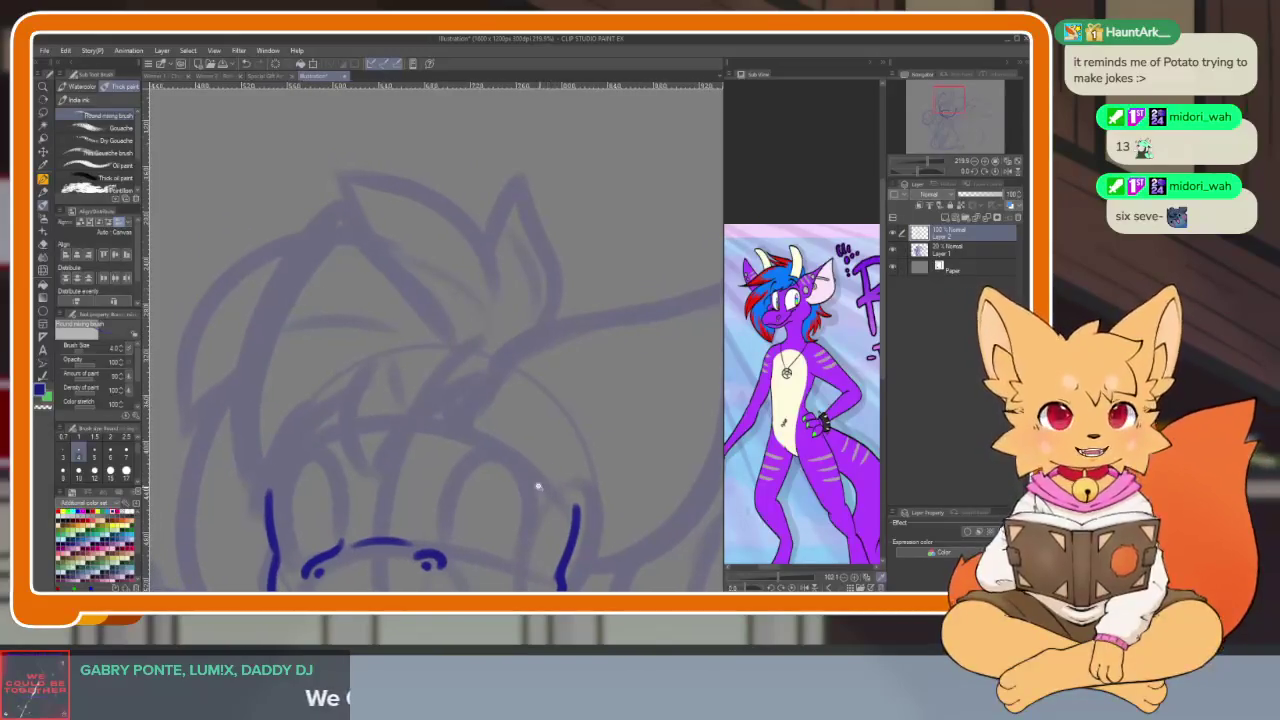
scroll(538, 487, "up", 1)
scroll(558, 475, "up", 1)
scroll(556, 492, "up", 1)
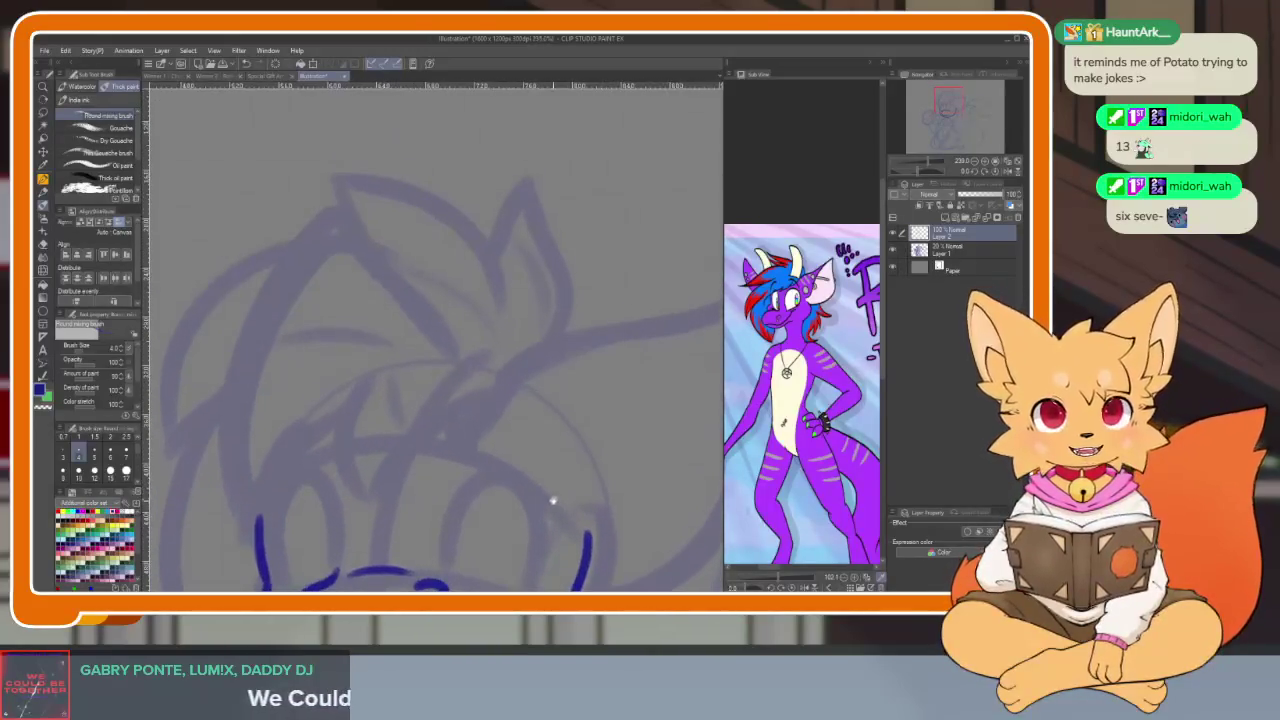
scroll(563, 481, "up", 1)
scroll(541, 501, "up", 1)
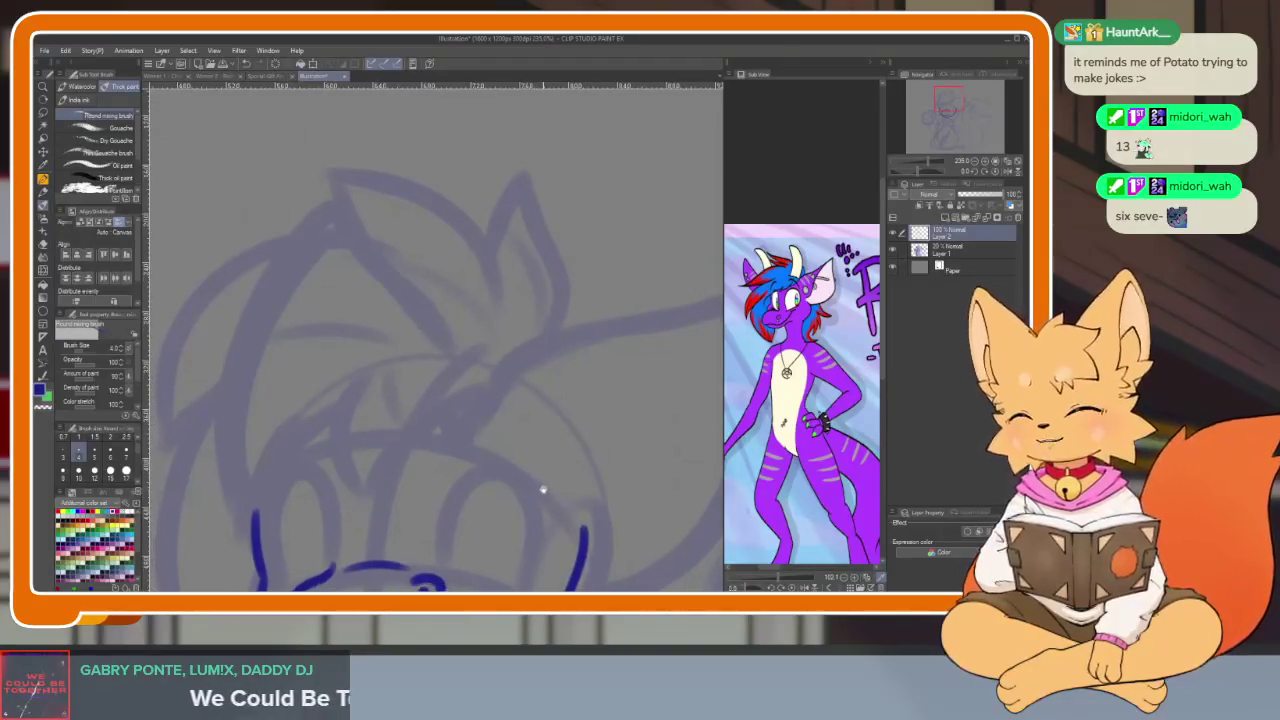
scroll(549, 491, "up", 1)
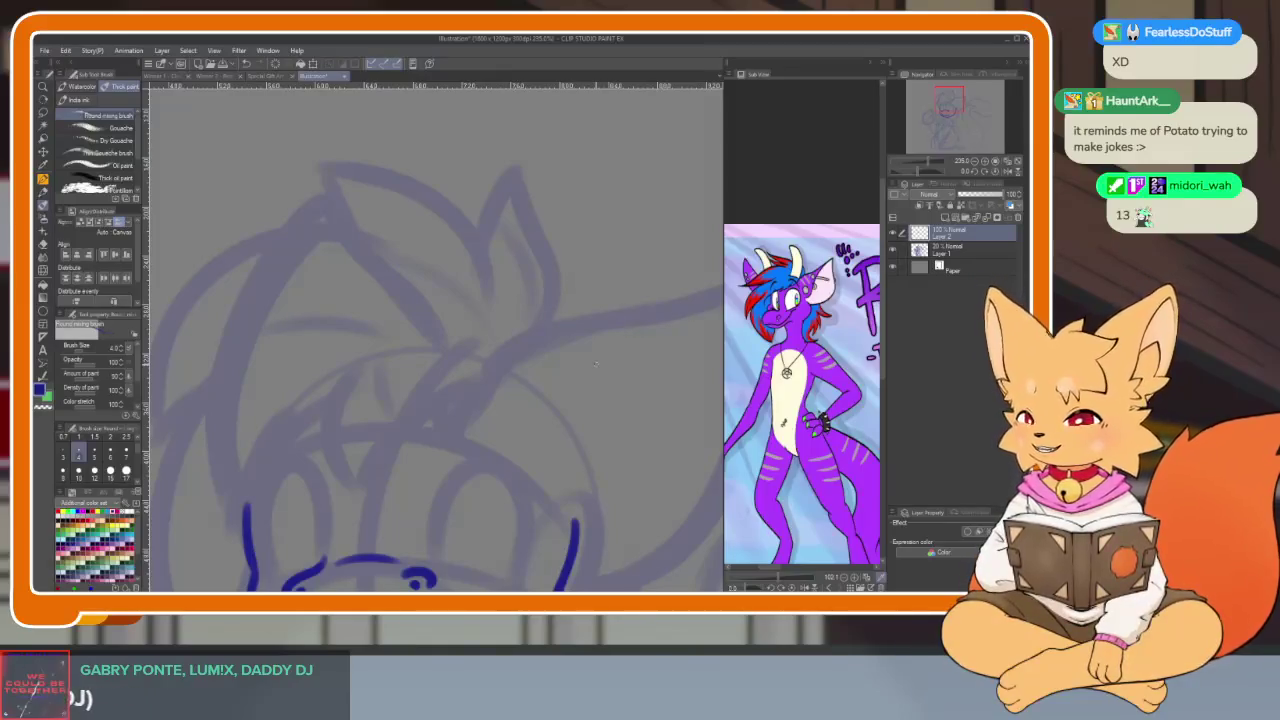
Bring the head into view and trace the sketched pointed ear up to its tip
left_click_drag(595, 365, 566, 449)
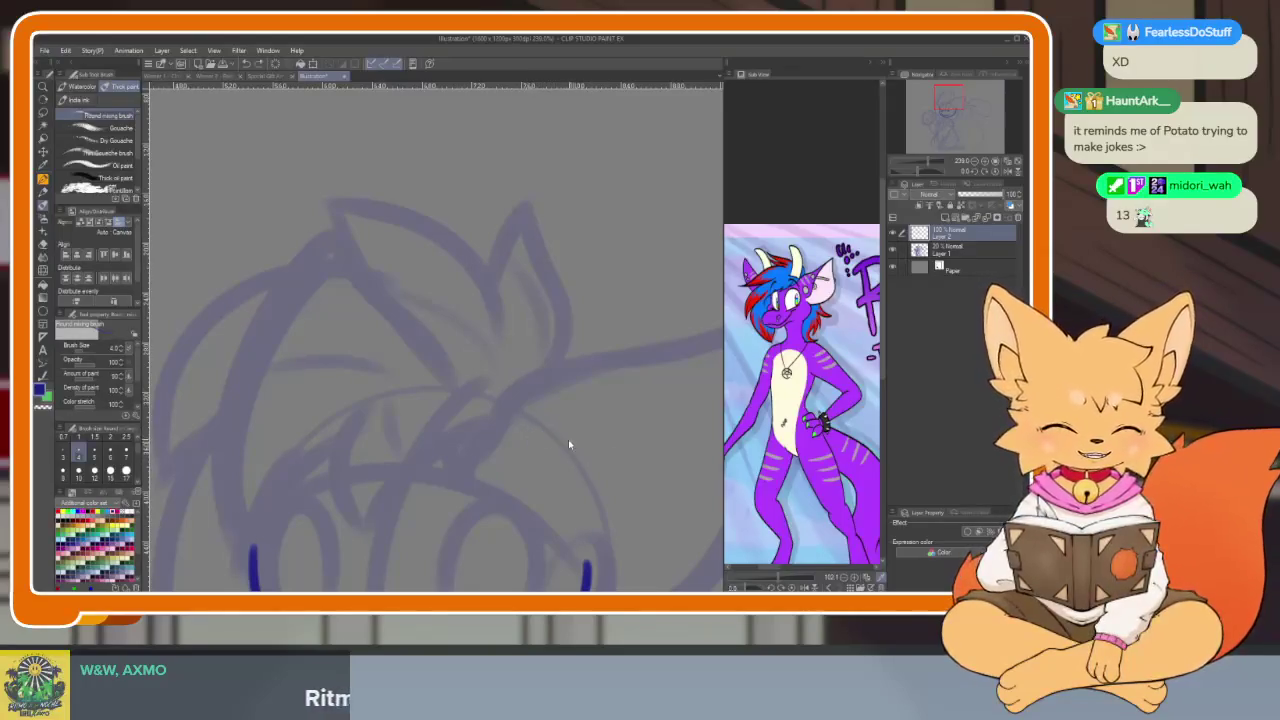
scroll(531, 450, "up", 2)
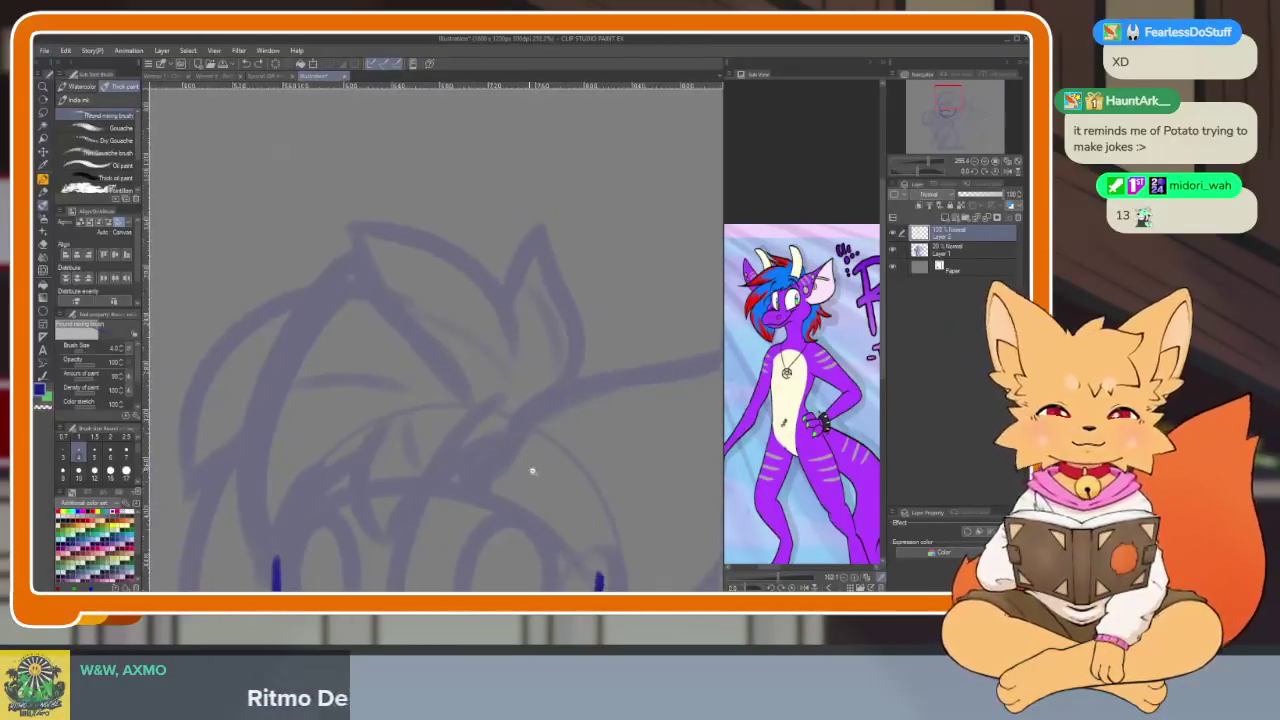
scroll(530, 467, "up", 2)
scroll(540, 469, "down", 4)
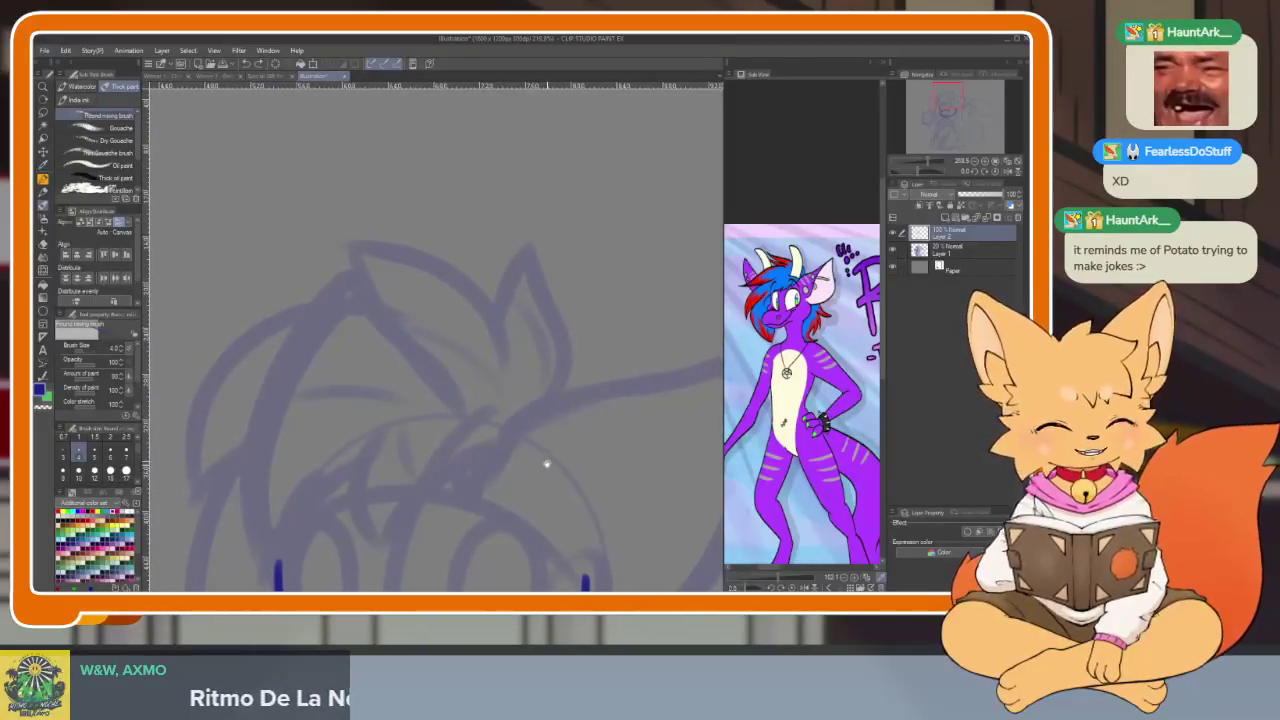
left_click_drag(539, 467, 520, 443)
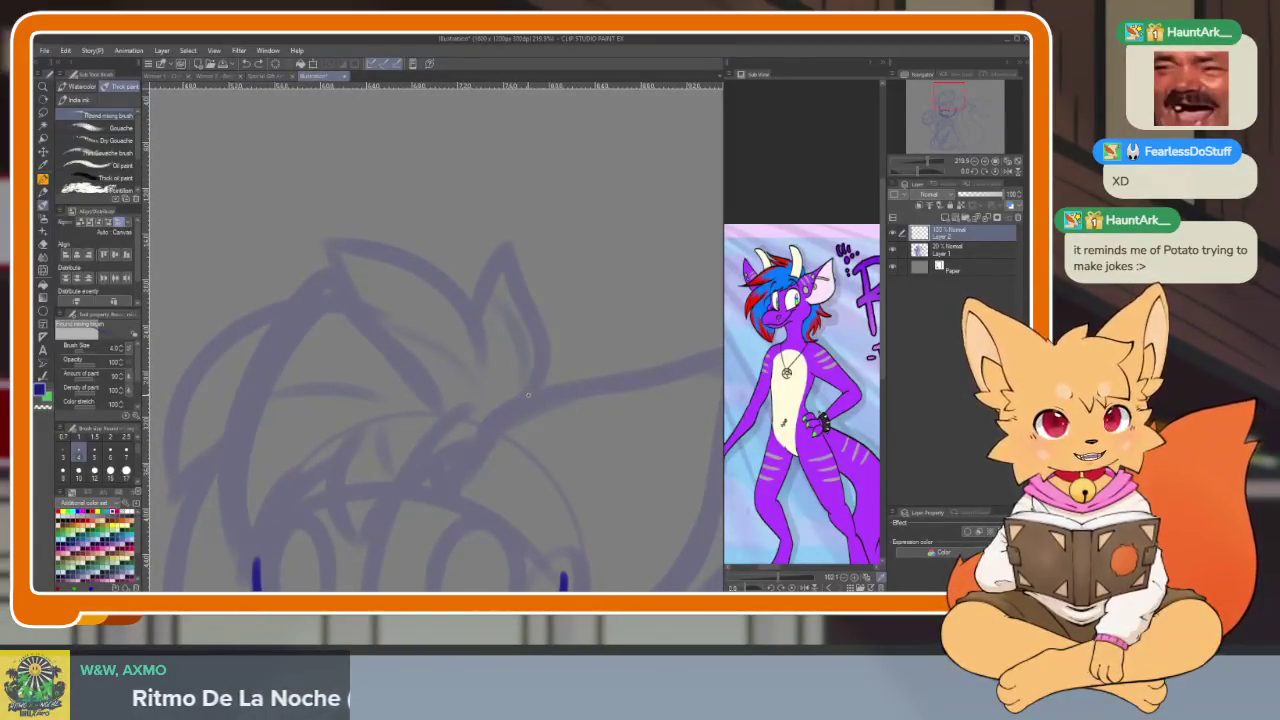
scroll(551, 352, "up", 1)
mouse_move(520, 428)
left_mouse_down()
mouse_move(546, 400)
mouse_move(490, 292)
left_mouse_up()
mouse_move(452, 373)
left_mouse_down()
mouse_move(517, 489)
mouse_move(536, 491)
left_mouse_up()
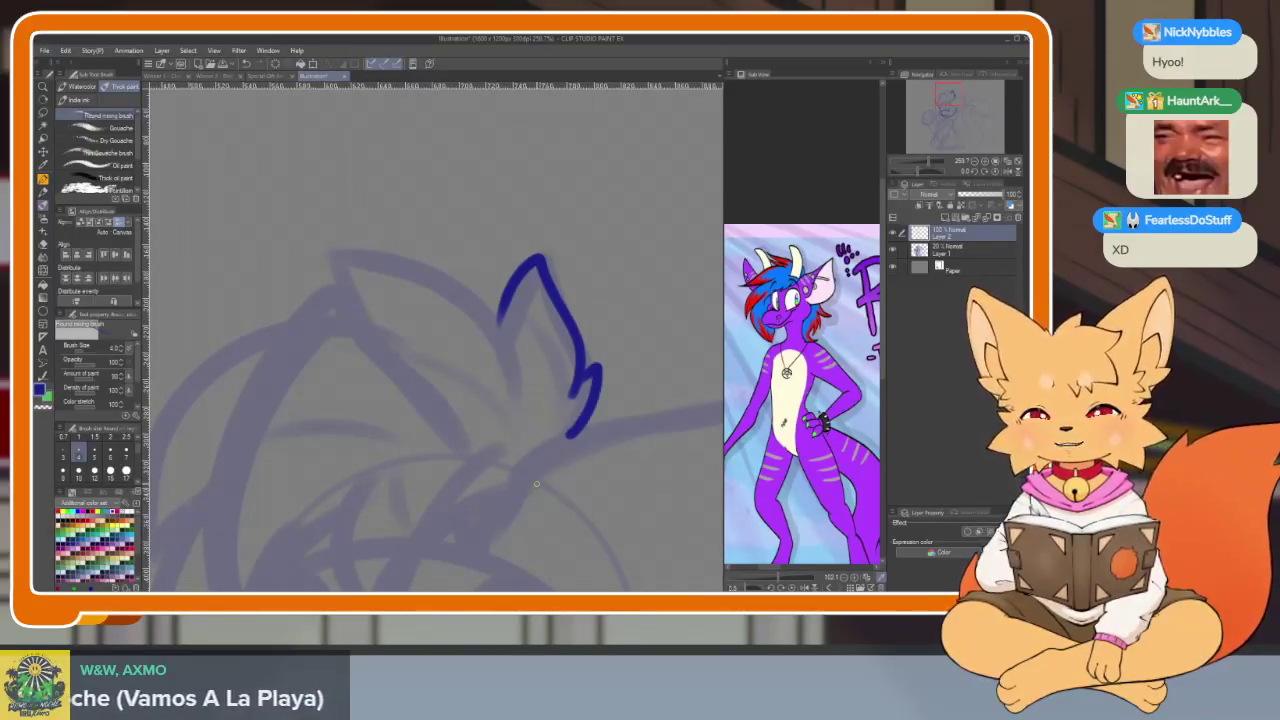
Extend the head outline leftward from the ear tip
scroll(537, 420, "up", 1)
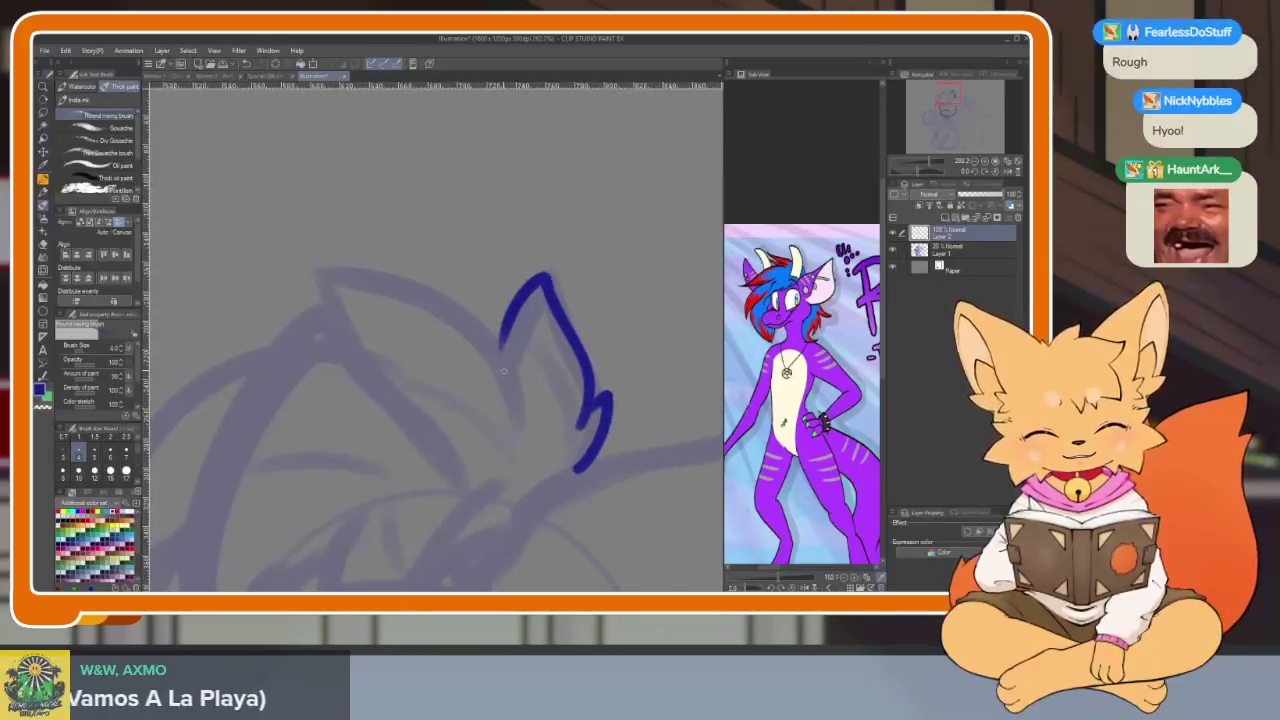
mouse_move(545, 278)
left_mouse_down()
mouse_move(366, 268)
mouse_move(333, 302)
left_mouse_up()
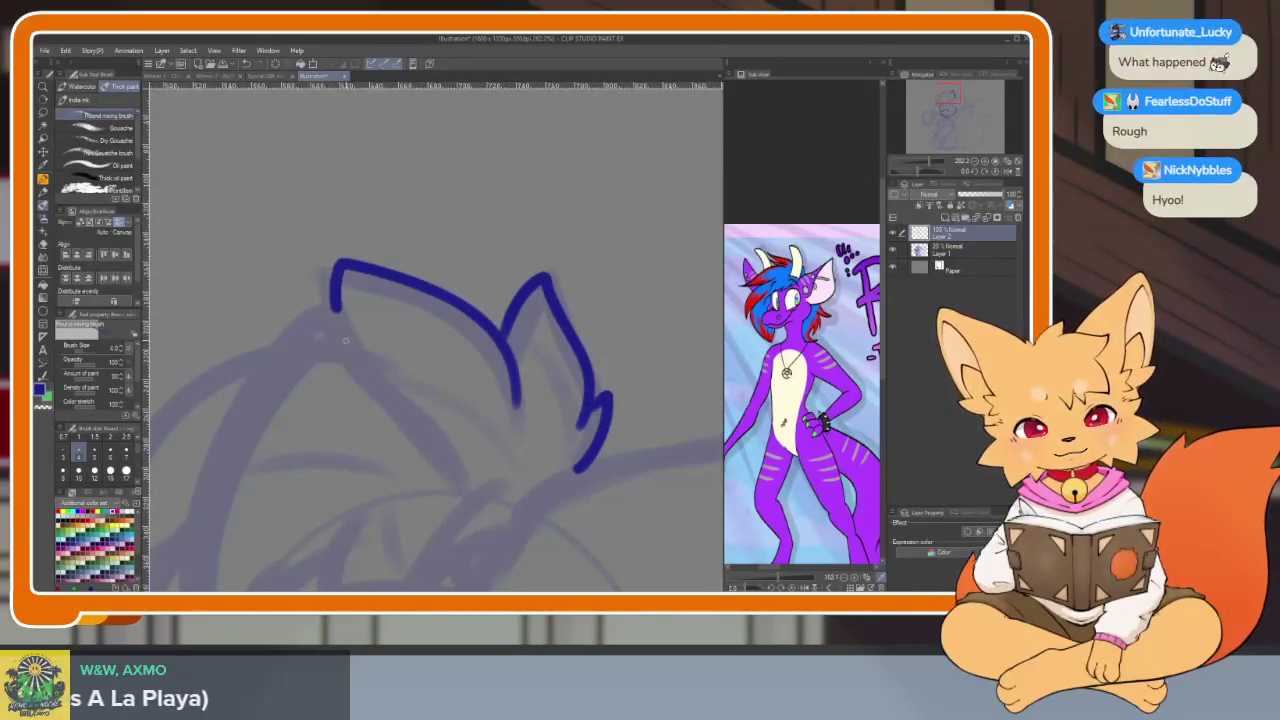
scroll(571, 463, "down", 1)
scroll(571, 463, "down", 2)
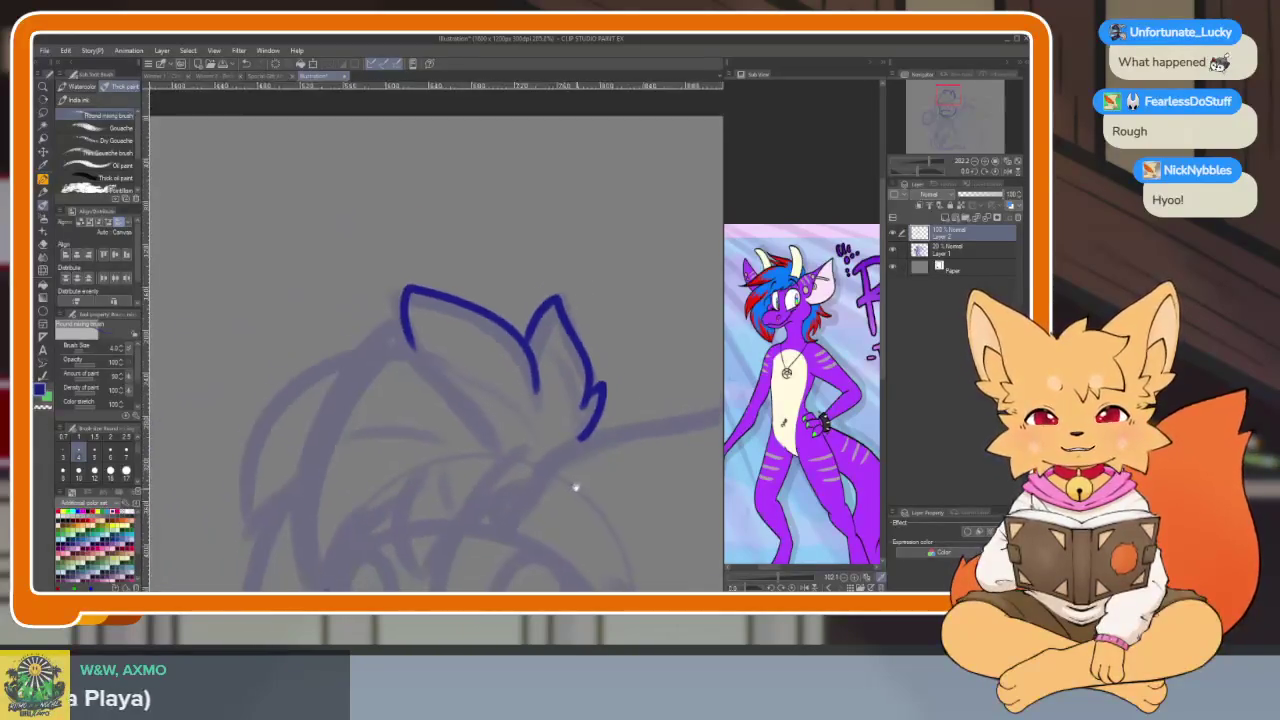
scroll(547, 455, "down", 1)
scroll(534, 443, "down", 1)
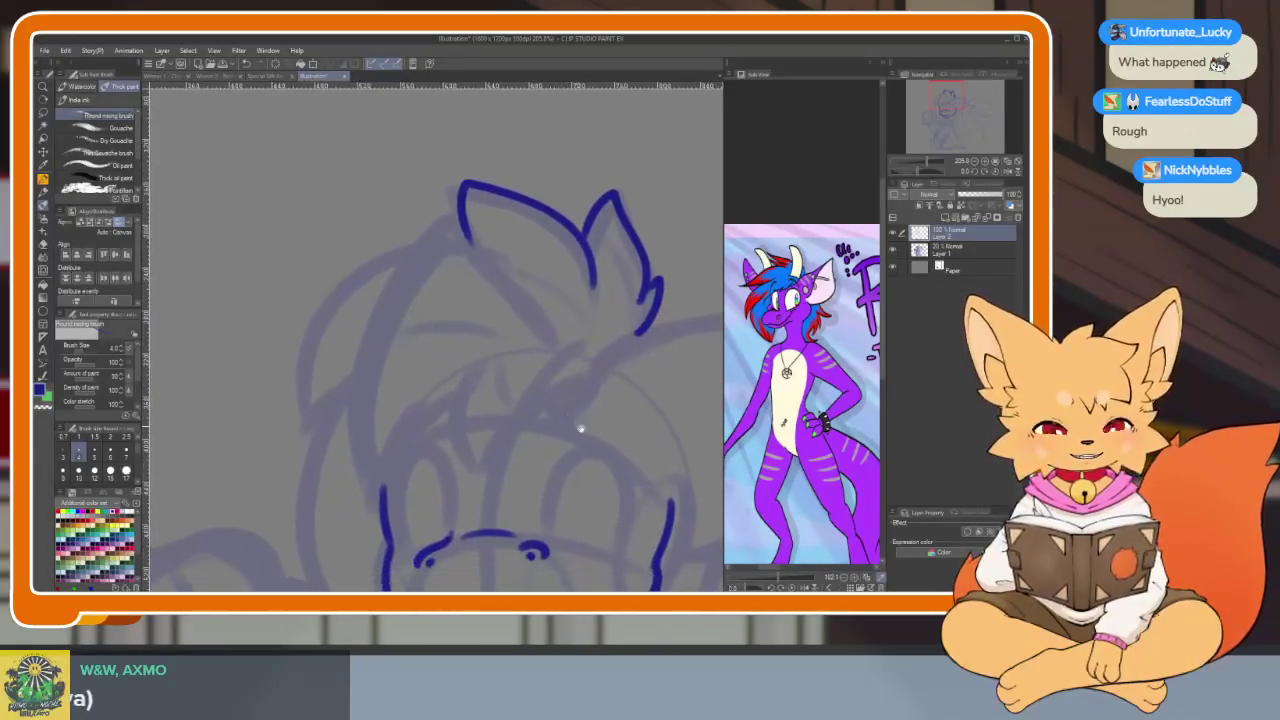
scroll(646, 471, "down", 1)
scroll(581, 438, "down", 1)
scroll(581, 438, "up", 1)
scroll(543, 429, "up", 1)
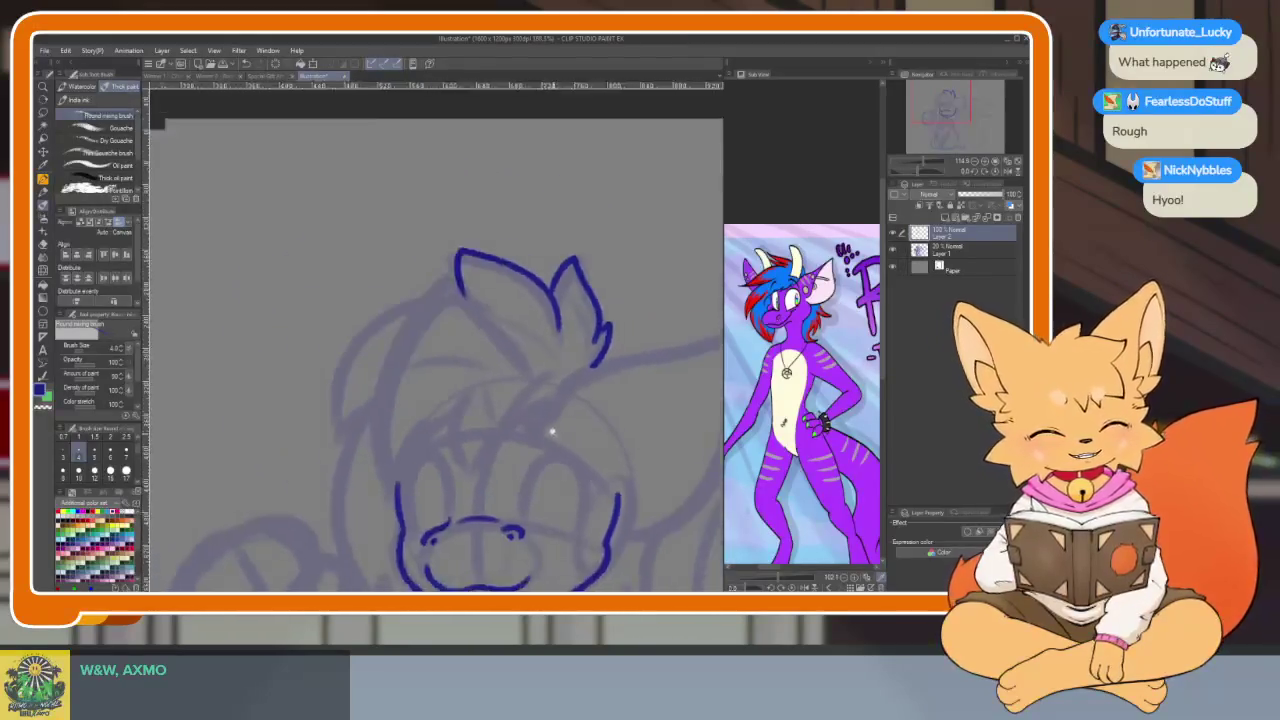
scroll(549, 434, "up", 2)
scroll(560, 463, "up", 1)
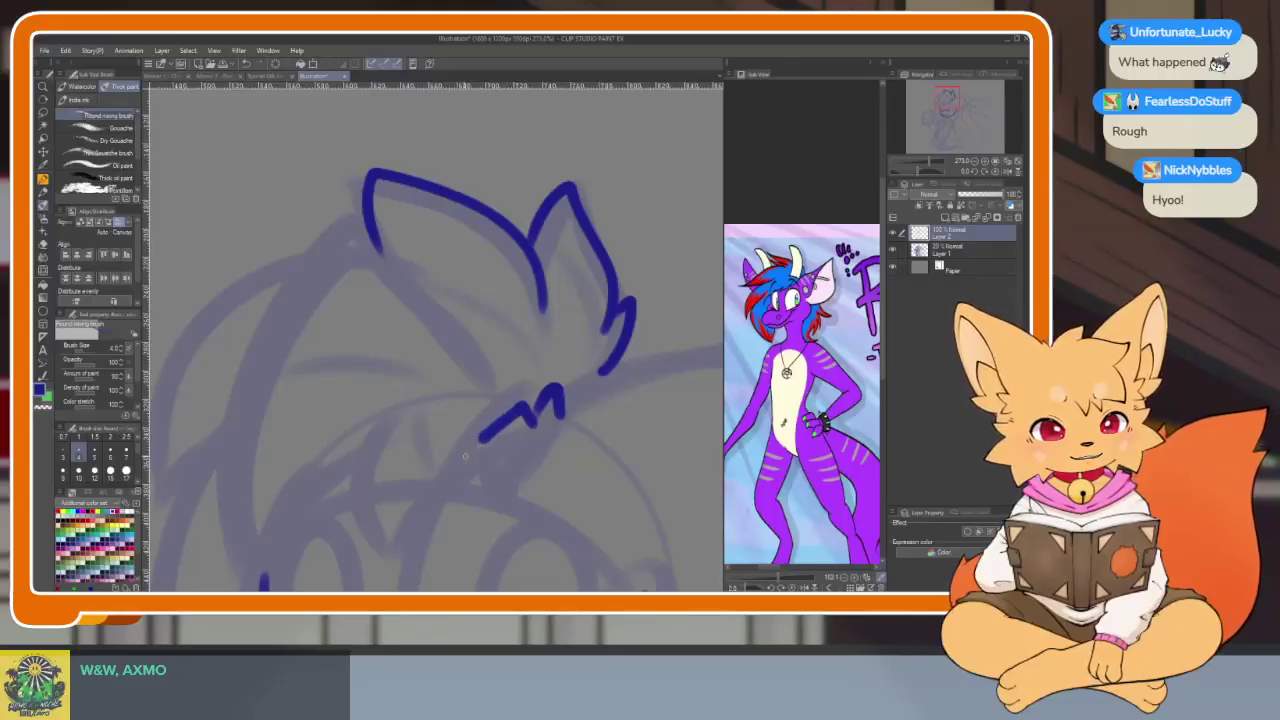
scroll(558, 420, "down", 2)
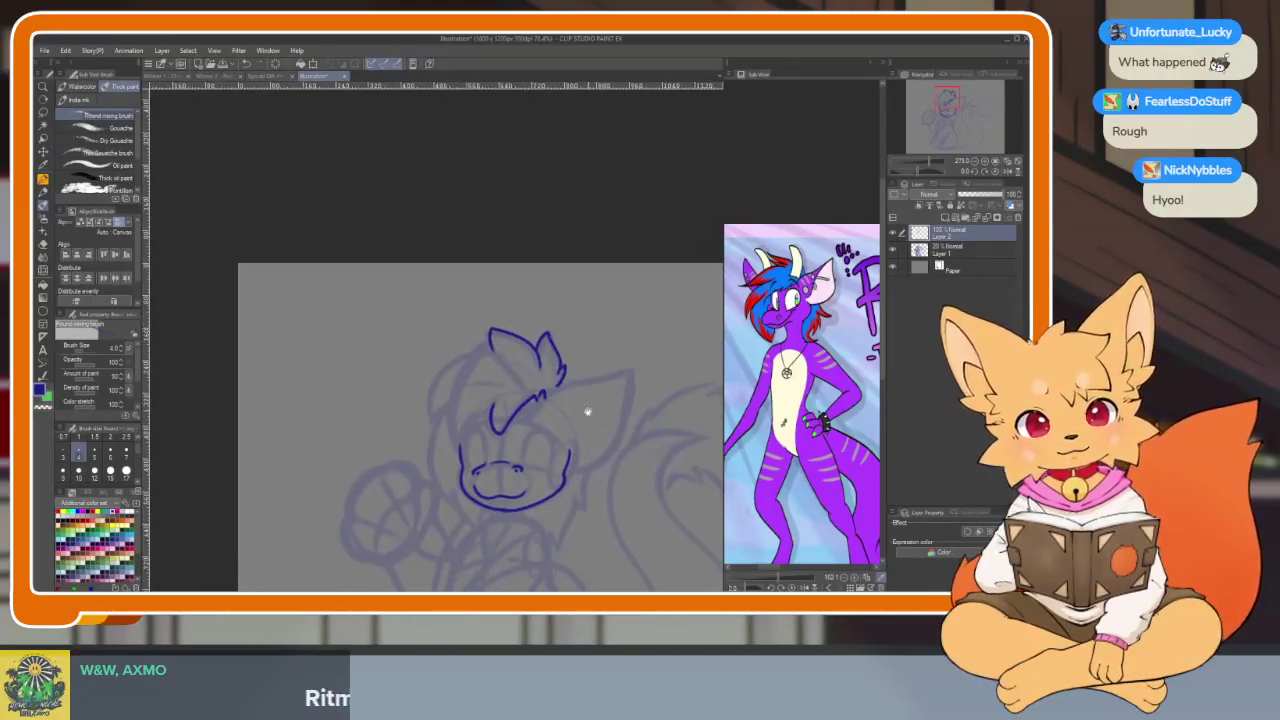
scroll(586, 409, "up", 2)
scroll(566, 443, "up", 1)
Undo the last jaw stroke and draw the long curved forelock line down the face
key("ctrl+z")
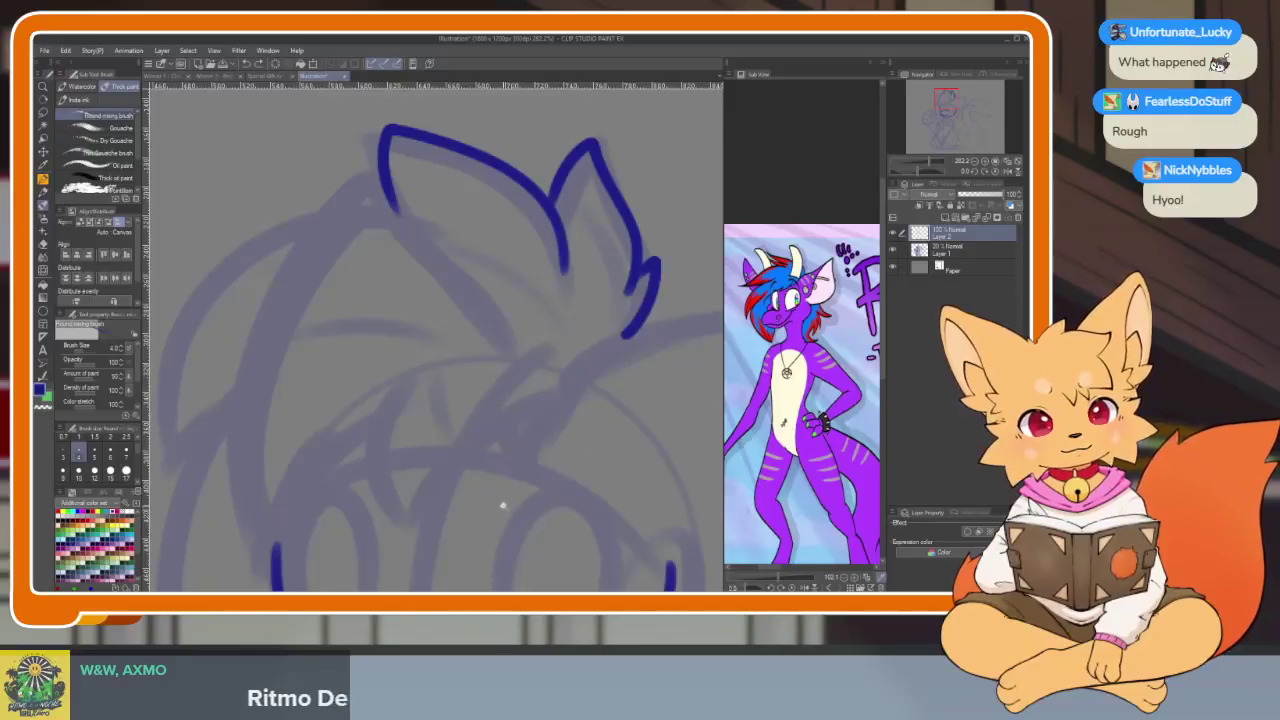
scroll(503, 506, "up", 1)
scroll(522, 509, "up", 1)
scroll(526, 497, "up", 1)
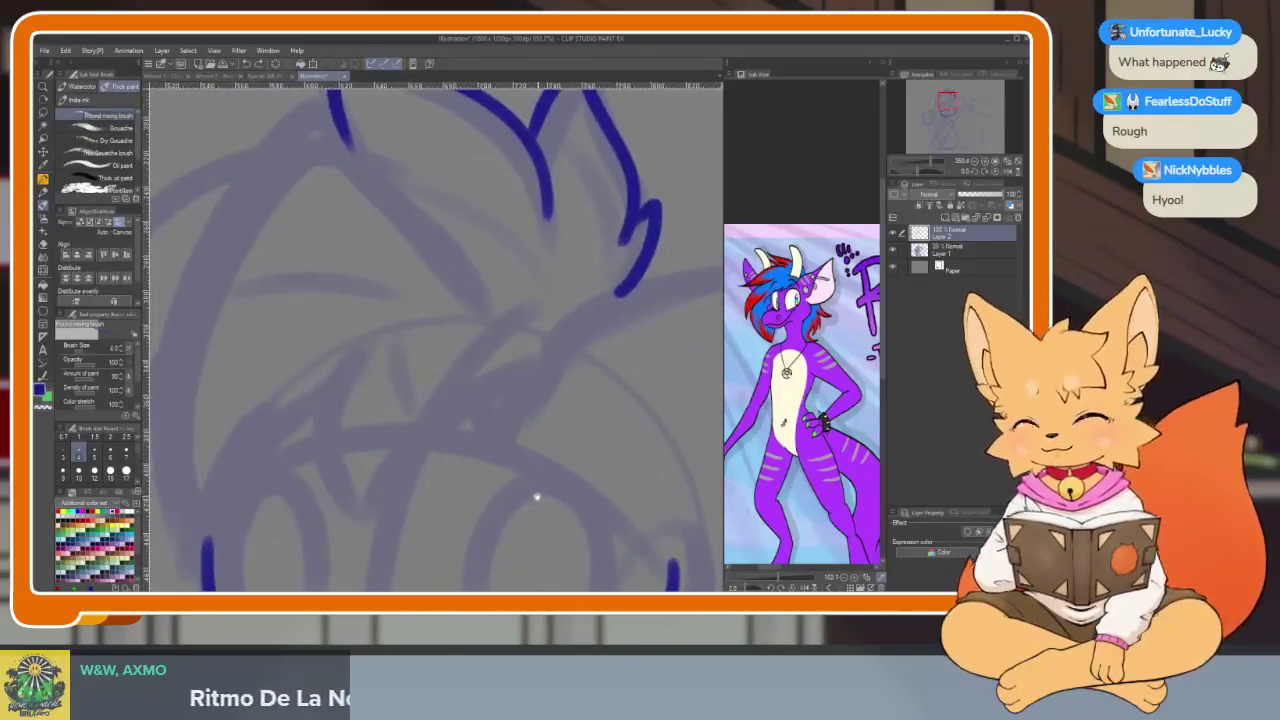
scroll(520, 498, "down", 1)
mouse_move(342, 350)
left_mouse_down()
mouse_move(366, 524)
mouse_move(529, 315)
left_mouse_up()
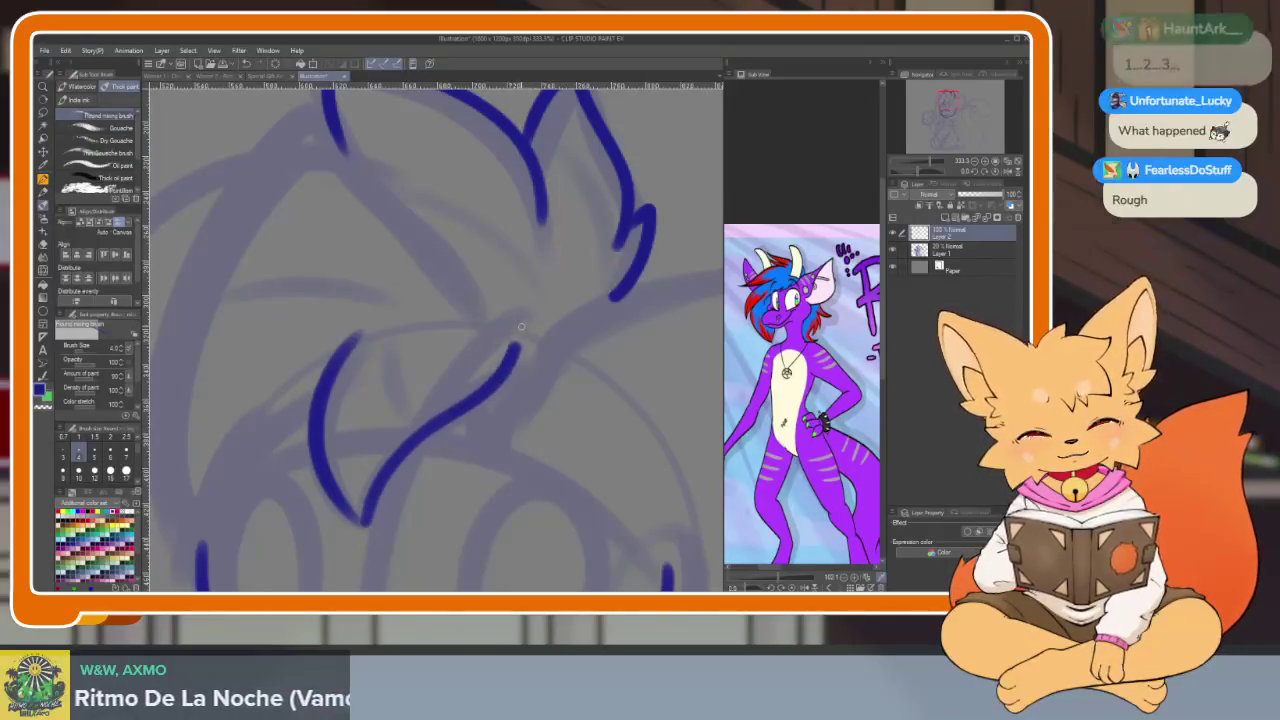
scroll(563, 338, "down", 2)
scroll(600, 417, "down", 2)
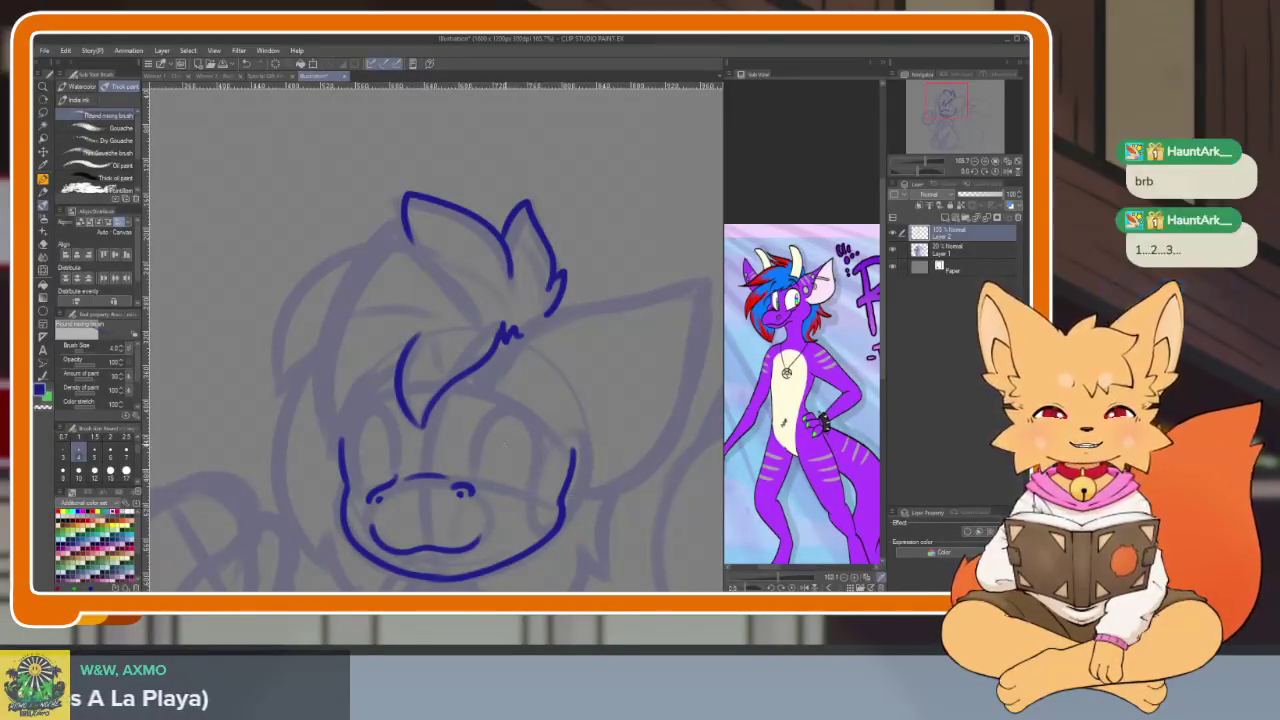
Ink the forelock curl across the forehead and the snout and mouth outline
scroll(492, 461, "down", 2)
scroll(492, 461, "up", 1)
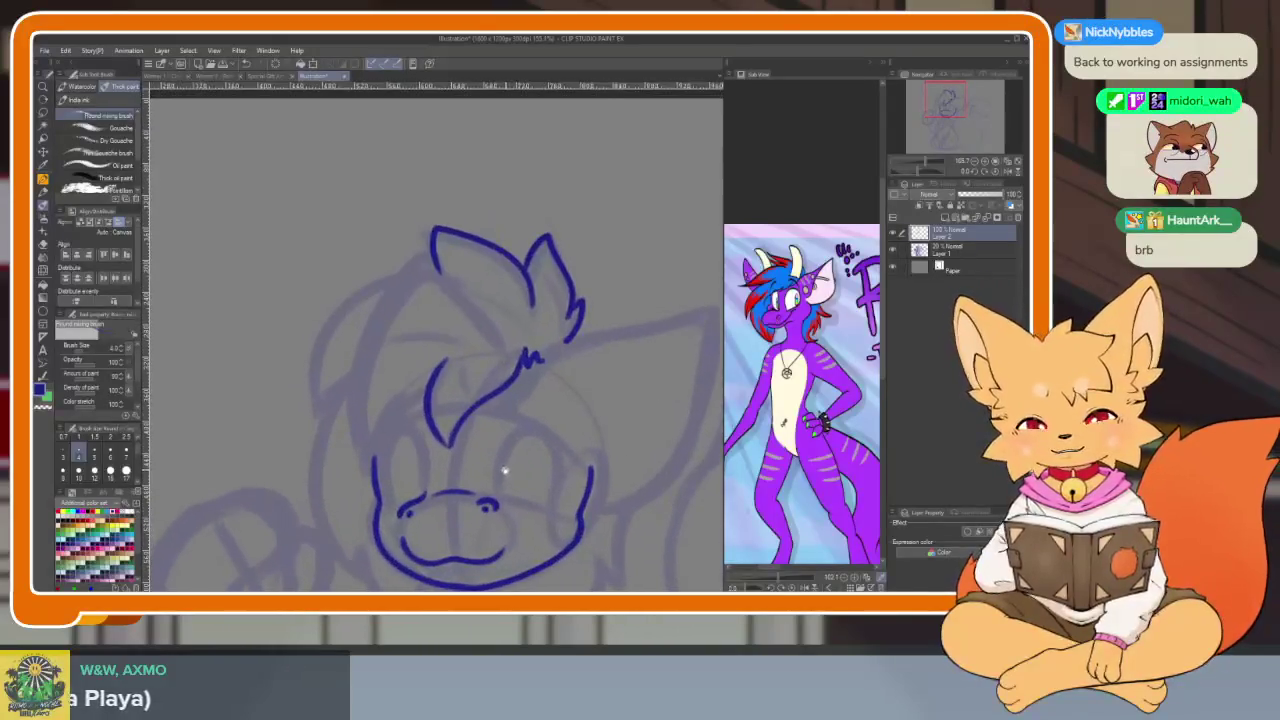
scroll(492, 462, "up", 1)
scroll(494, 464, "up", 1)
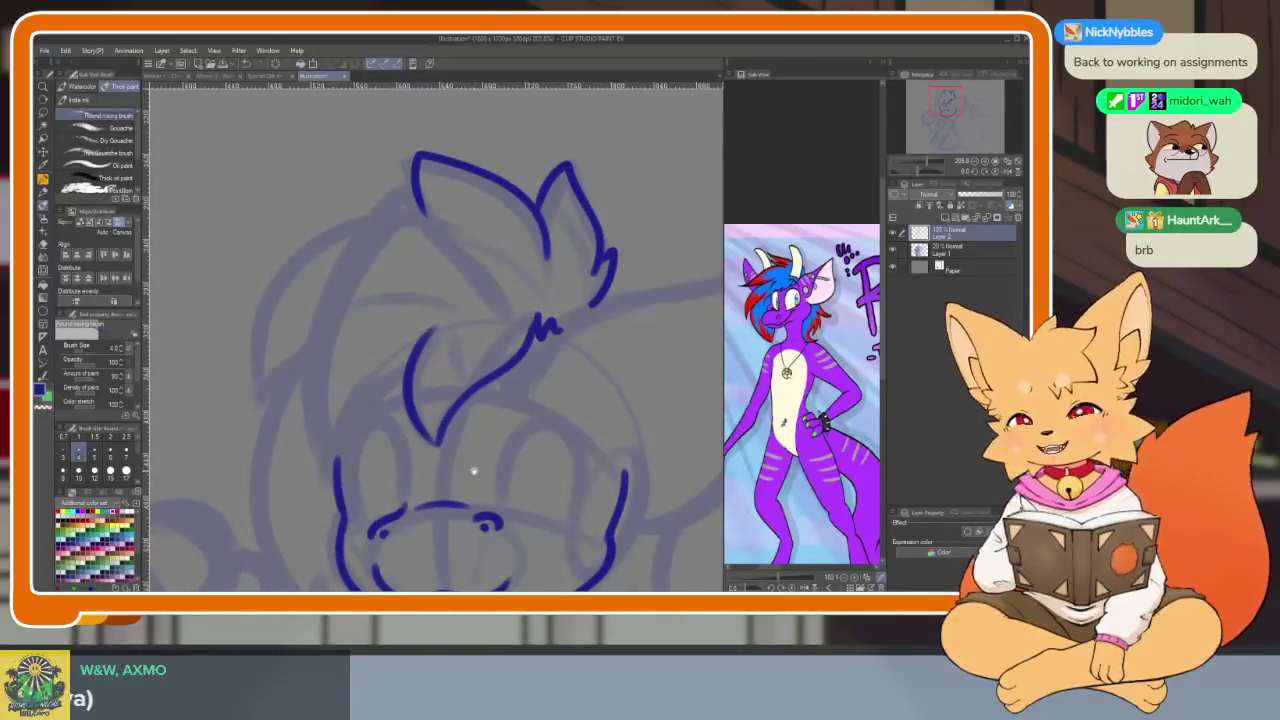
scroll(475, 470, "down", 1)
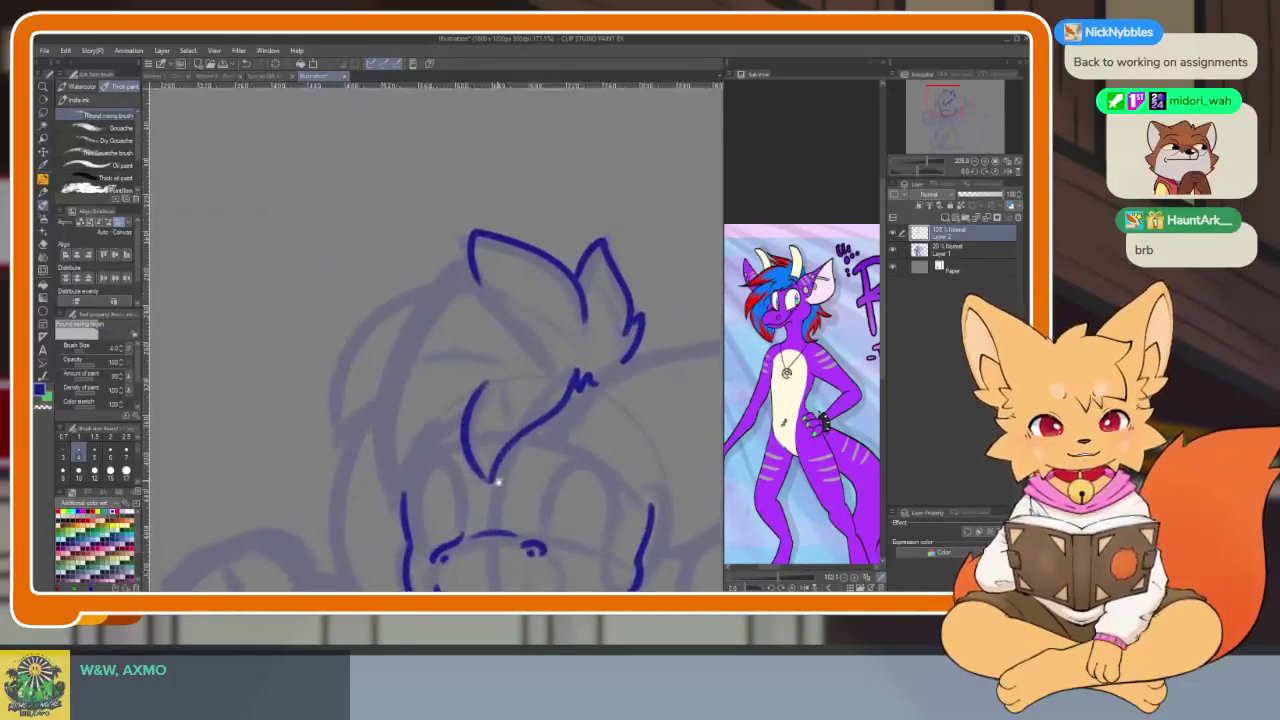
scroll(493, 477, "up", 1)
scroll(491, 400, "up", 1)
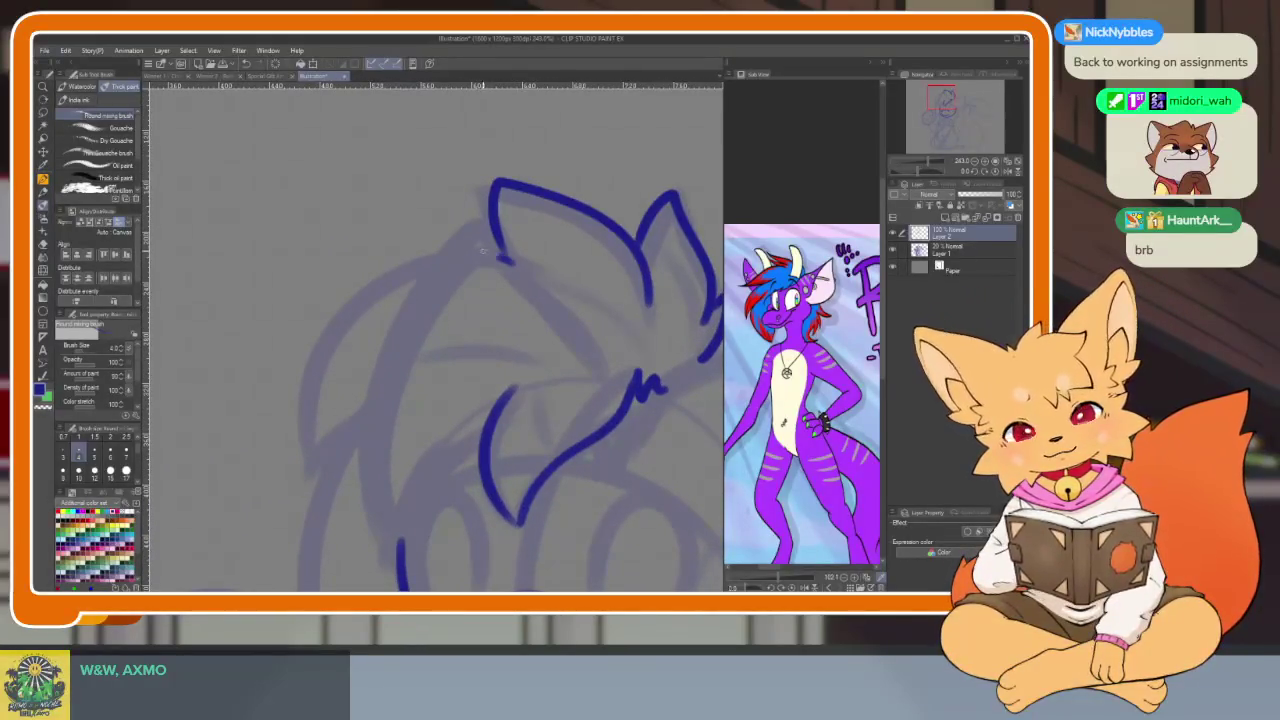
left_click_drag(513, 262, 348, 416)
scroll(511, 387, "down", 3)
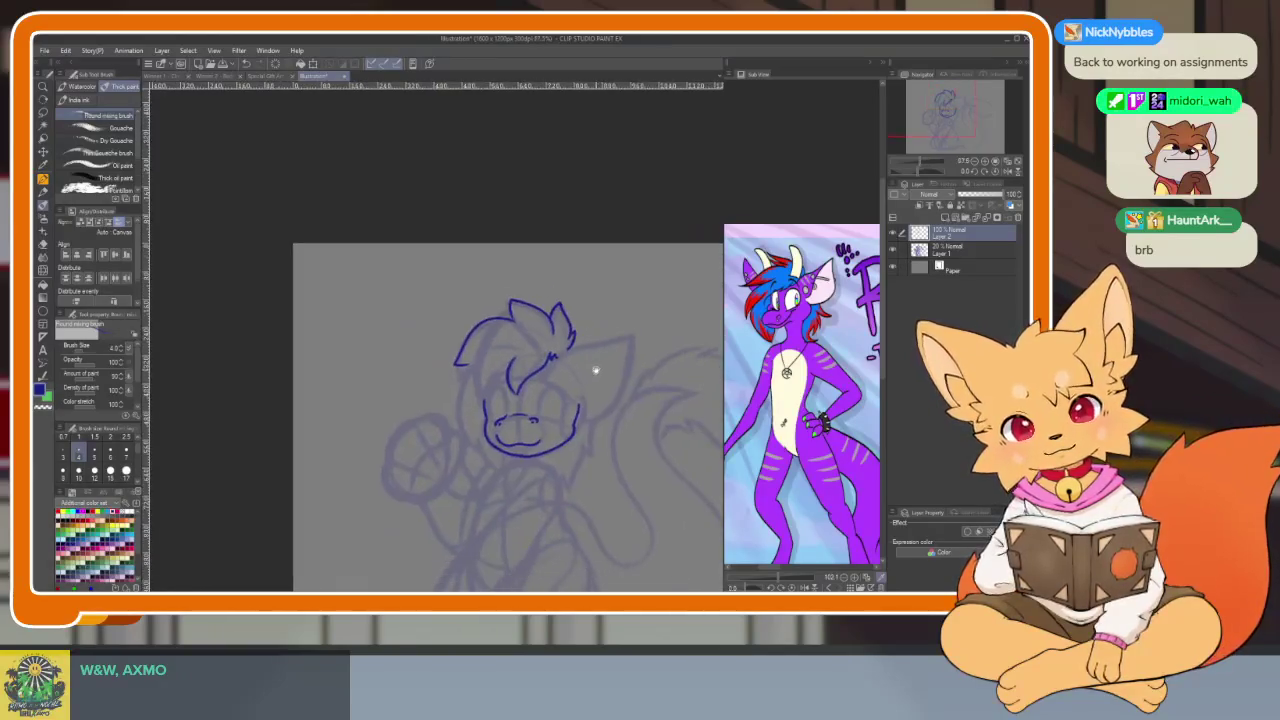
left_click_drag(488, 440, 576, 452)
Trace the left side of the fox's face and add a hair stroke across the forehead
scroll(586, 371, "up", 3)
scroll(520, 400, "down", 1)
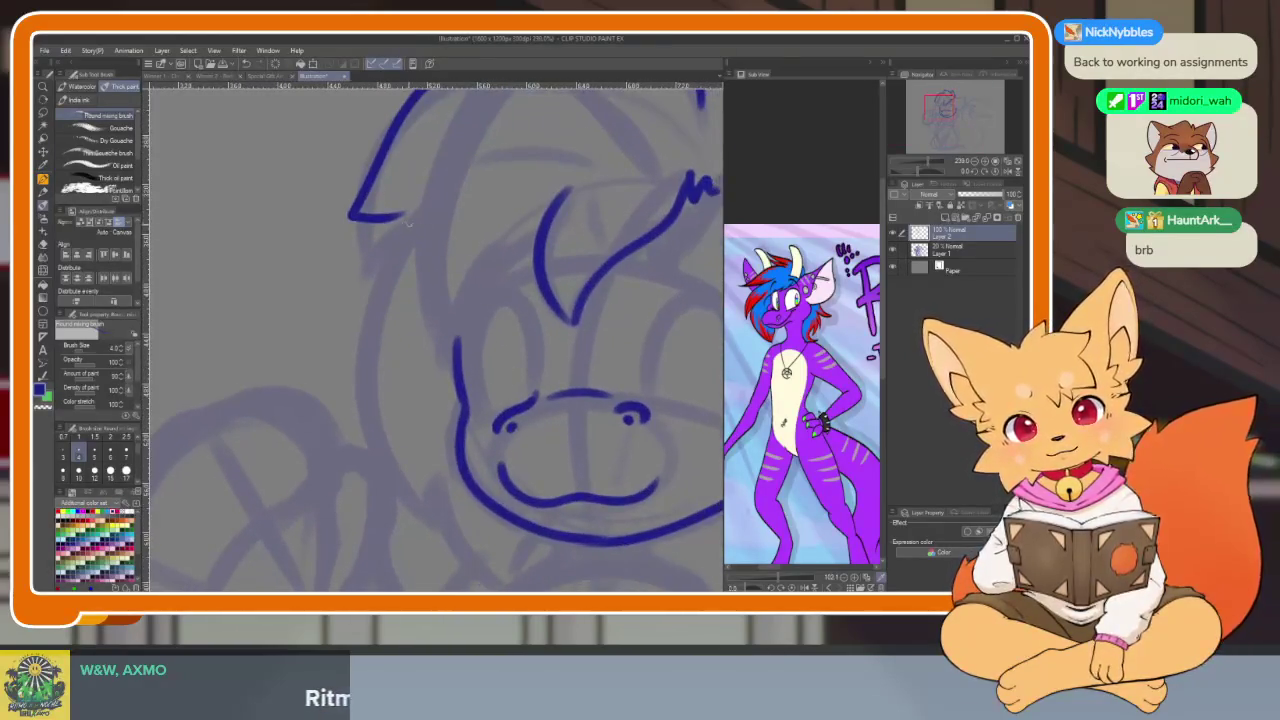
mouse_move(428, 187)
left_mouse_down()
mouse_move(362, 326)
mouse_move(434, 490)
left_mouse_up()
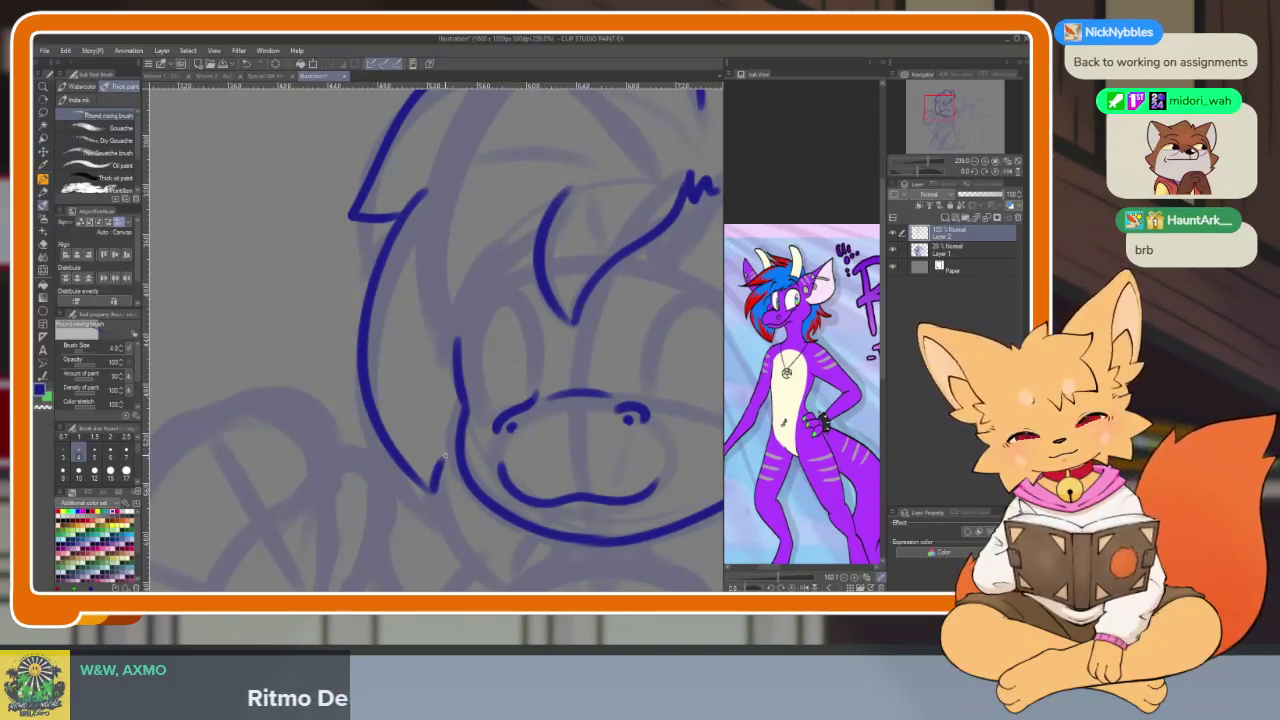
scroll(522, 532, "down", 3)
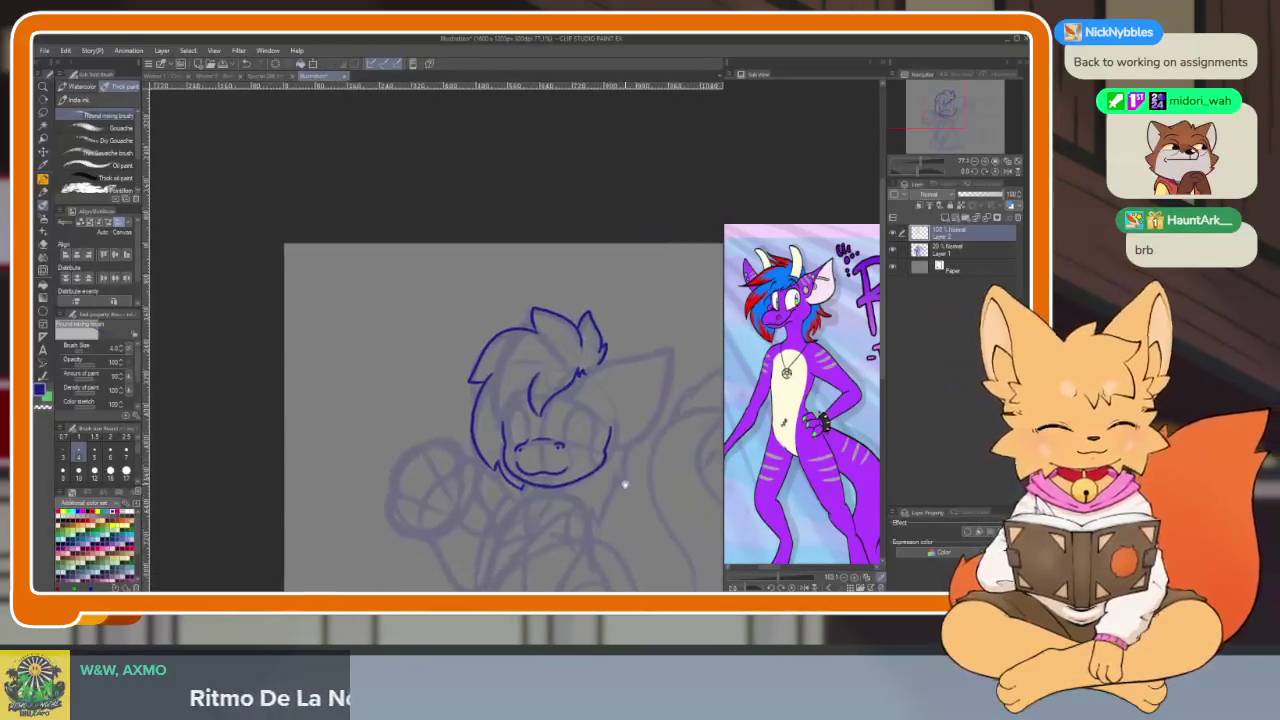
scroll(539, 420, "up", 3)
scroll(539, 420, "up", 2)
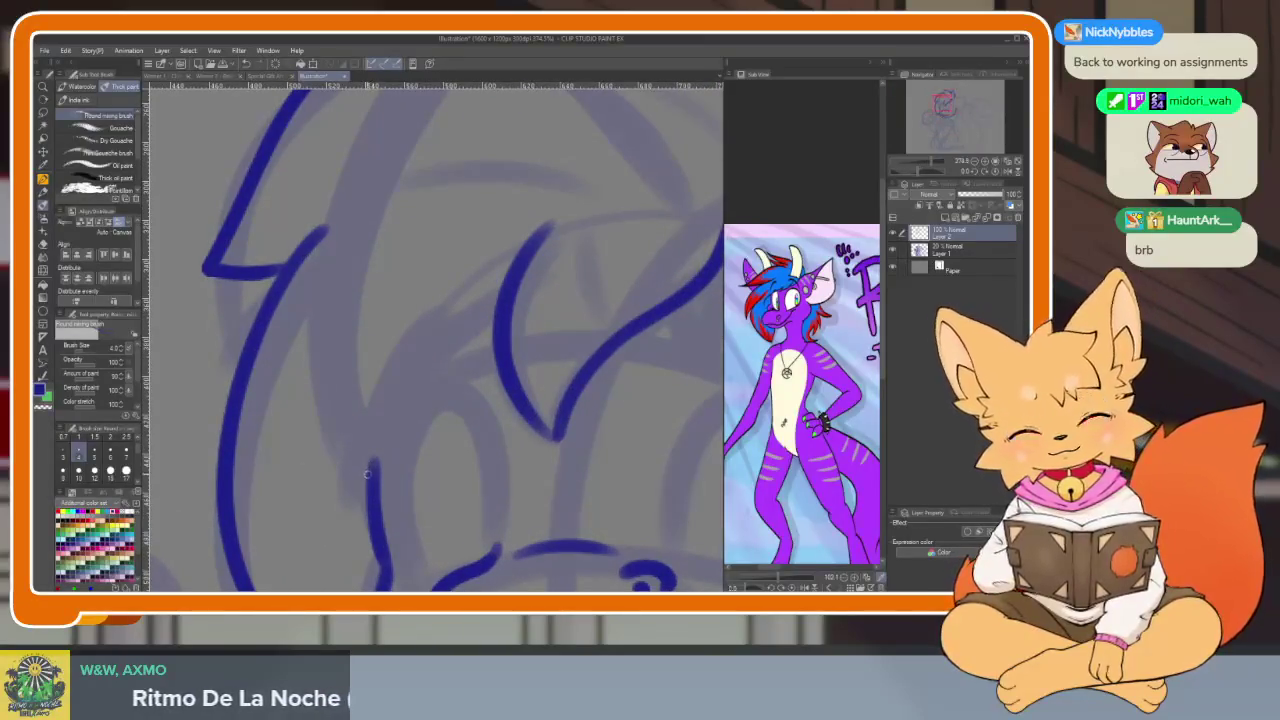
left_click_drag(375, 440, 494, 314)
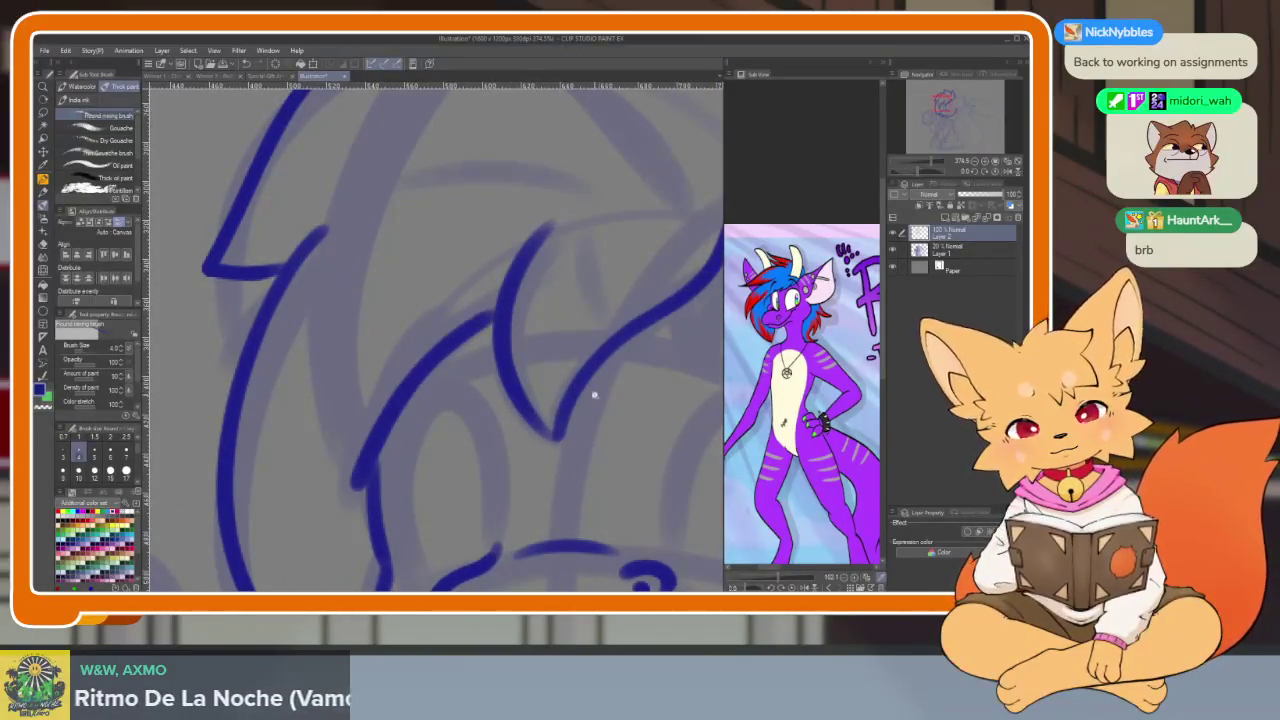
scroll(592, 392, "down", 3)
scroll(580, 371, "up", 4)
scroll(574, 417, "down", 1)
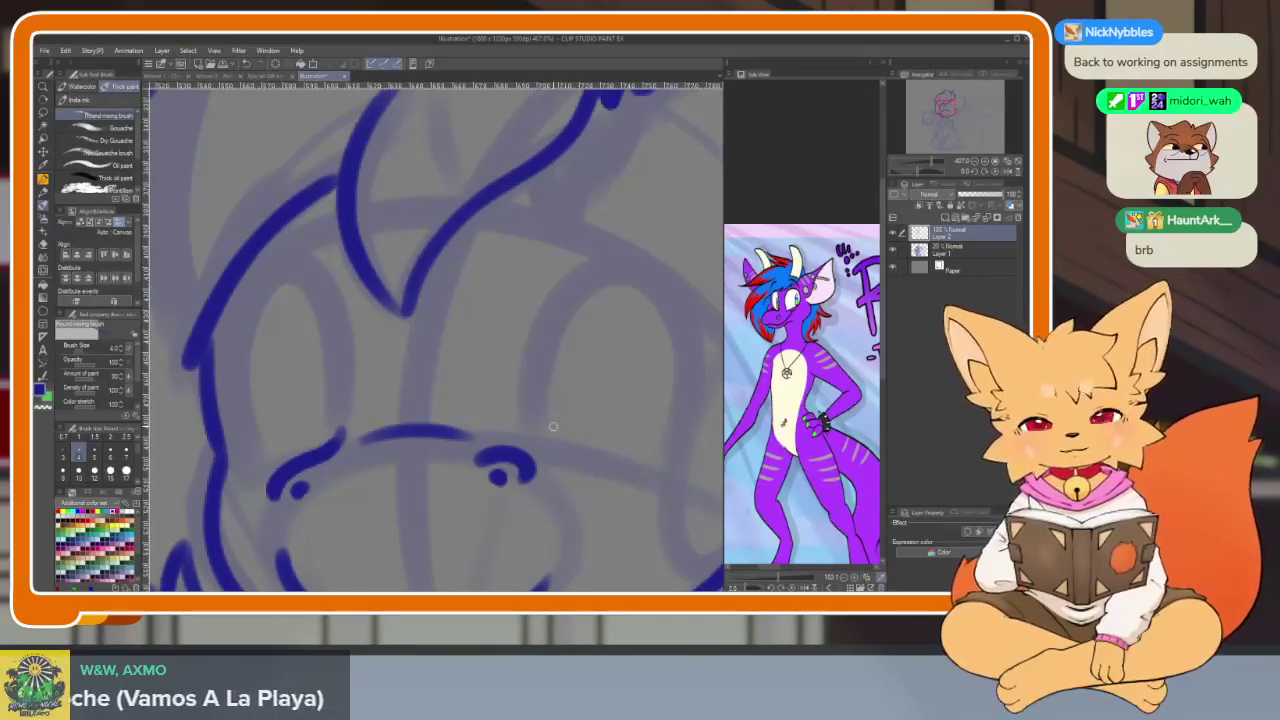
Draw the first closed, arched eye curve, redoing misplaced strokes and thickening its arc
left_click_drag(610, 428, 523, 441)
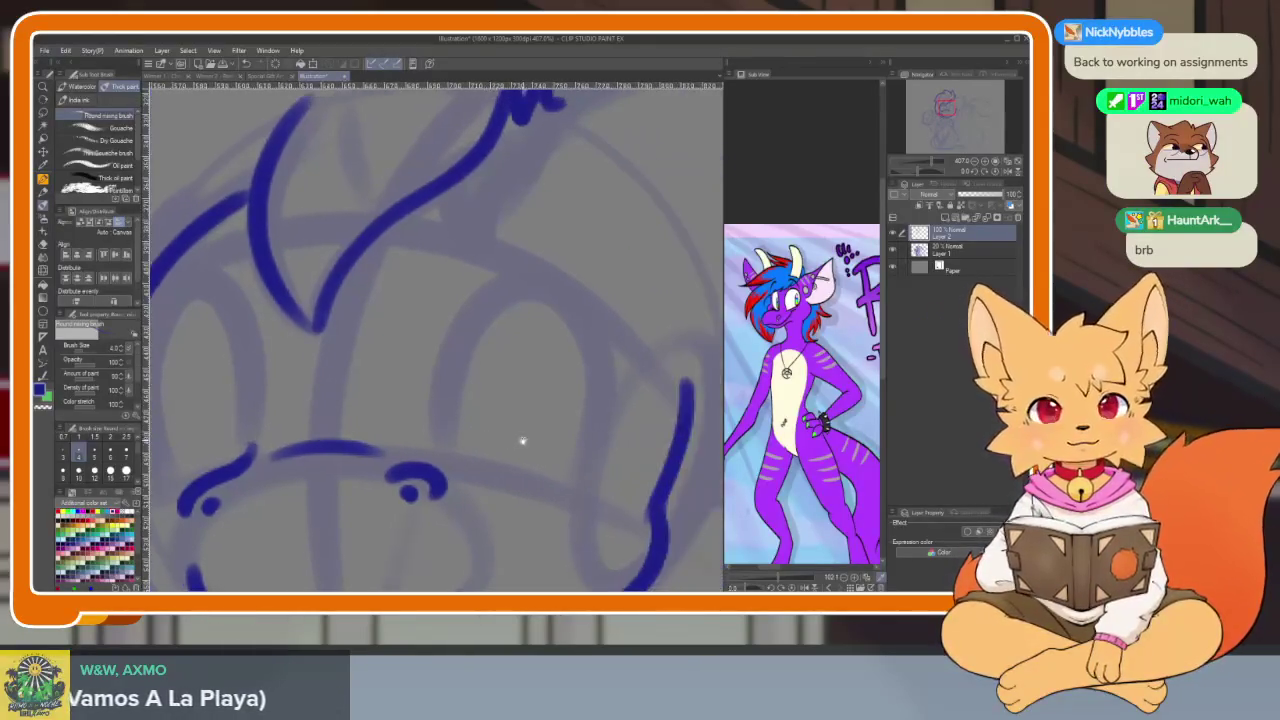
scroll(515, 443, "up", 2)
scroll(517, 443, "up", 2)
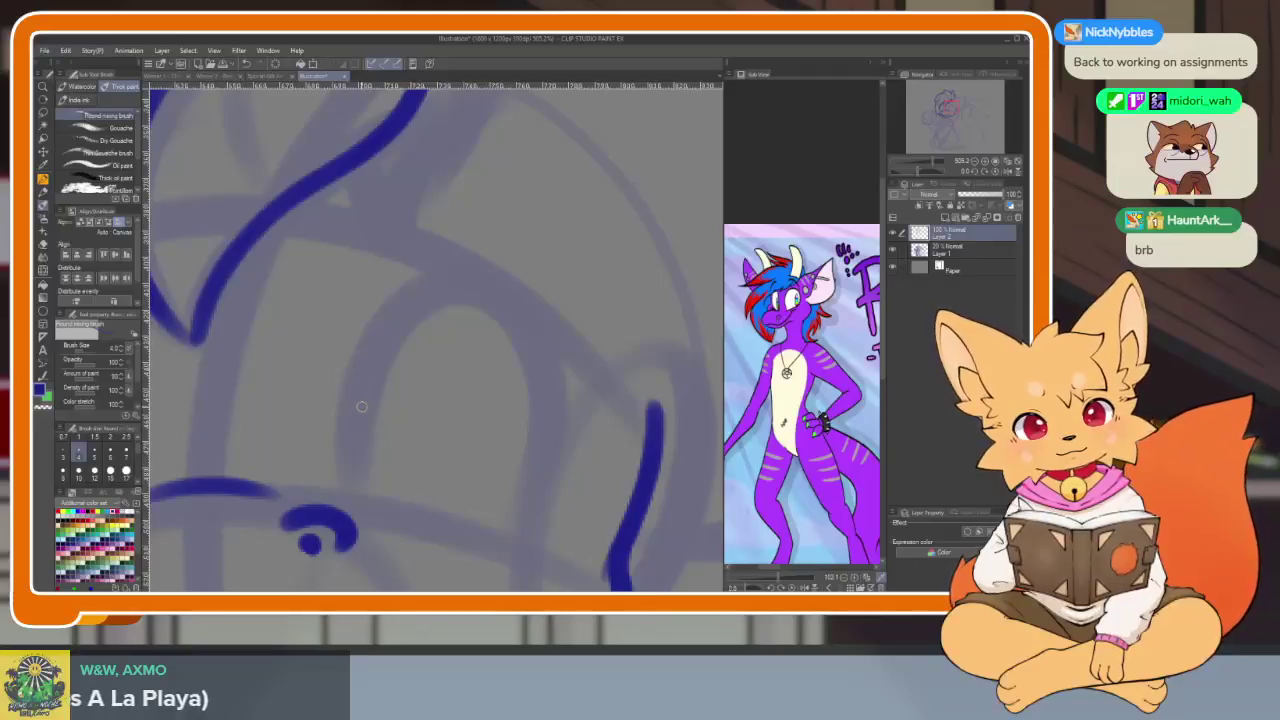
left_click_drag(362, 406, 470, 262)
key("ctrl+z")
mouse_move(358, 398)
left_mouse_down()
mouse_move(408, 293)
mouse_move(502, 533)
left_mouse_up()
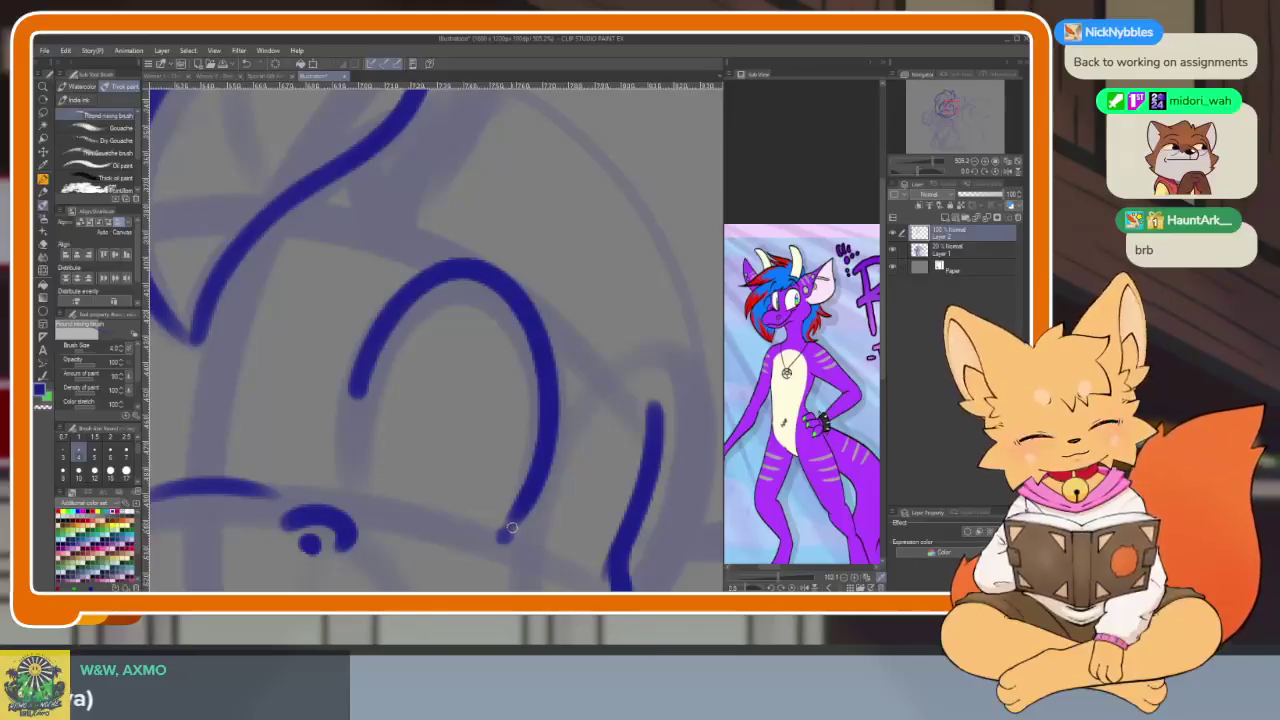
key("ctrl+z")
left_click_drag(505, 530, 357, 388)
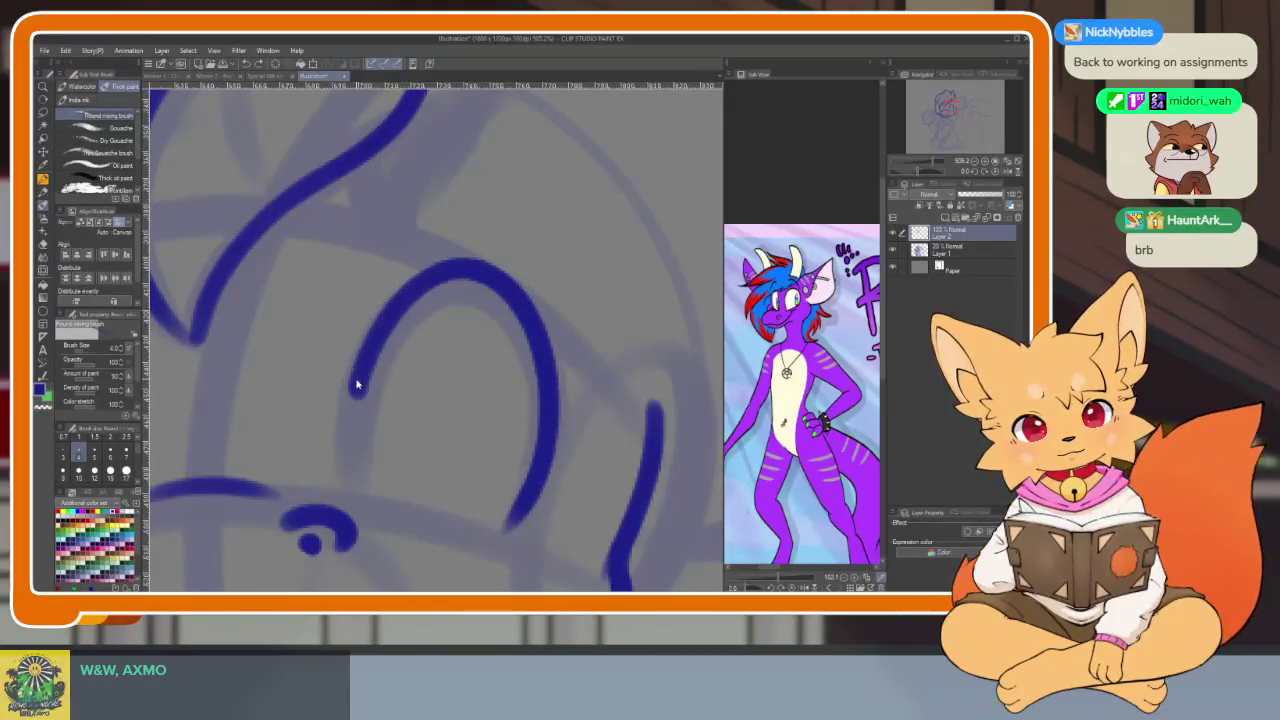
key("ctrl+z")
scroll(560, 400, "up", 2)
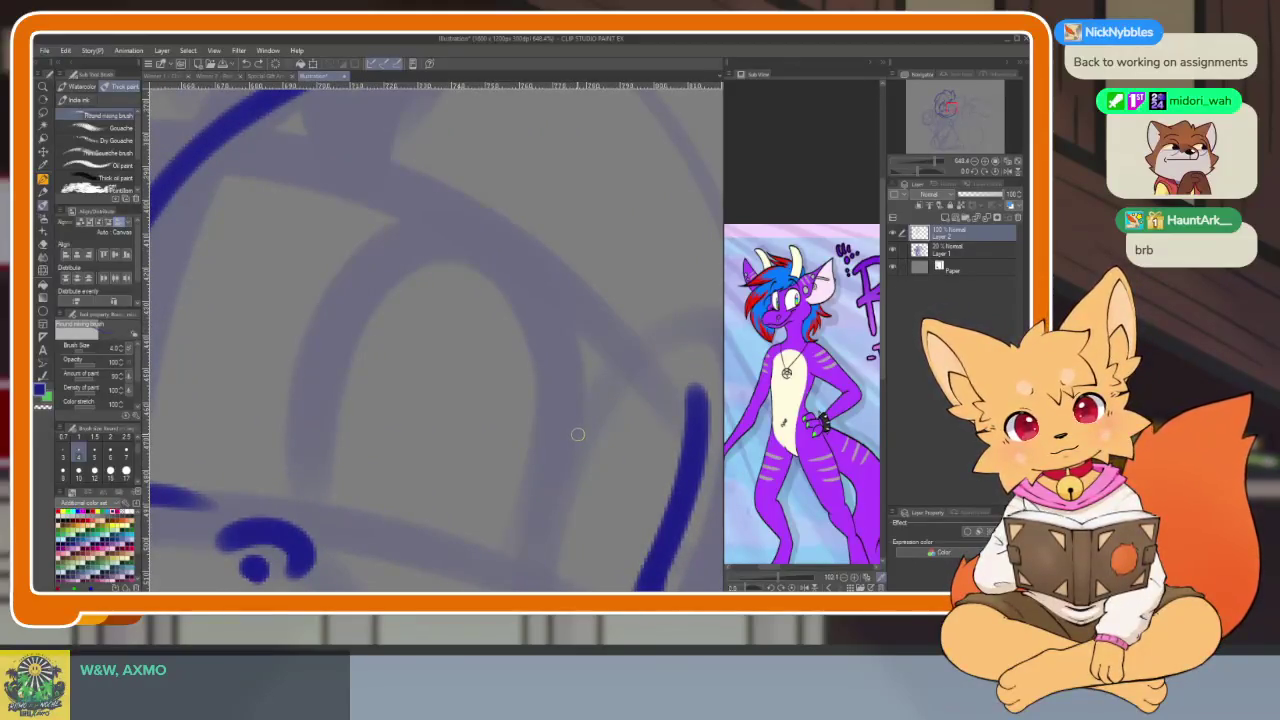
left_click_drag(554, 400, 320, 305)
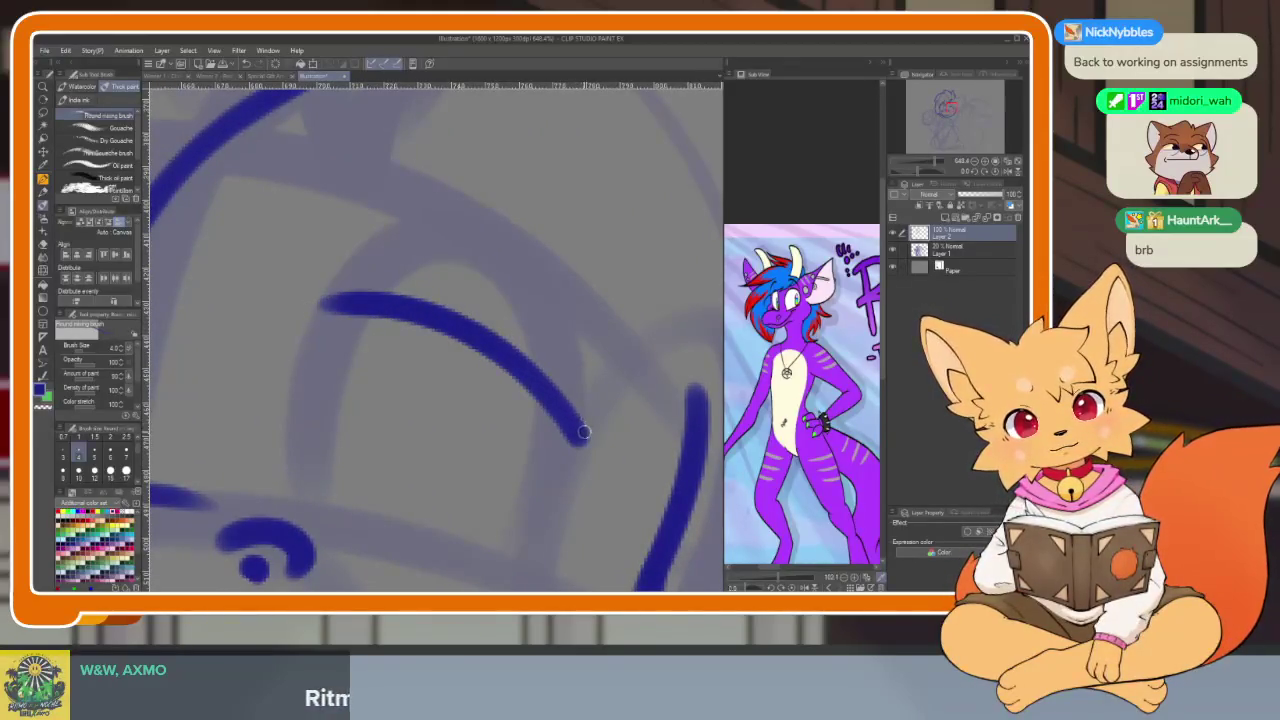
mouse_move(581, 432)
left_mouse_down()
mouse_move(500, 325)
mouse_move(392, 268)
mouse_move(305, 300)
mouse_move(485, 335)
left_mouse_up()
mouse_move(404, 302)
left_mouse_down()
mouse_move(310, 390)
mouse_move(352, 293)
left_mouse_up()
Erase along the eye arc's left end to thin and taper it
key("e")
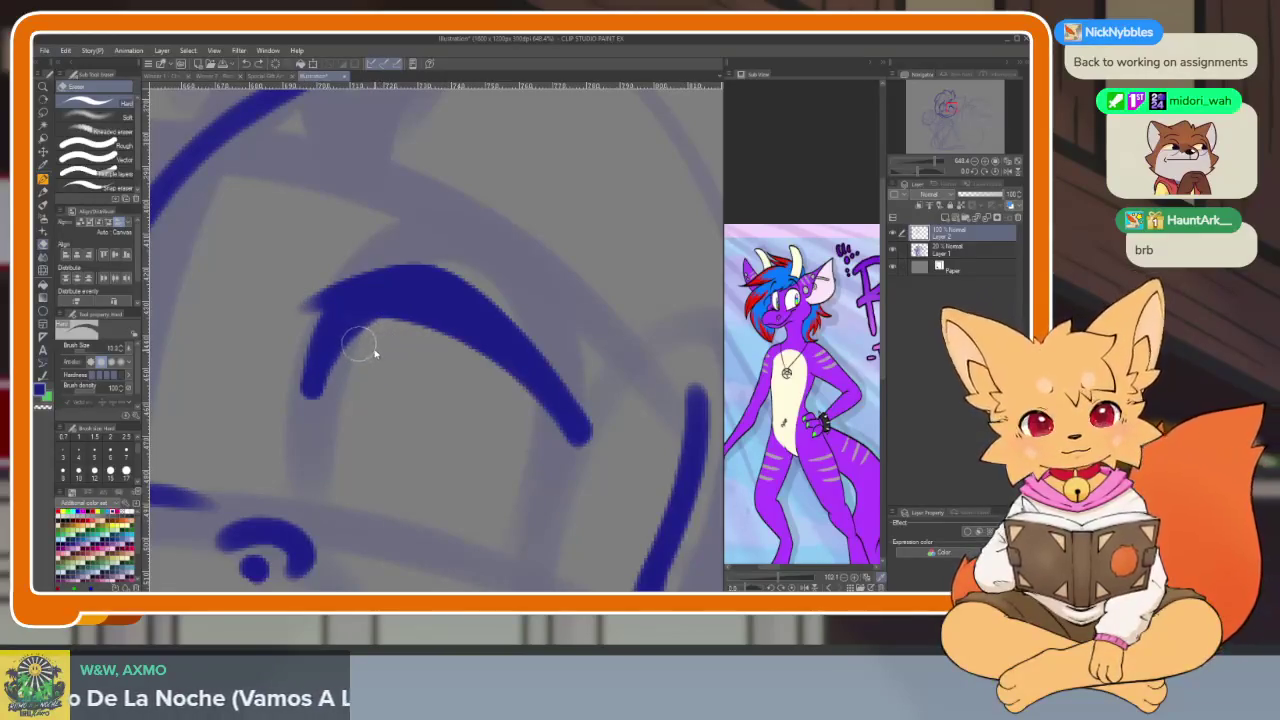
left_click_drag(370, 336, 301, 434)
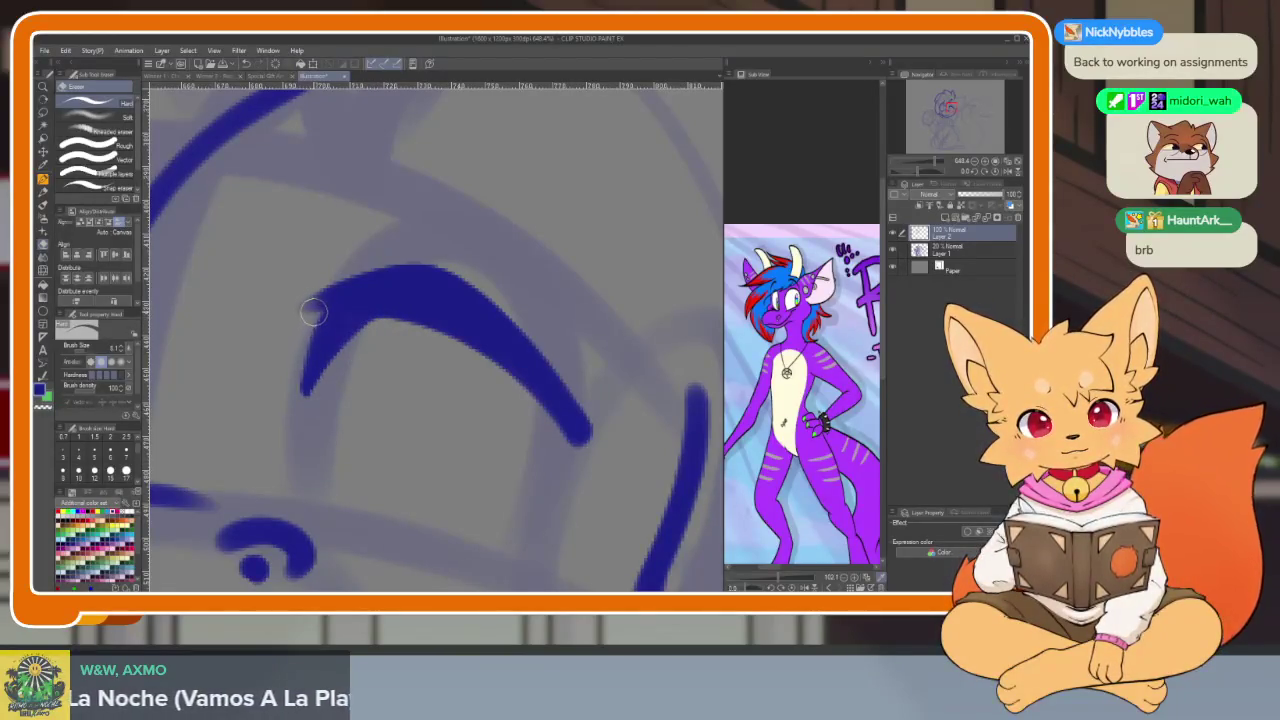
left_click_drag(313, 313, 296, 410)
scroll(390, 346, "down", 5)
scroll(500, 420, "up", 5)
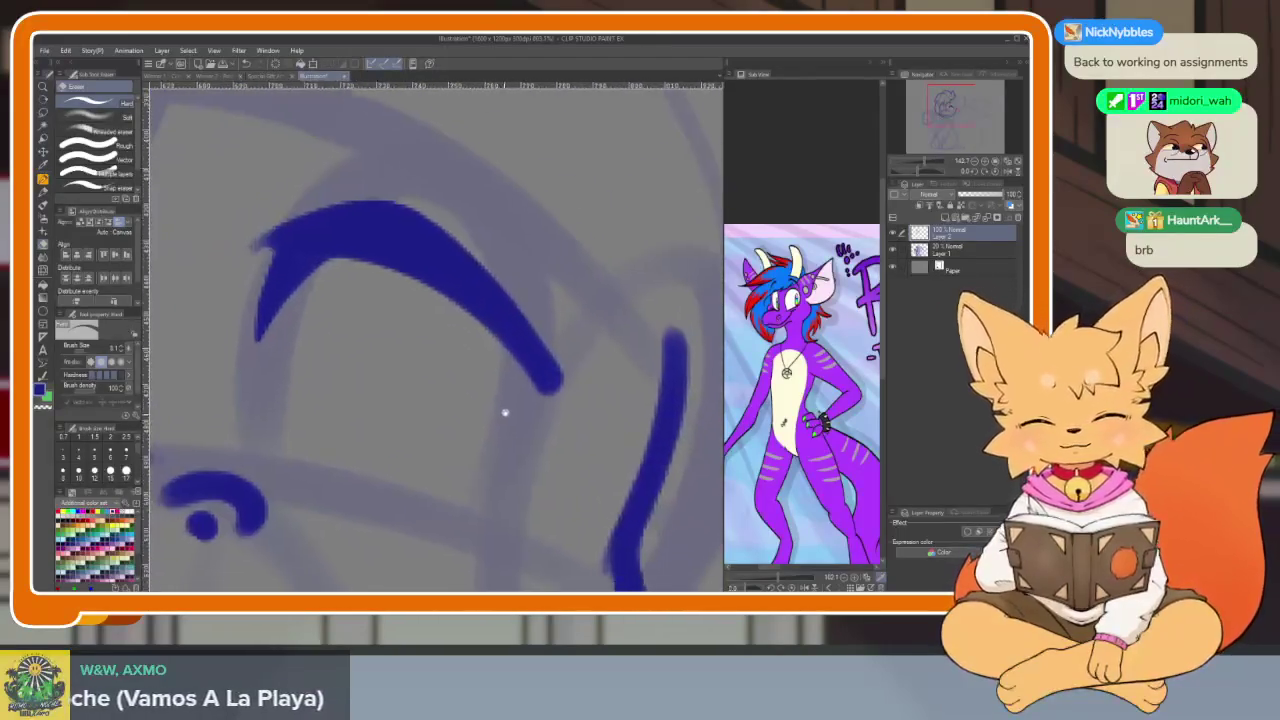
scroll(523, 363, "up", 1)
scroll(528, 268, "up", 1)
Add a stroke down from the eye arc and ink the other eye's closed curve
key("b")
mouse_move(529, 268)
left_mouse_down()
mouse_move(523, 443)
mouse_move(482, 508)
mouse_move(540, 426)
mouse_move(554, 316)
left_mouse_up()
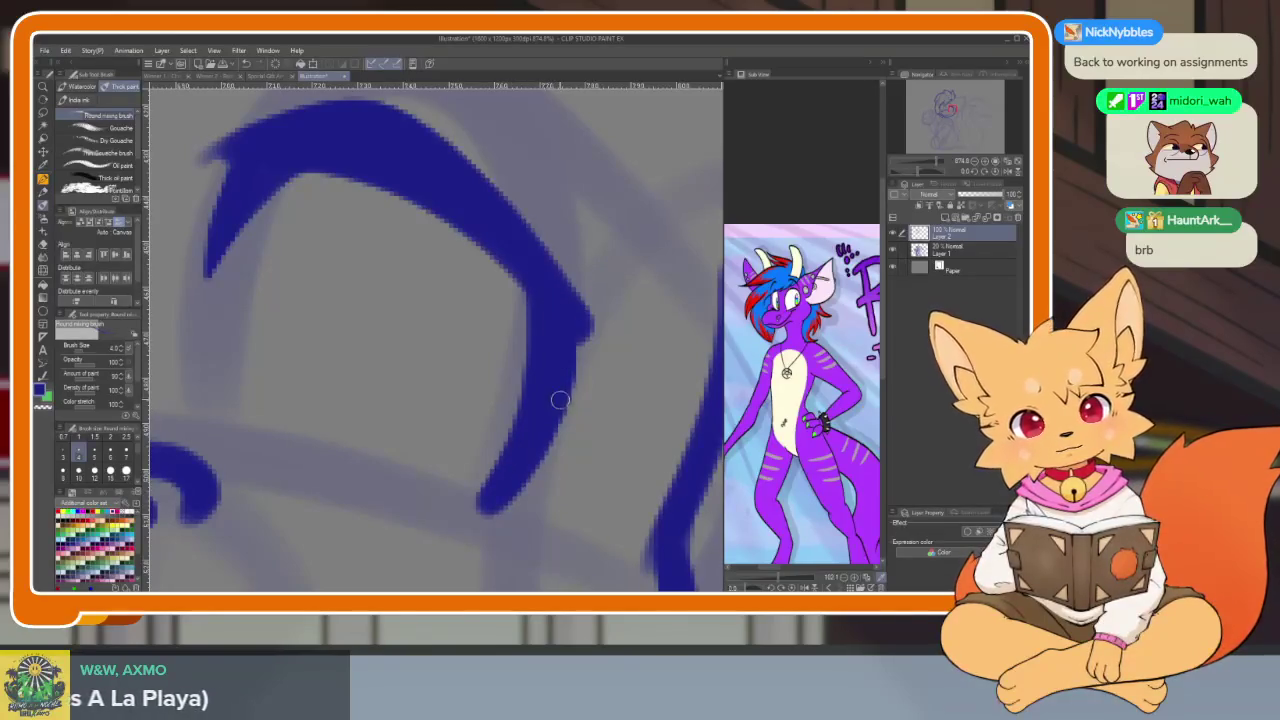
scroll(560, 398, "down", 5)
scroll(560, 420, "up", 1)
scroll(480, 343, "up", 2)
scroll(572, 391, "up", 1)
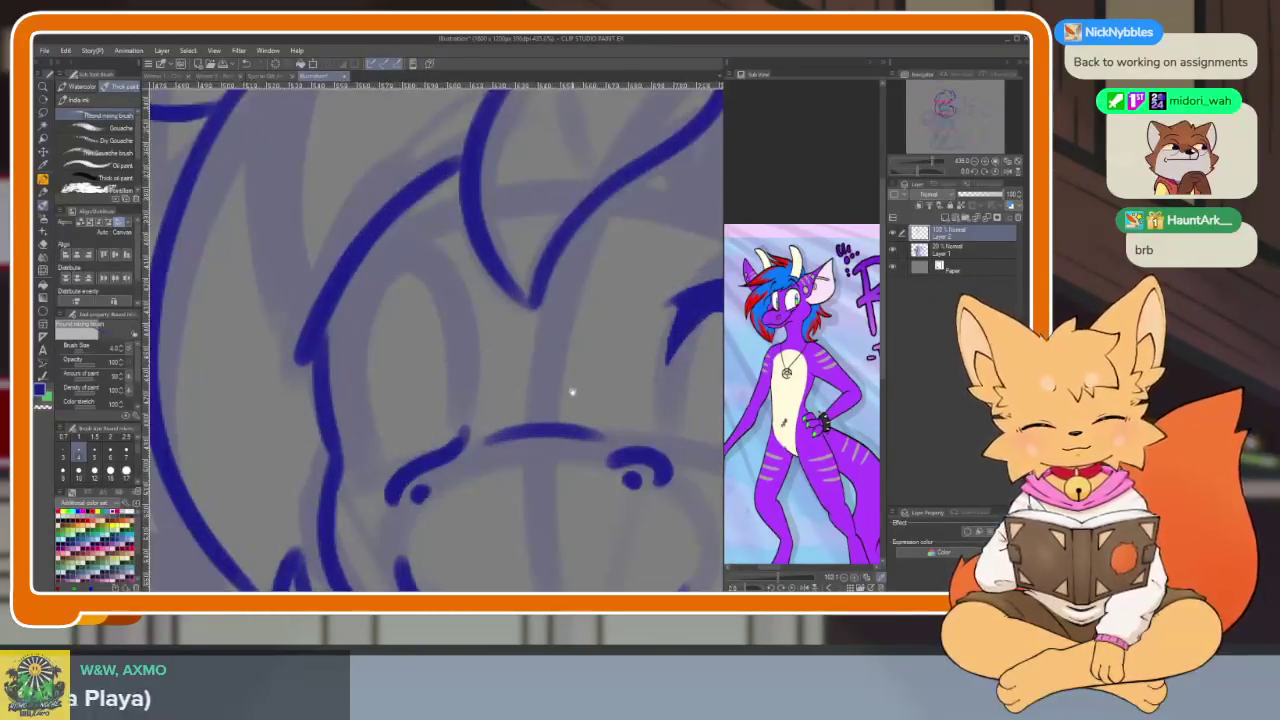
scroll(360, 408, "up", 1)
scroll(290, 412, "up", 1)
mouse_move(250, 452)
left_mouse_down()
mouse_move(400, 314)
mouse_move(478, 313)
left_mouse_up()
mouse_move(242, 455)
left_mouse_down()
mouse_move(356, 307)
mouse_move(440, 280)
mouse_move(490, 305)
left_mouse_up()
scroll(530, 349, "down", 5)
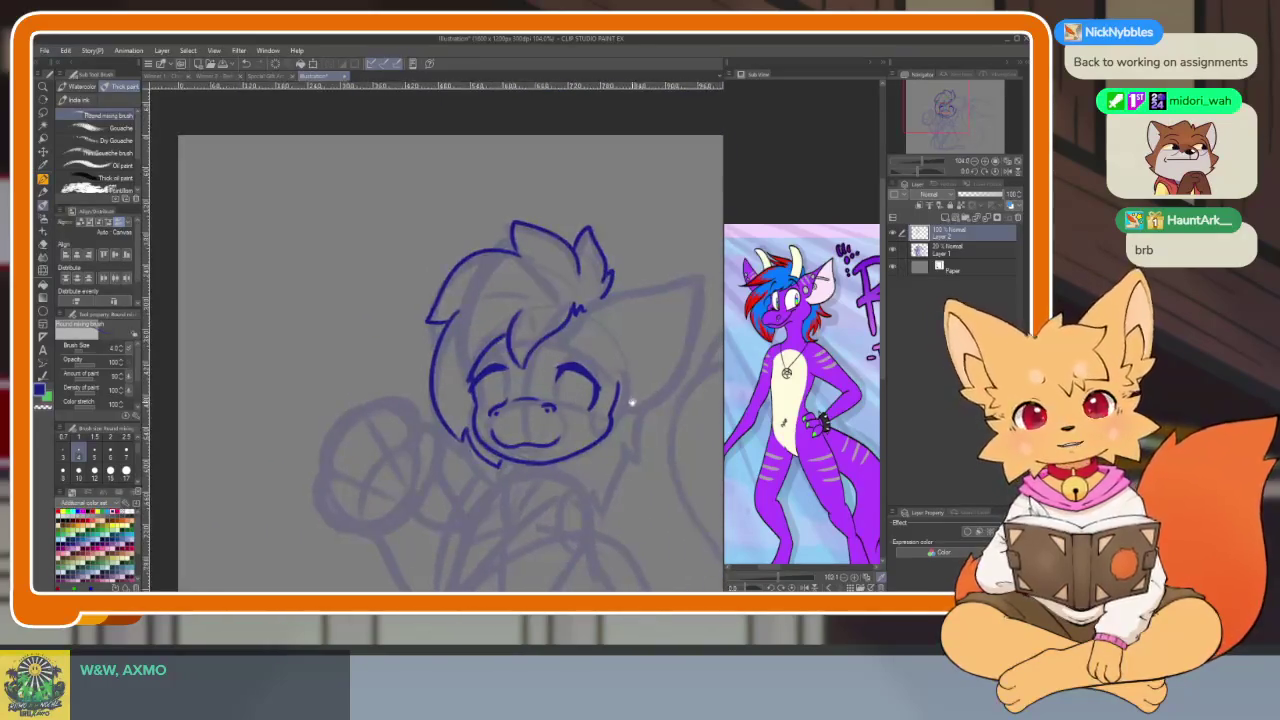
Undo the earlier eye strokes and redraw the right side of the eye outline
scroll(620, 420, "up", 3)
key("ctrl+z")
key("ctrl+z")
key("ctrl+z")
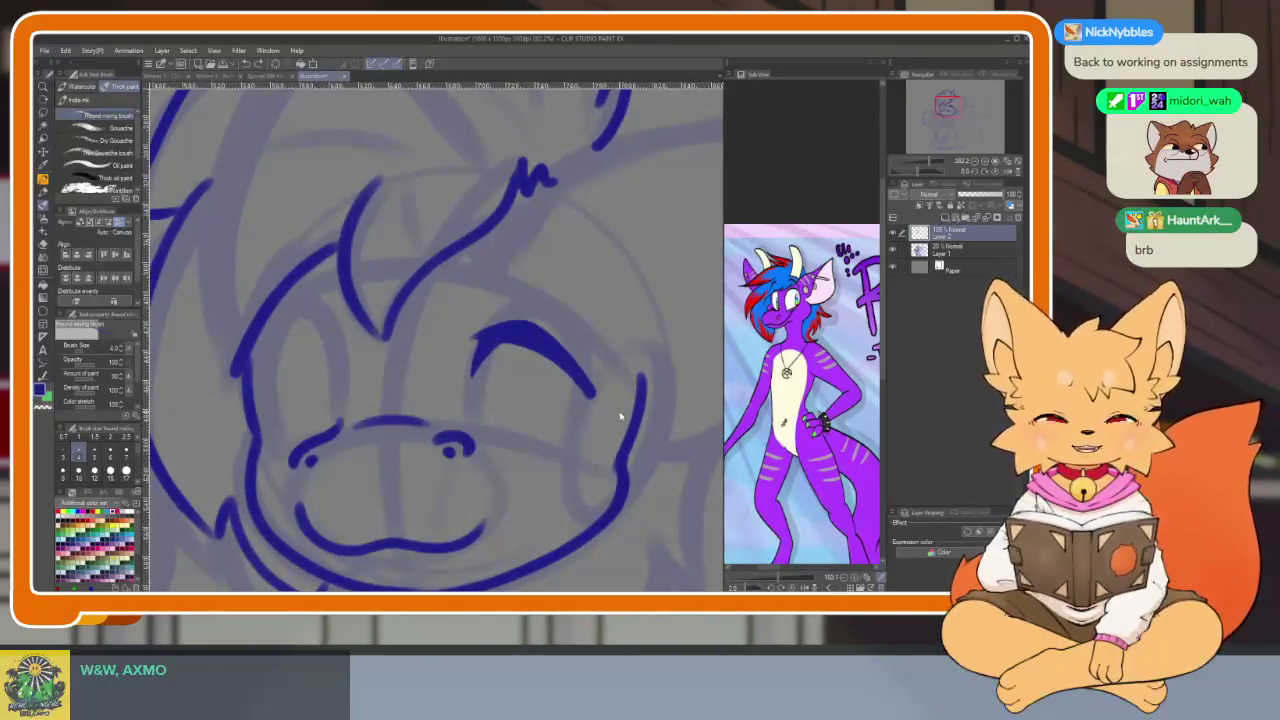
key("ctrl+z")
key("ctrl+z")
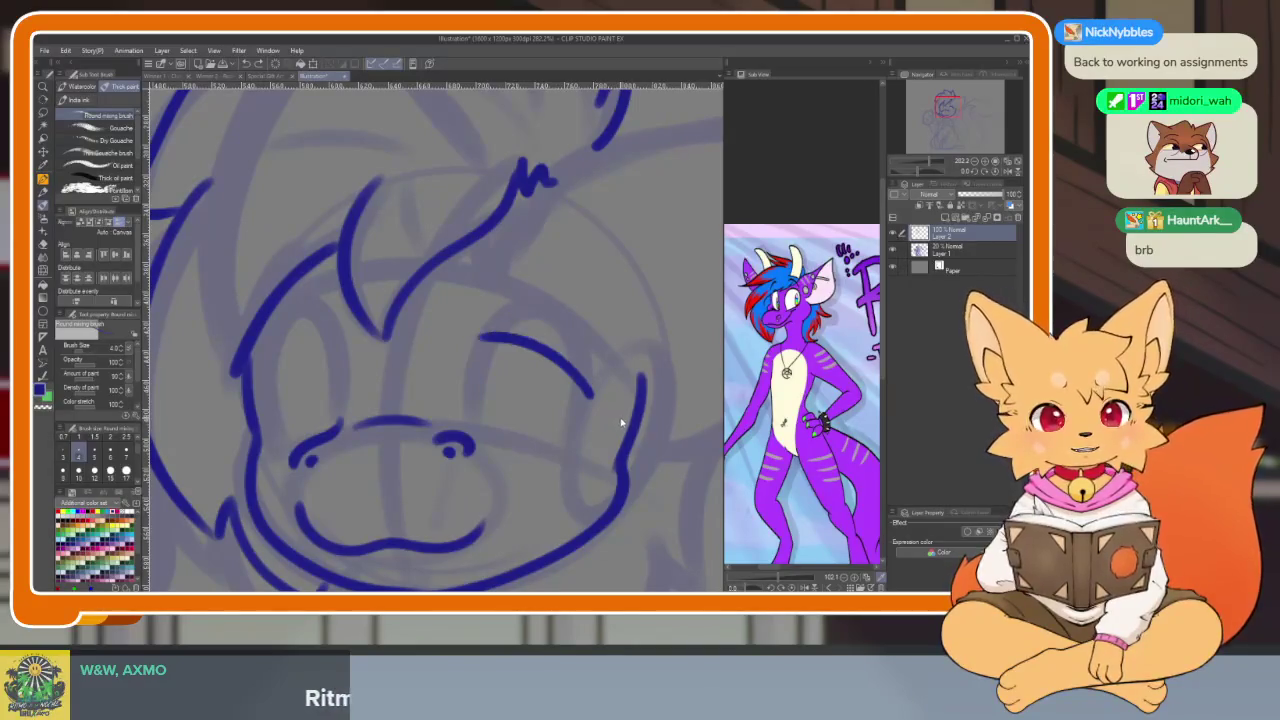
key("ctrl+z")
scroll(586, 423, "up", 2)
scroll(565, 482, "up", 1)
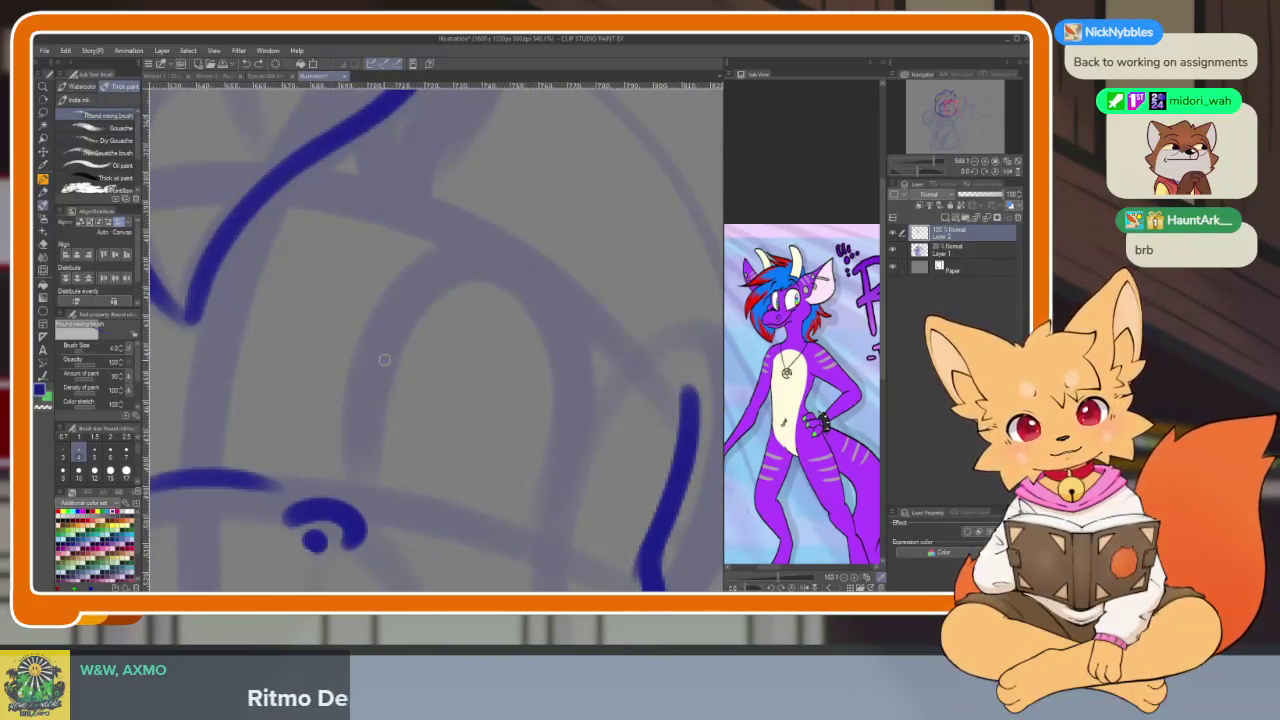
mouse_move(378, 368)
left_mouse_down()
mouse_move(442, 256)
mouse_move(524, 548)
left_mouse_up()
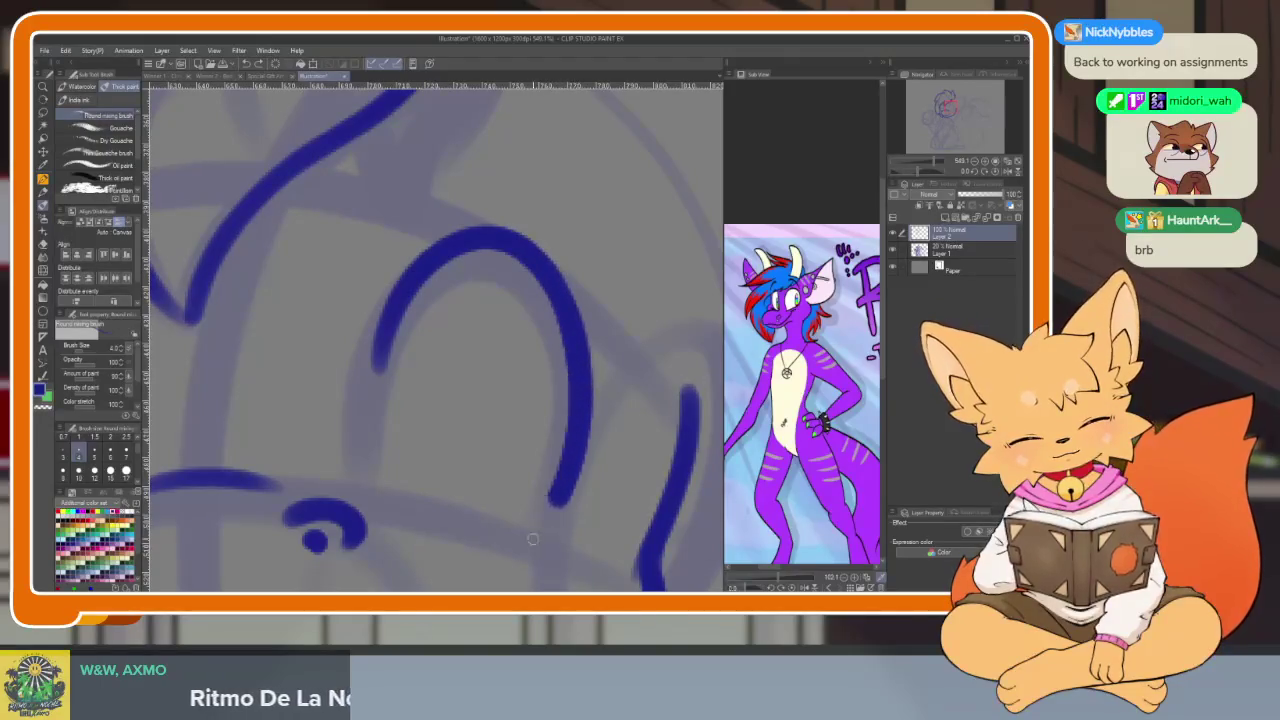
scroll(470, 431, "down", 1)
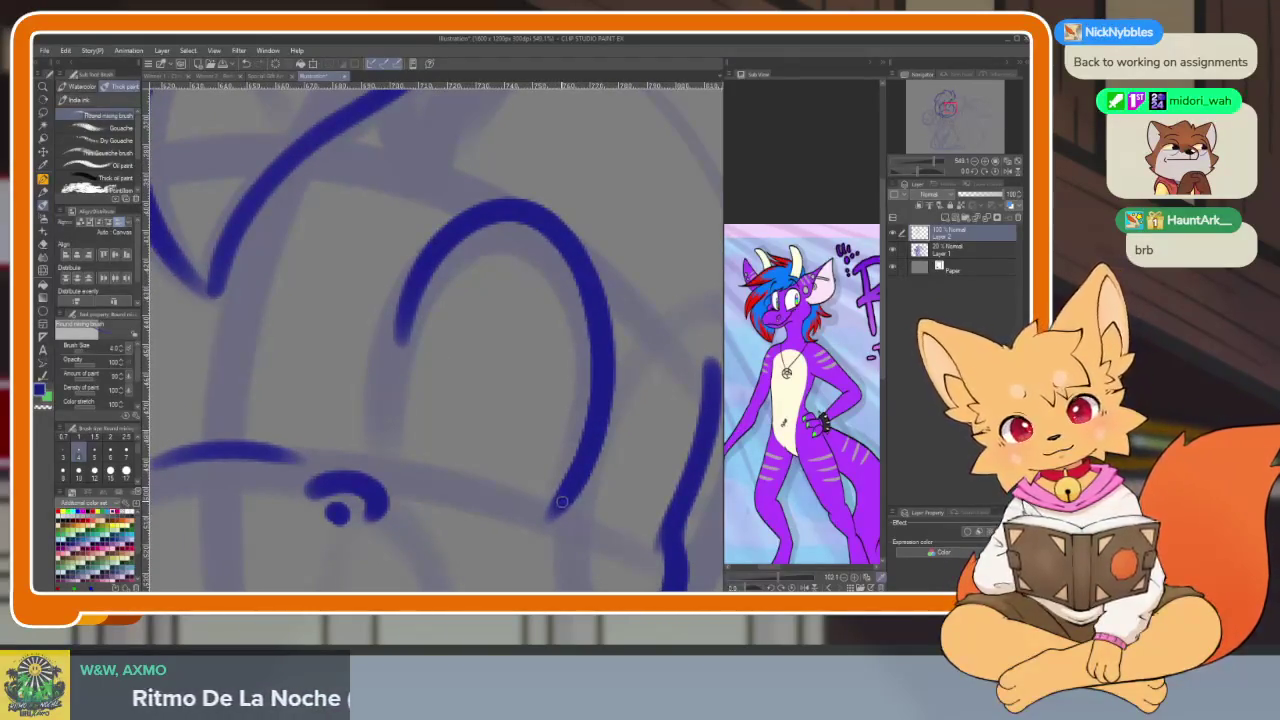
Trace both eyes' outer arcs and thicken the right side of the eye outline
key("e")
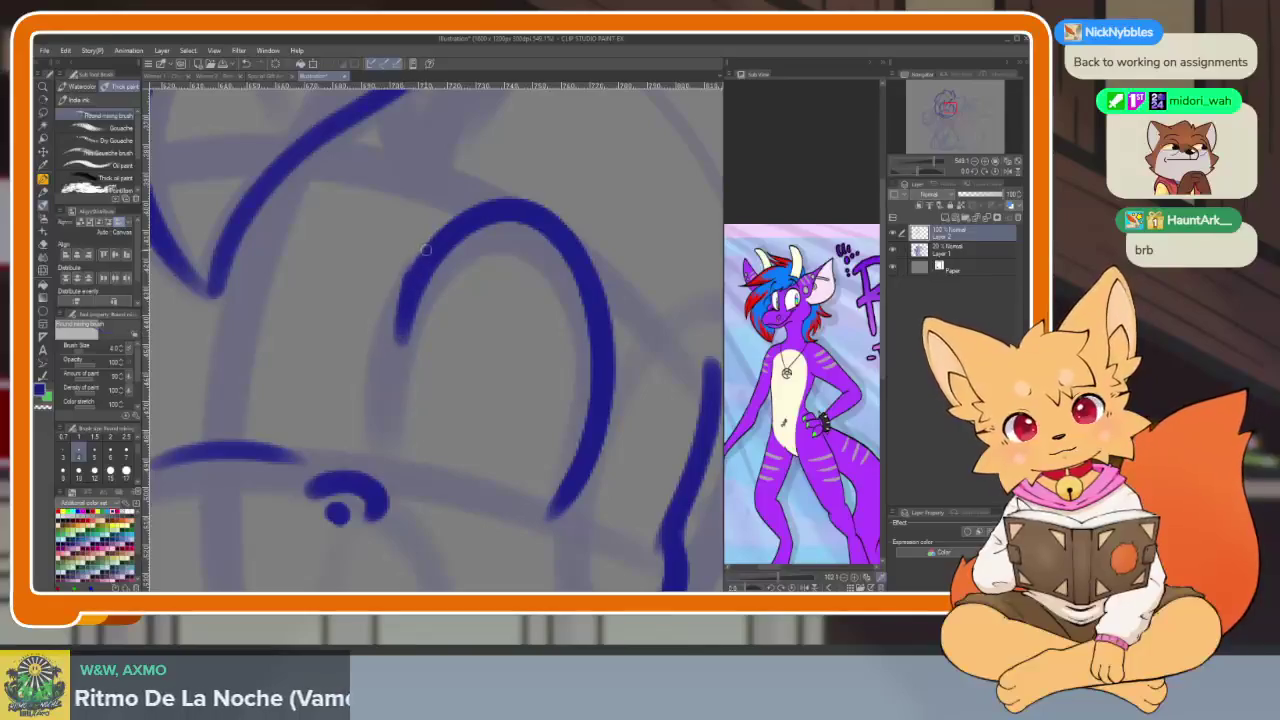
left_click_drag(424, 253, 550, 521)
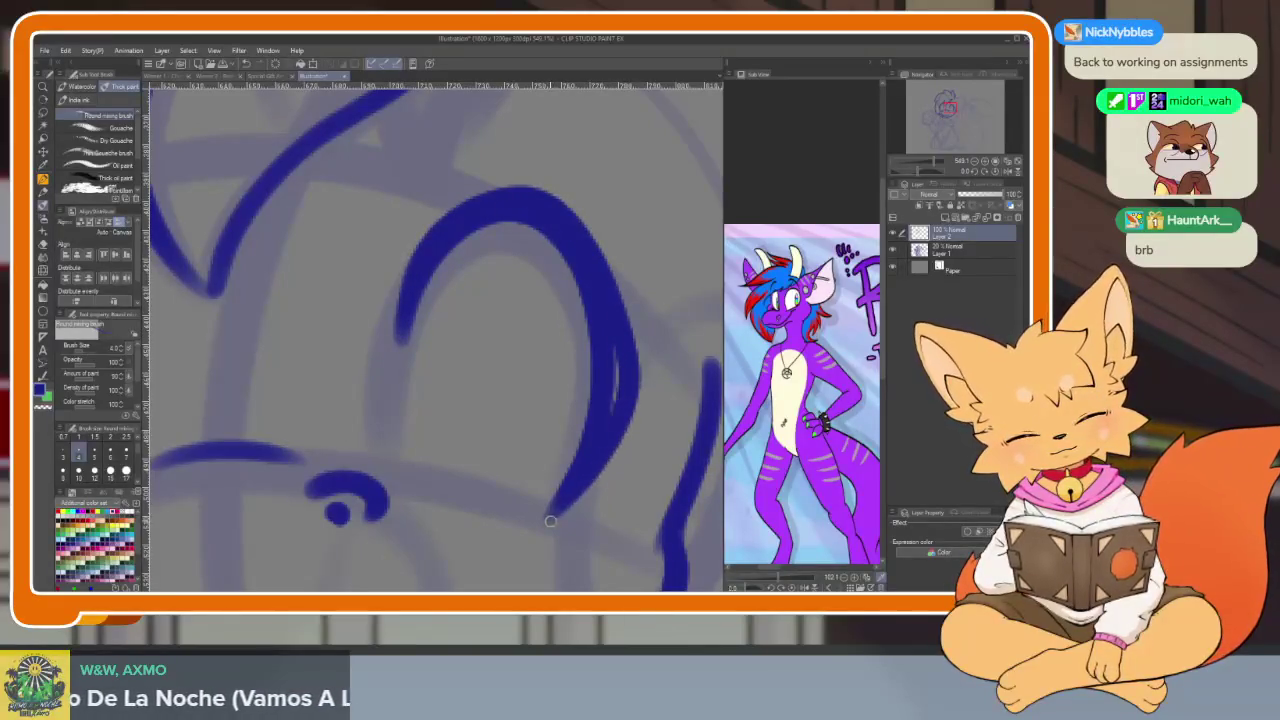
scroll(564, 494, "down", 3)
scroll(543, 457, "up", 1)
scroll(480, 451, "up", 2)
mouse_move(424, 366)
left_mouse_down()
mouse_move(420, 312)
mouse_move(300, 258)
mouse_move(268, 500)
mouse_move(296, 527)
mouse_move(236, 415)
mouse_move(296, 249)
left_mouse_up()
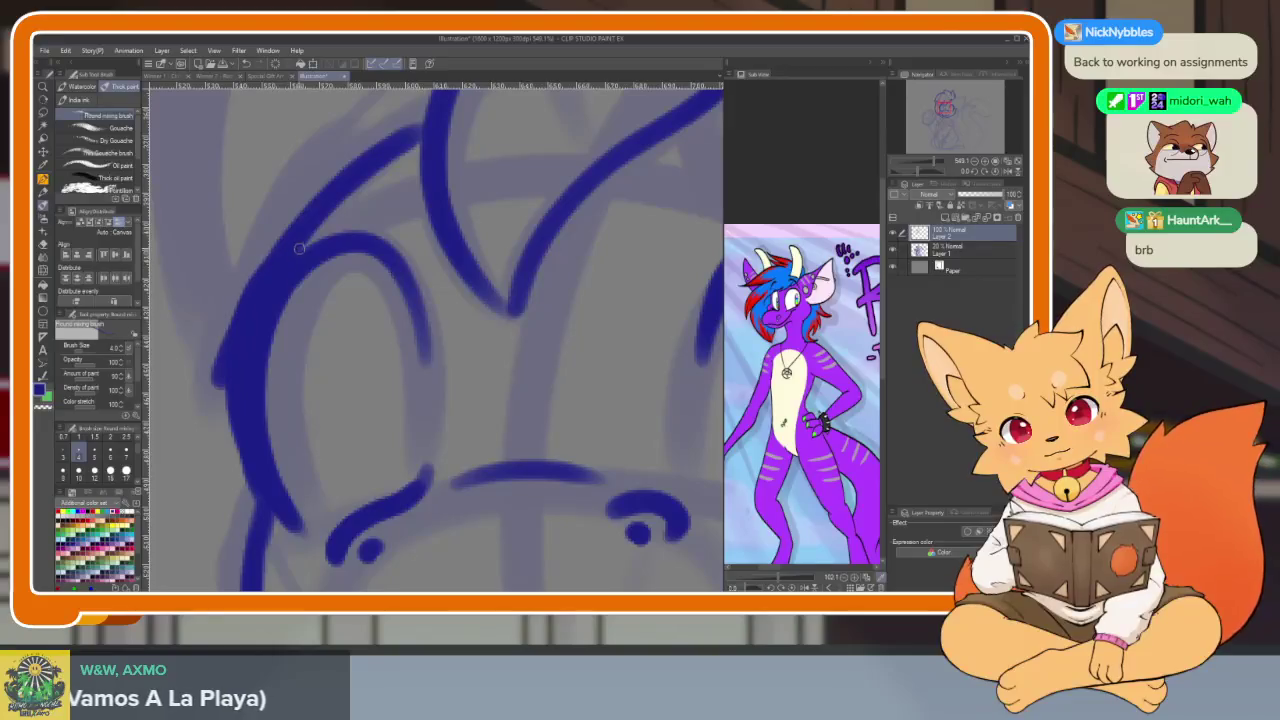
left_click_drag(401, 270, 425, 366)
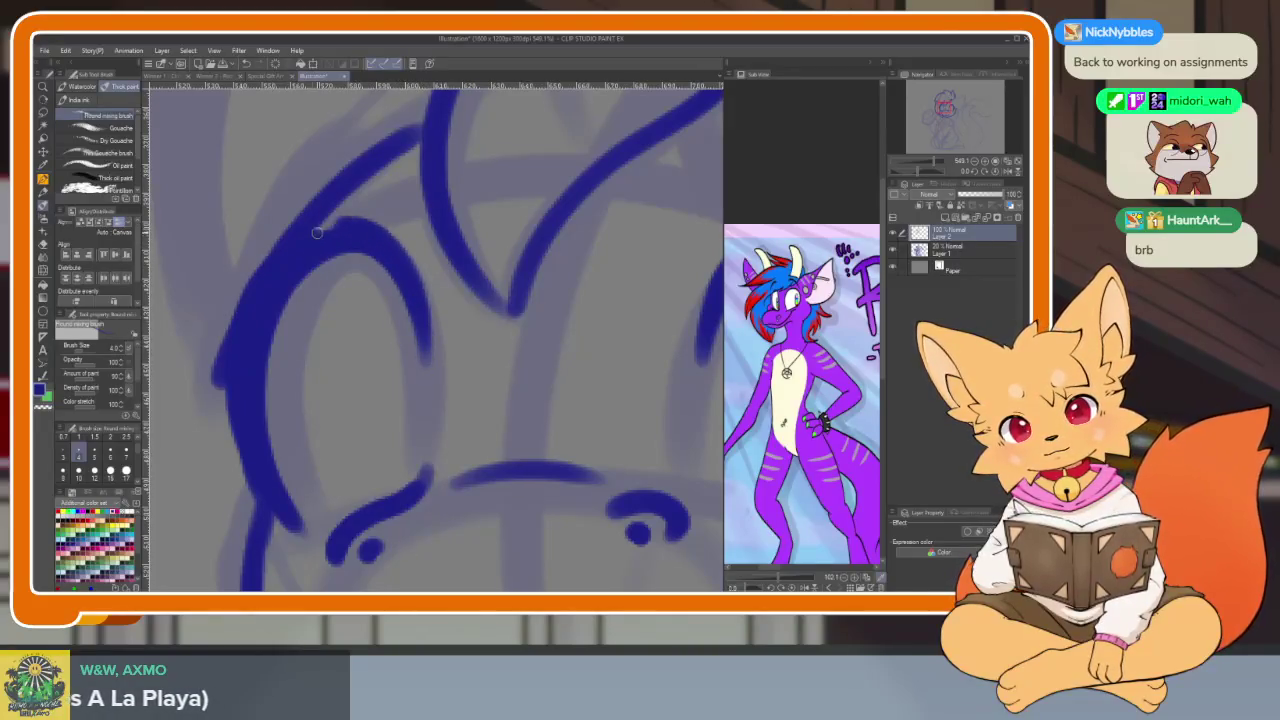
scroll(586, 480, "down", 5)
scroll(591, 466, "up", 1)
scroll(514, 514, "up", 2)
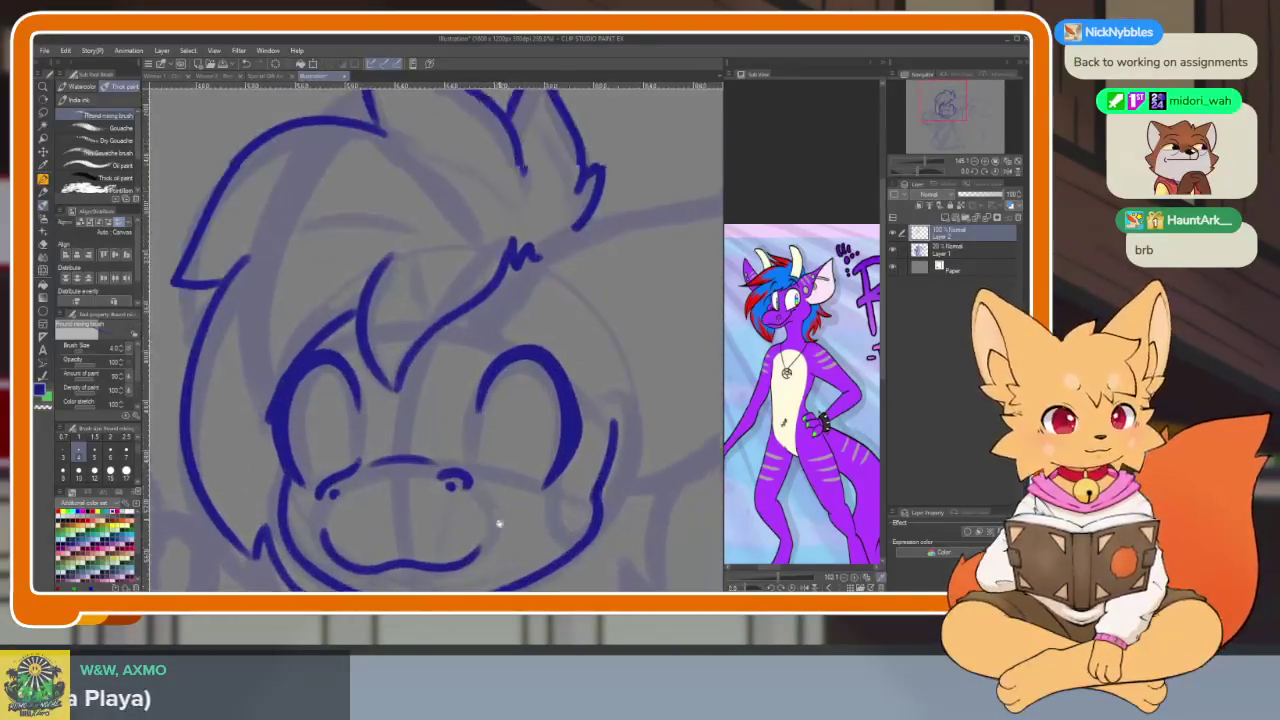
Draw an inner oval in the first eye, undoing and redrawing the misshapen attempt
scroll(491, 538, "up", 1)
scroll(491, 538, "up", 2)
scroll(571, 528, "up", 1)
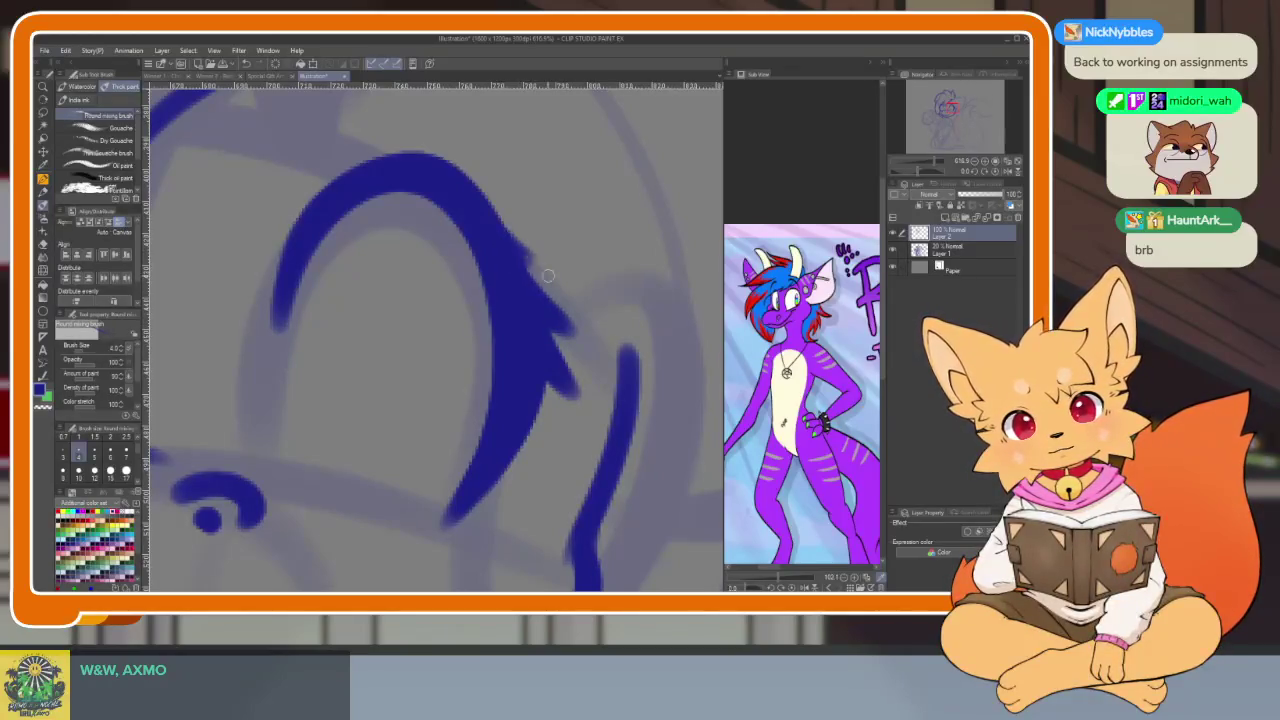
scroll(543, 272, "down", 4)
scroll(595, 270, "up", 1)
scroll(480, 286, "up", 2)
scroll(324, 298, "up", 1)
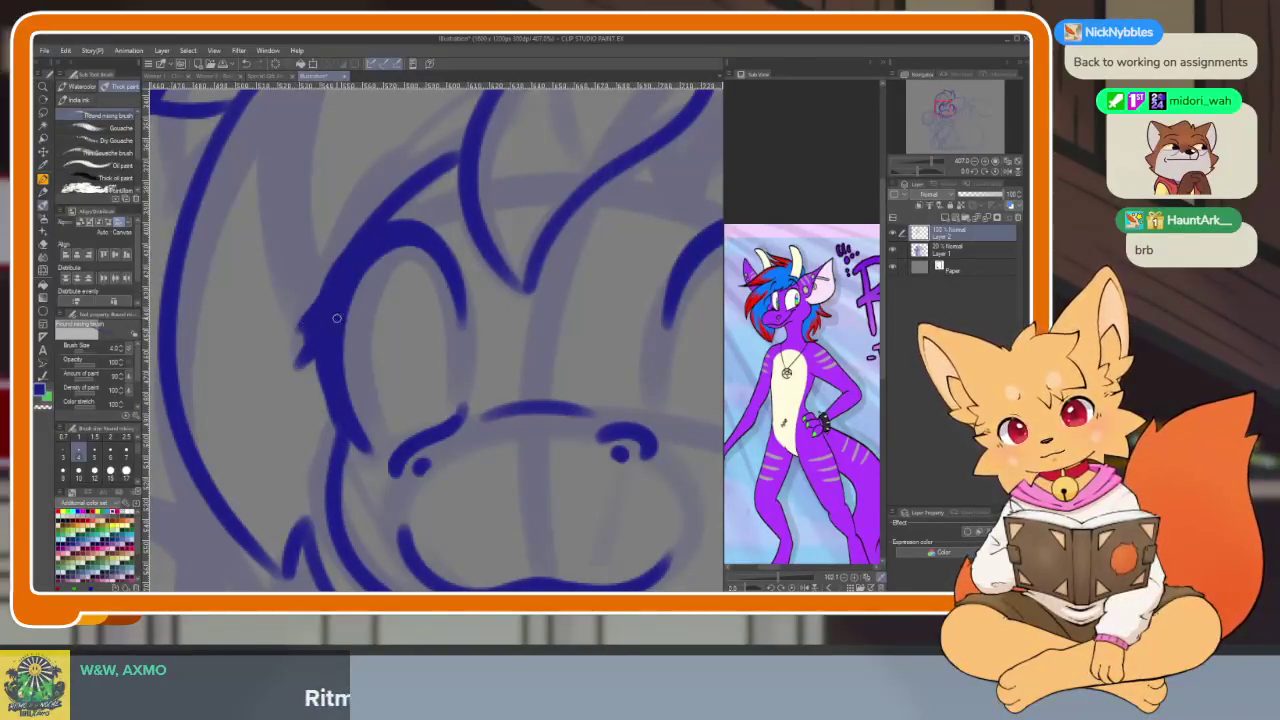
scroll(324, 321, "down", 3)
scroll(520, 346, "up", 3)
scroll(477, 389, "up", 1)
scroll(448, 482, "up", 1)
left_click_drag(450, 476, 385, 500)
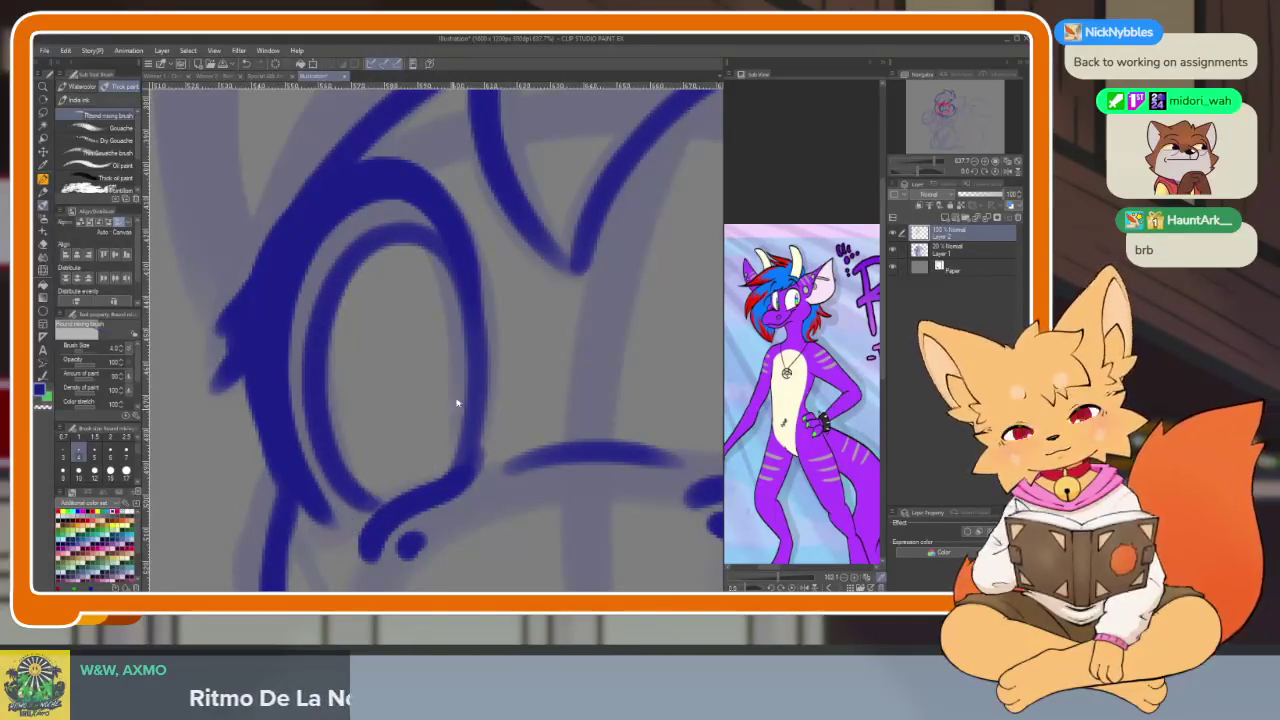
key("ctrl+z")
mouse_move(466, 484)
left_mouse_down()
mouse_move(460, 275)
mouse_move(310, 345)
mouse_move(450, 481)
mouse_move(470, 330)
mouse_move(378, 262)
left_mouse_up()
left_click_drag(652, 527, 580, 462)
Draw a matching inner oval inside the other eye
scroll(580, 462, "down", 3)
scroll(560, 440, "up", 4)
scroll(480, 420, "down", 1)
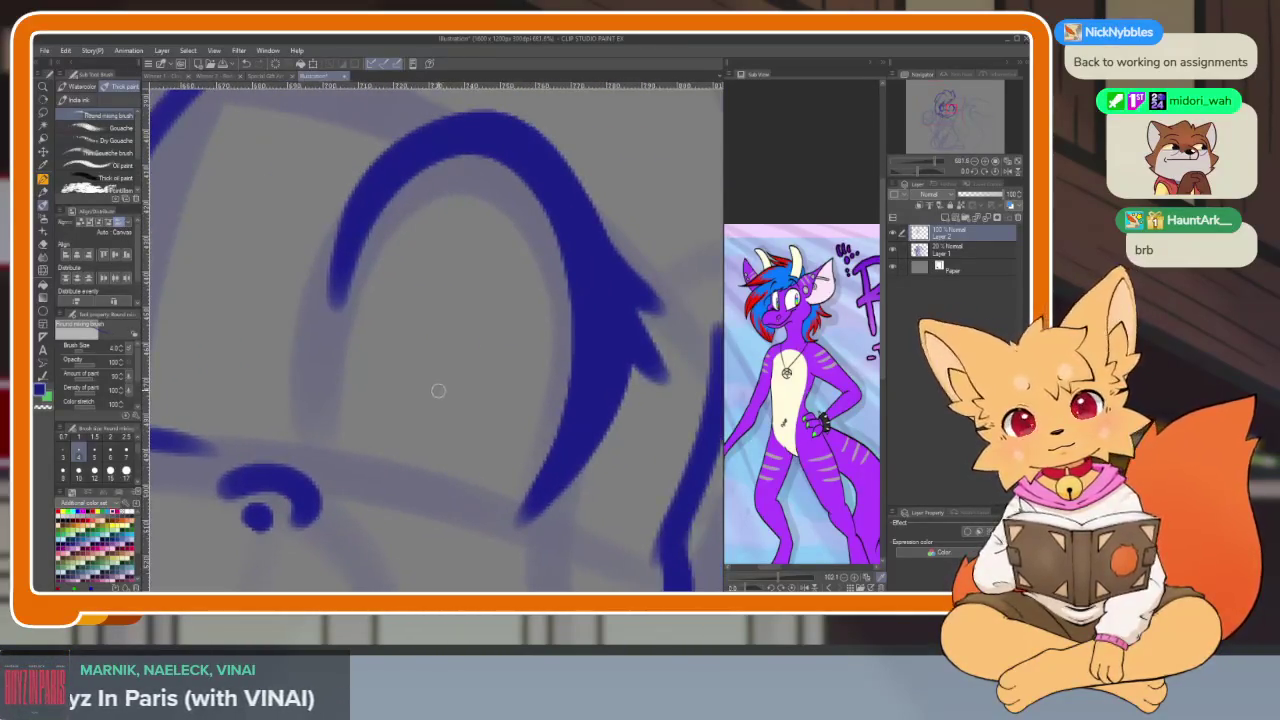
mouse_move(365, 430)
left_mouse_down()
mouse_move(375, 310)
mouse_move(510, 205)
mouse_move(490, 455)
mouse_move(352, 360)
mouse_move(510, 200)
mouse_move(545, 320)
left_mouse_up()
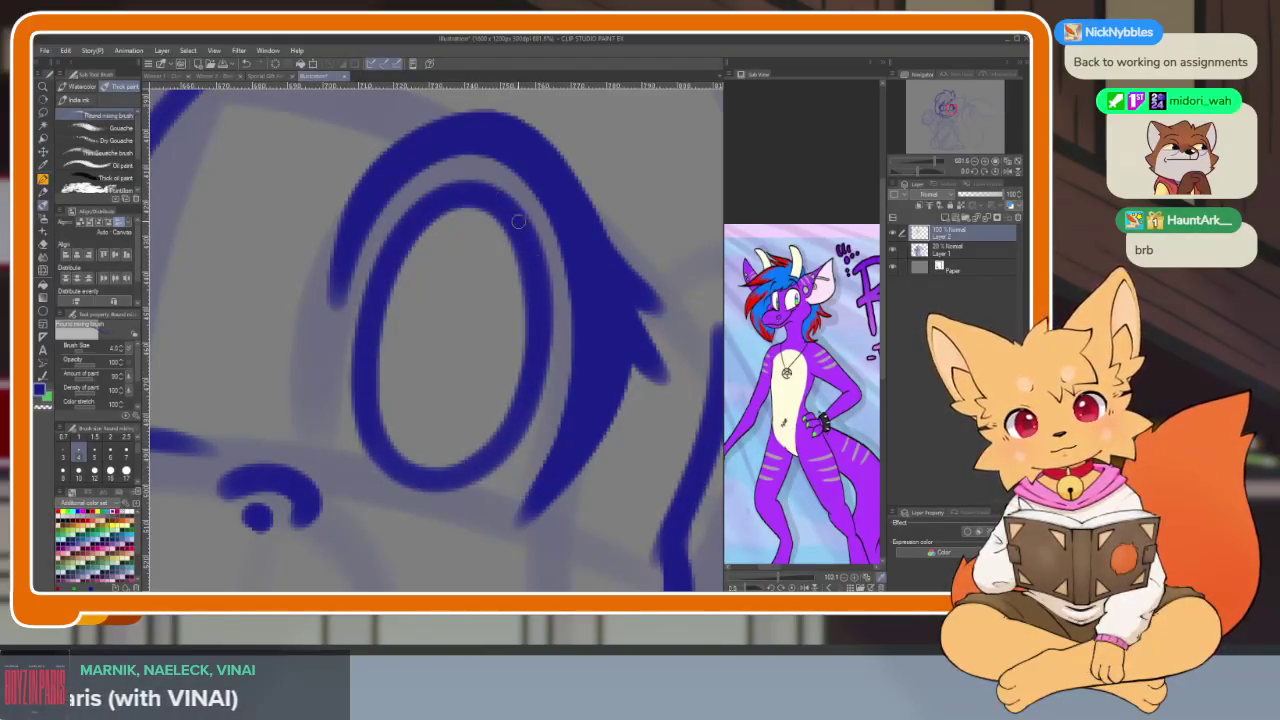
scroll(510, 208, "down", 3)
scroll(574, 417, "up", 3)
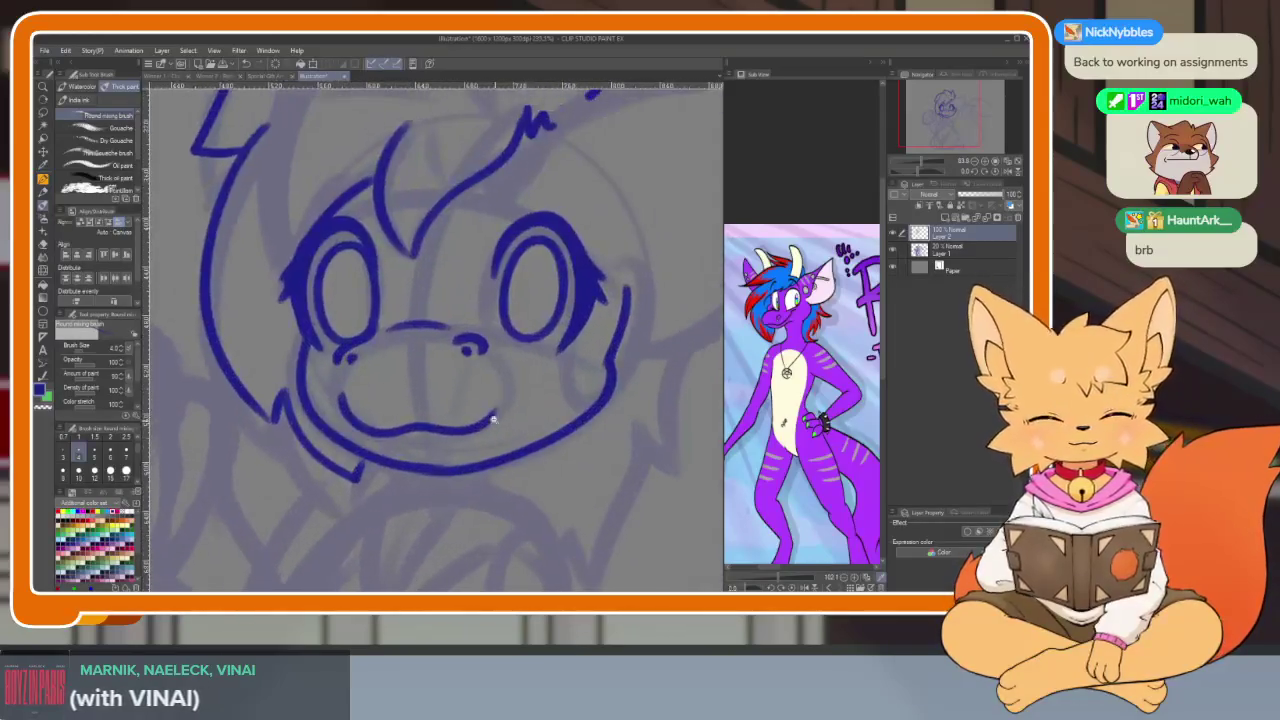
Erase the old mouth curve and redraw the mouth line rising to the right
scroll(503, 428, "up", 2)
key("e")
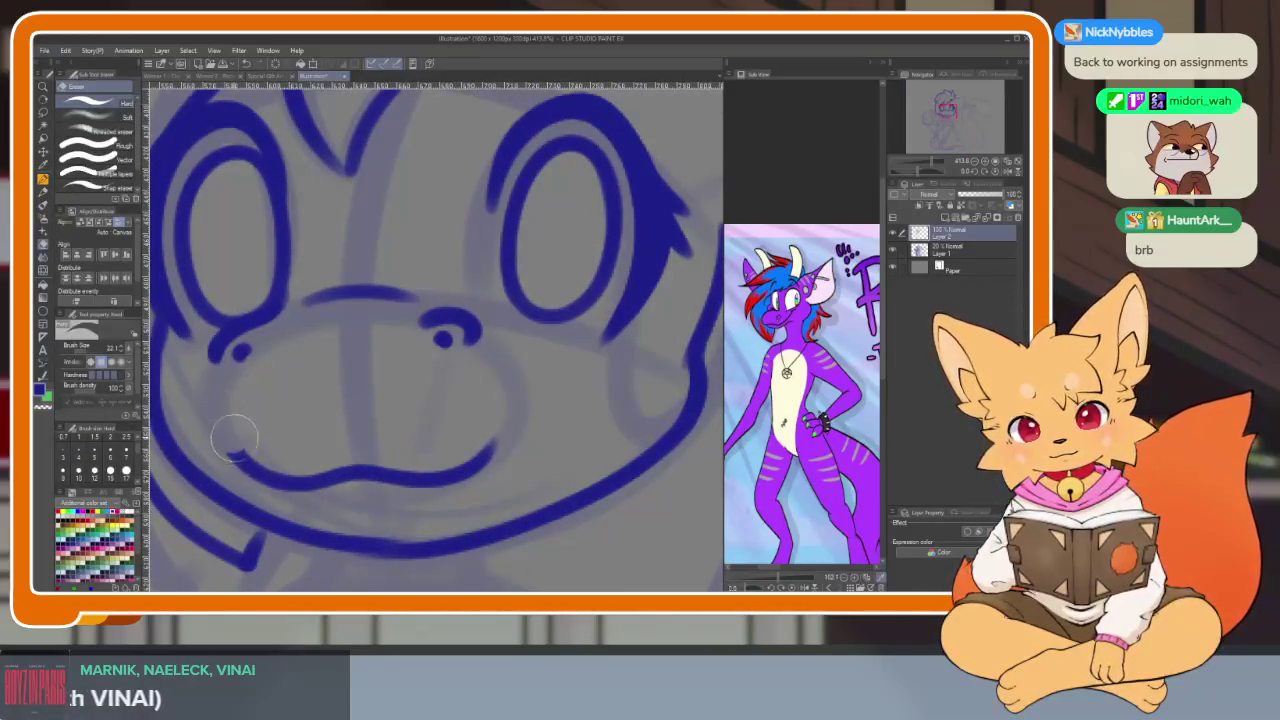
left_click_drag(232, 436, 491, 449)
key("b")
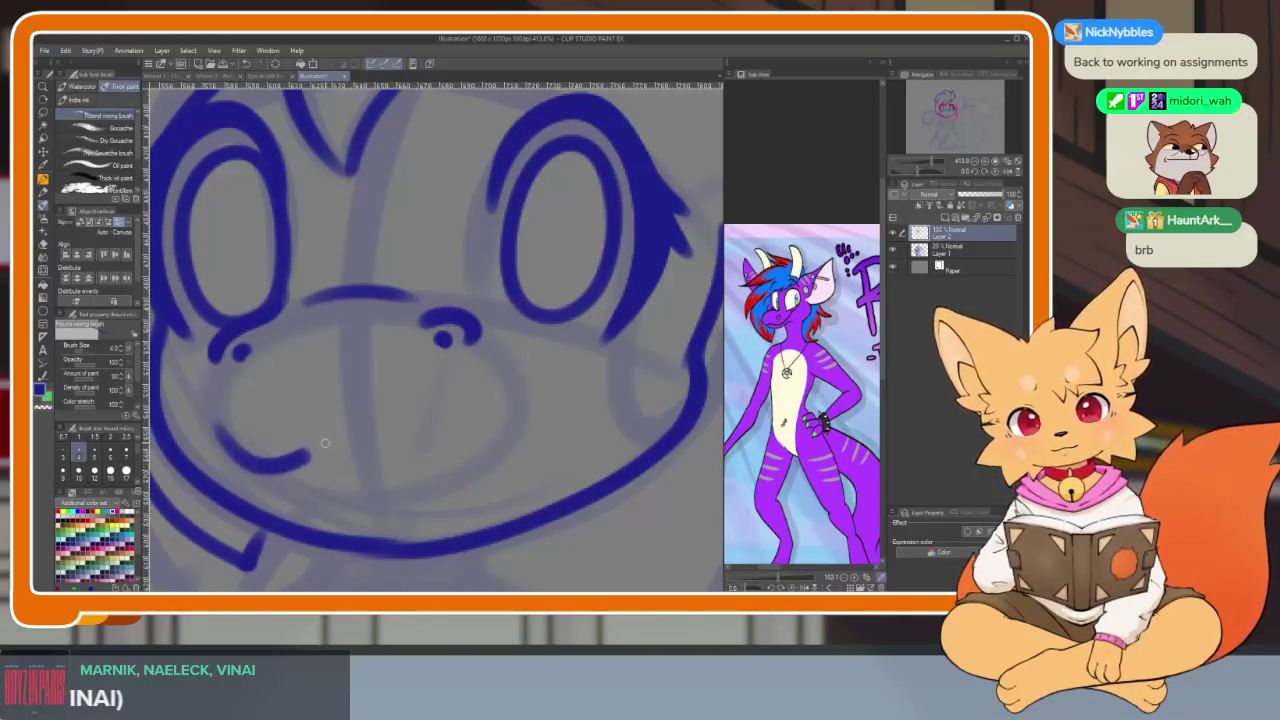
mouse_move(402, 449)
left_mouse_down()
mouse_move(520, 364)
mouse_move(458, 510)
mouse_move(287, 468)
left_mouse_up()
scroll(356, 361, "down", 5)
scroll(523, 403, "up", 1)
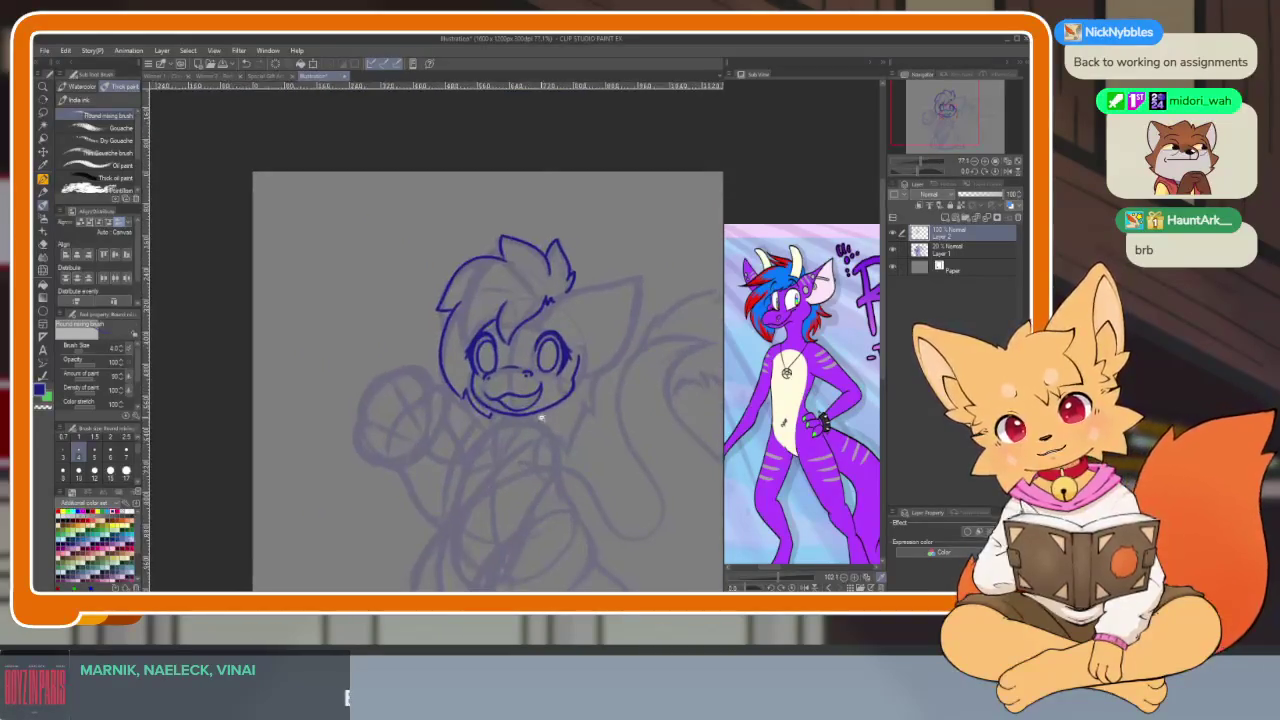
scroll(543, 512, "up", 2)
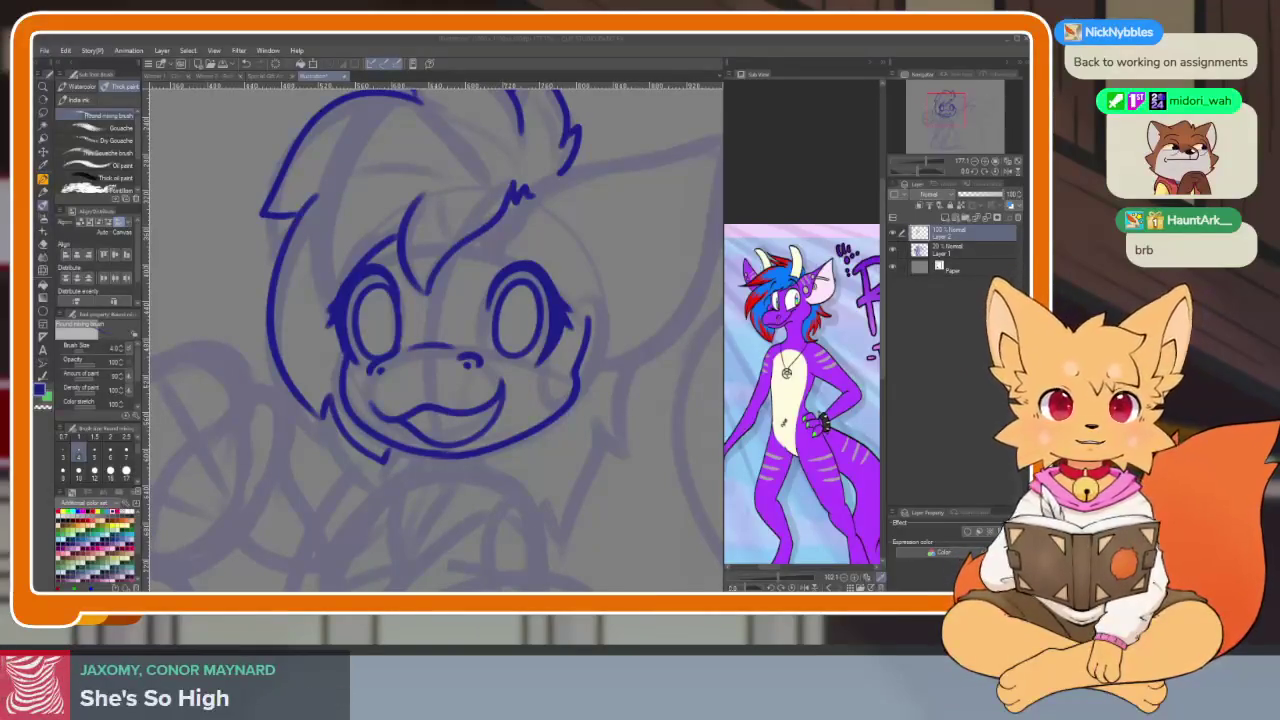
Draw the open mouth's curved lower line and the tongue line inside it
left_click(590, 440)
scroll(590, 440, "up", 2)
scroll(471, 457, "up", 2)
scroll(486, 500, "up", 2)
scroll(503, 500, "up", 1)
mouse_move(433, 386)
left_mouse_down()
mouse_move(530, 428)
mouse_move(618, 334)
left_mouse_up()
scroll(609, 438, "down", 3)
scroll(620, 432, "up", 2)
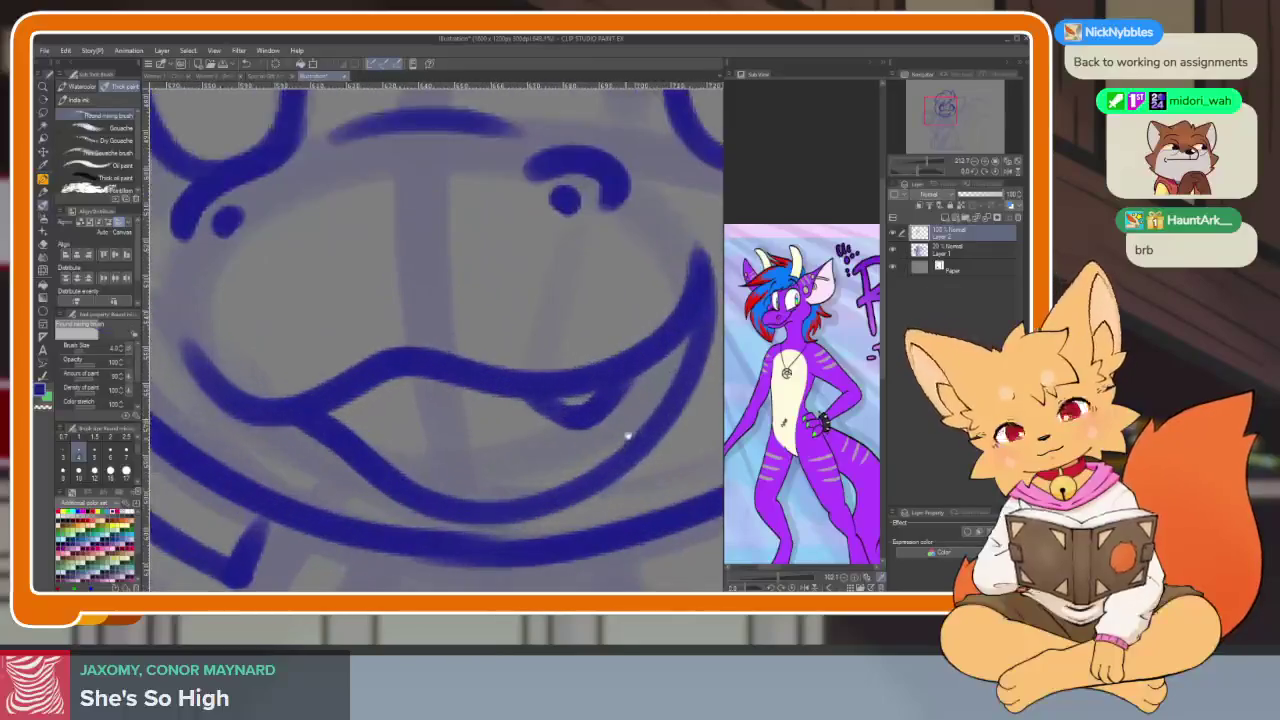
scroll(625, 410, "up", 1)
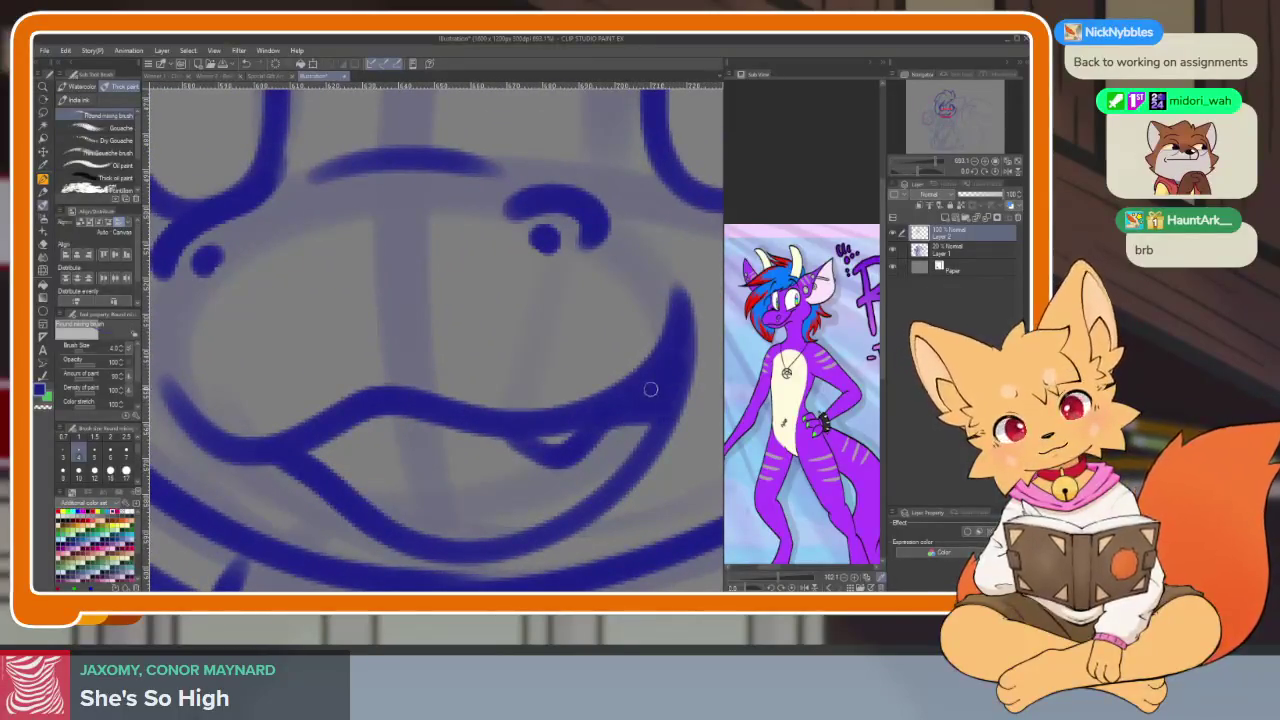
left_click_drag(452, 428, 361, 495)
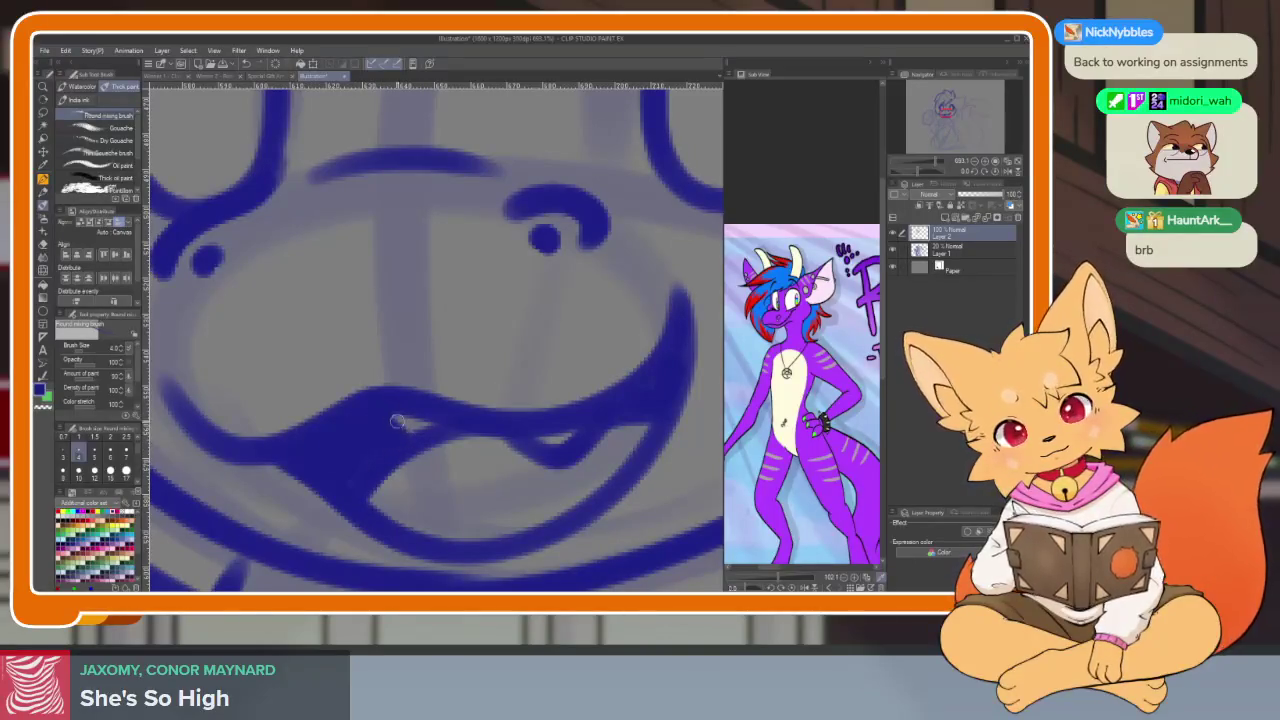
scroll(517, 427, "down", 3)
scroll(620, 455, "down", 1)
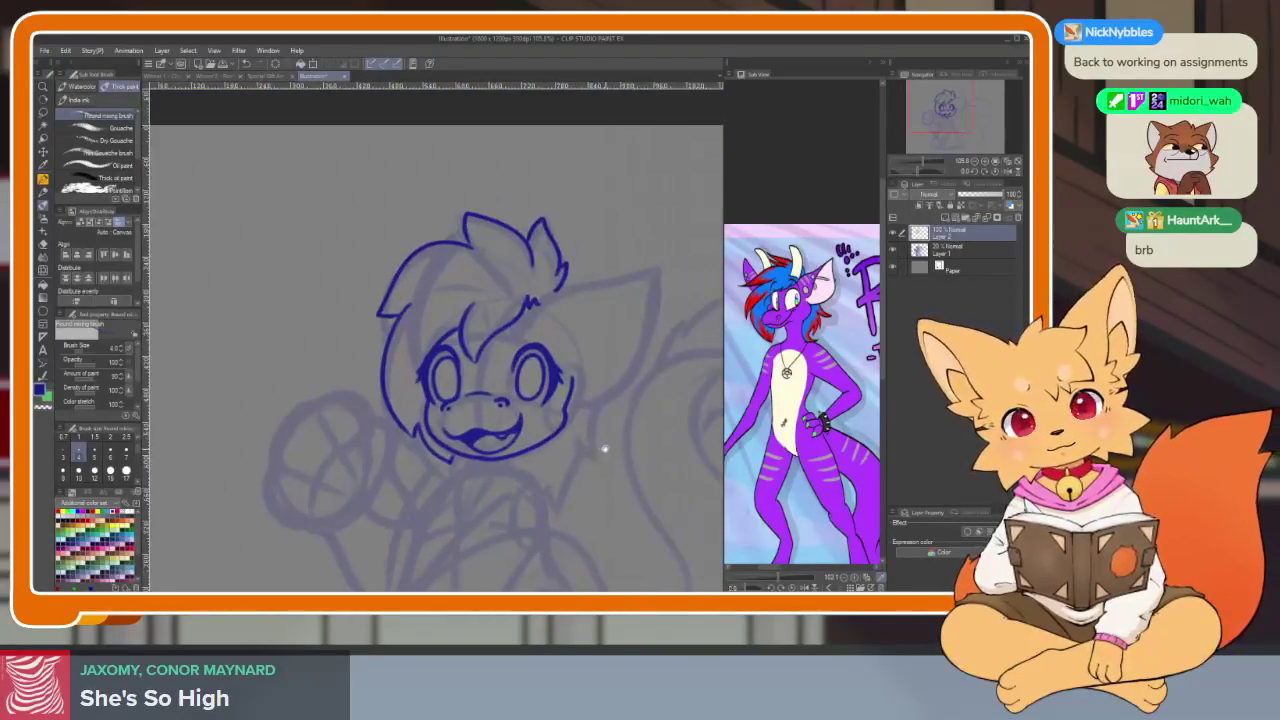
Zoom in and out around the fox's head to review the inking
scroll(545, 410, "down", 2)
scroll(609, 423, "up", 1)
scroll(566, 380, "up", 3)
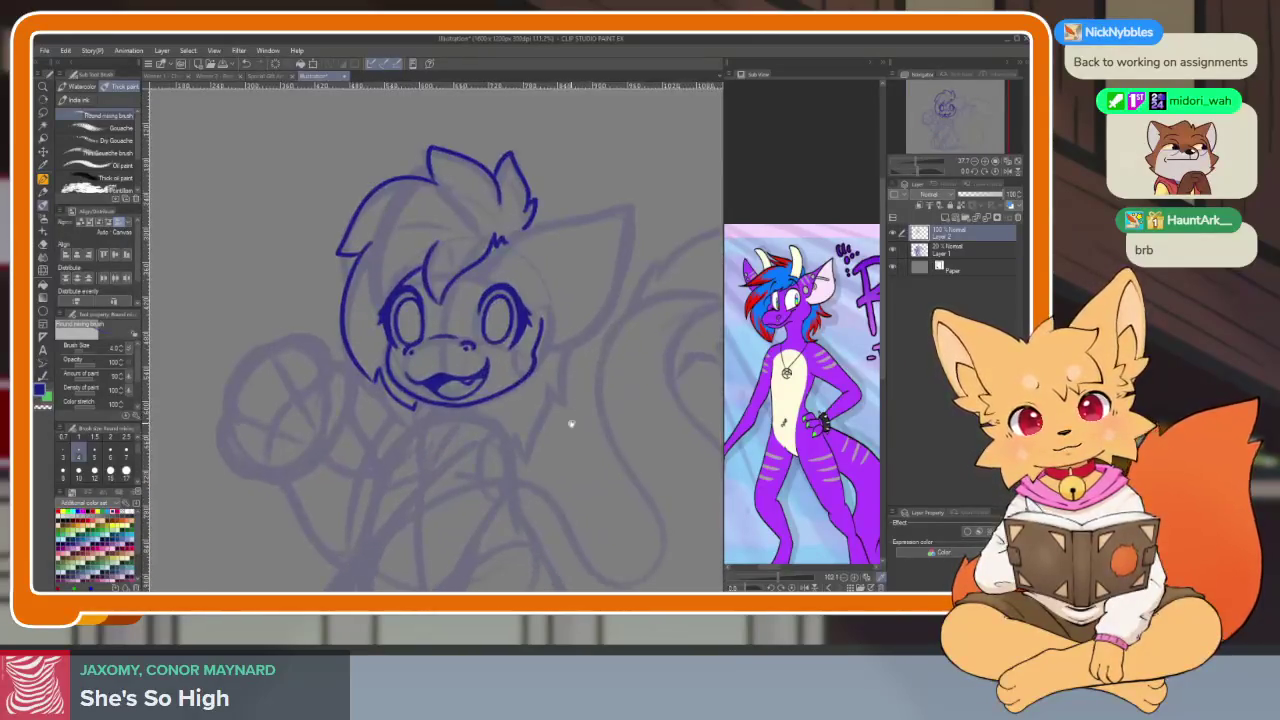
scroll(571, 423, "up", 1)
scroll(410, 488, "up", 1)
scroll(420, 465, "up", 2)
scroll(423, 458, "up", 1)
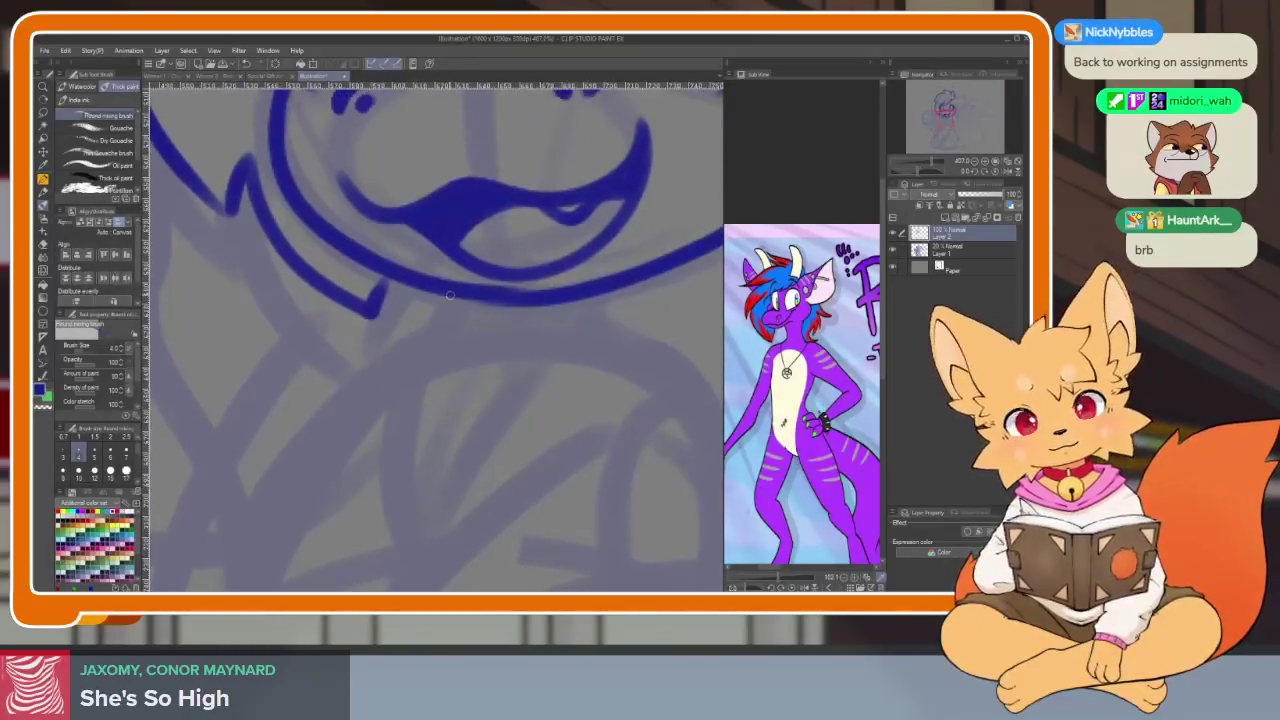
scroll(514, 345, "up", 1)
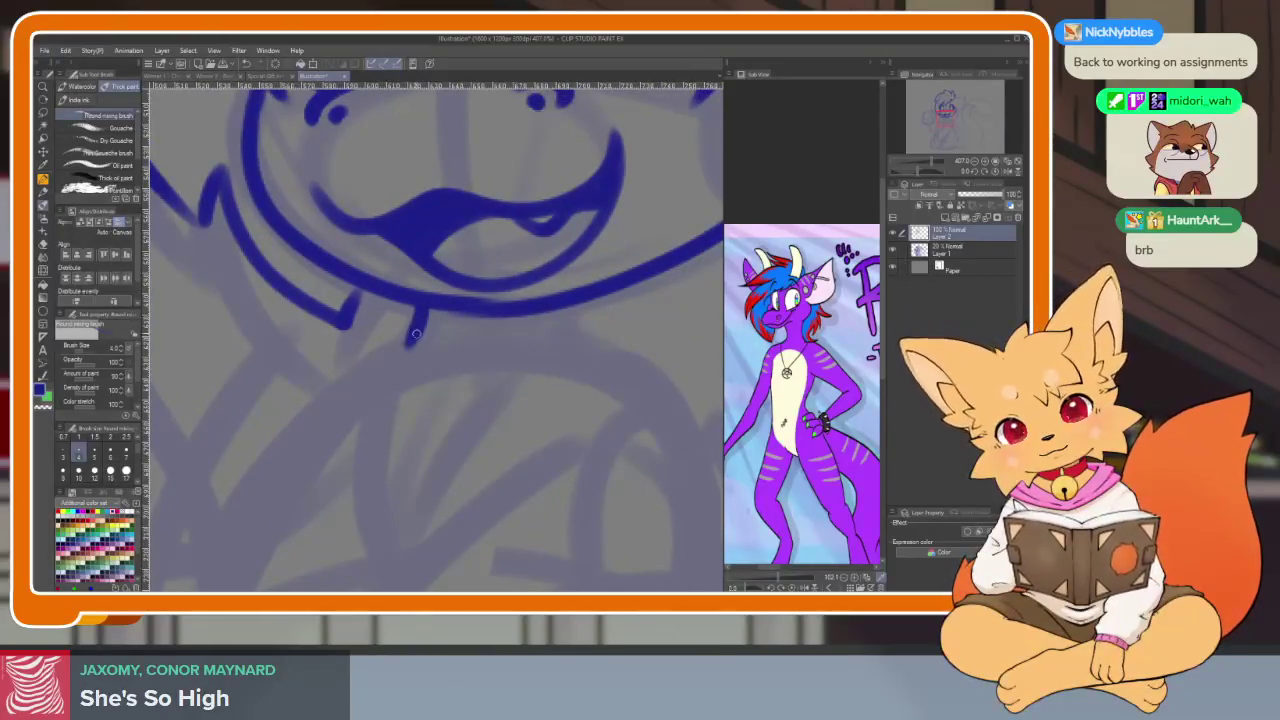
scroll(640, 397, "down", 4)
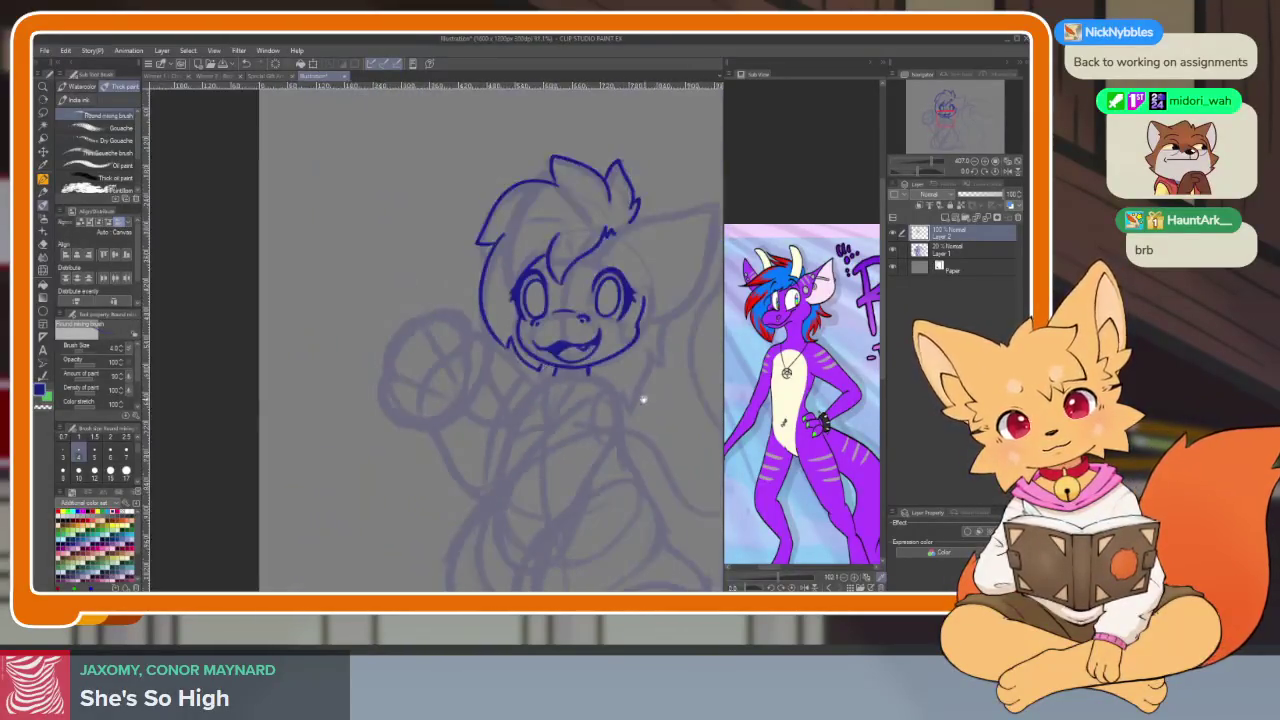
scroll(540, 404, "up", 5)
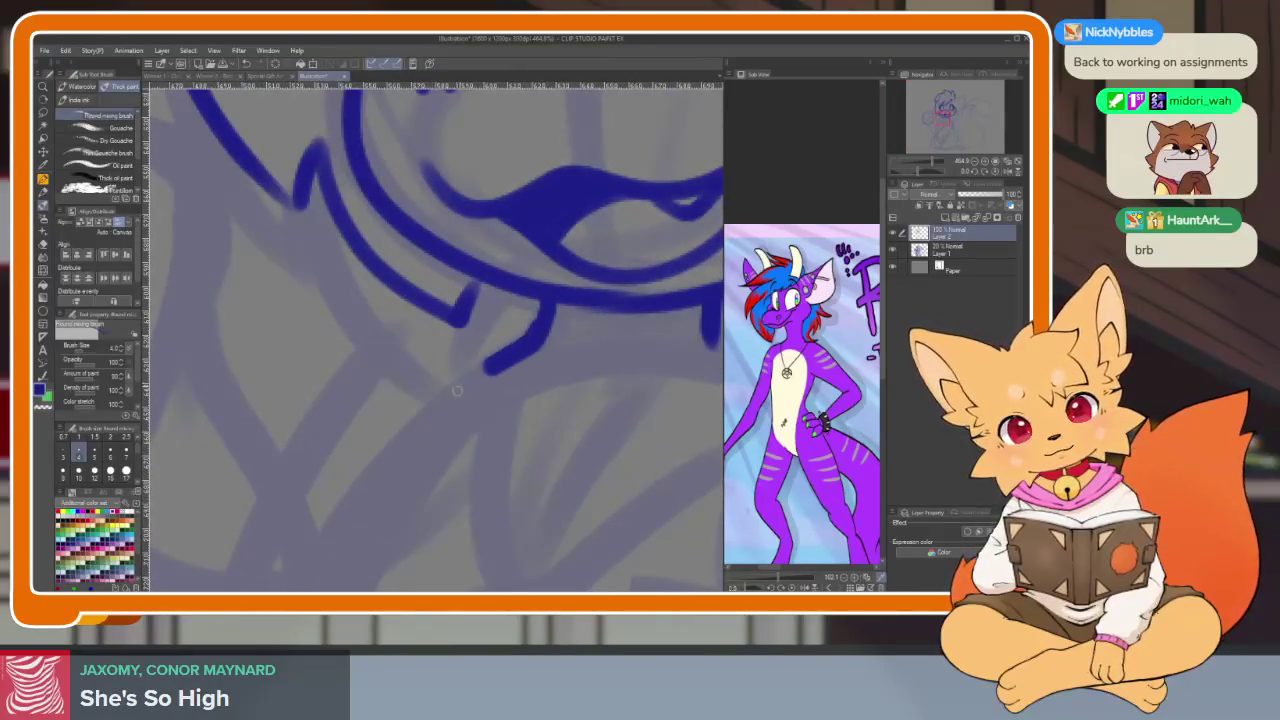
scroll(486, 423, "down", 2)
scroll(510, 334, "up", 2)
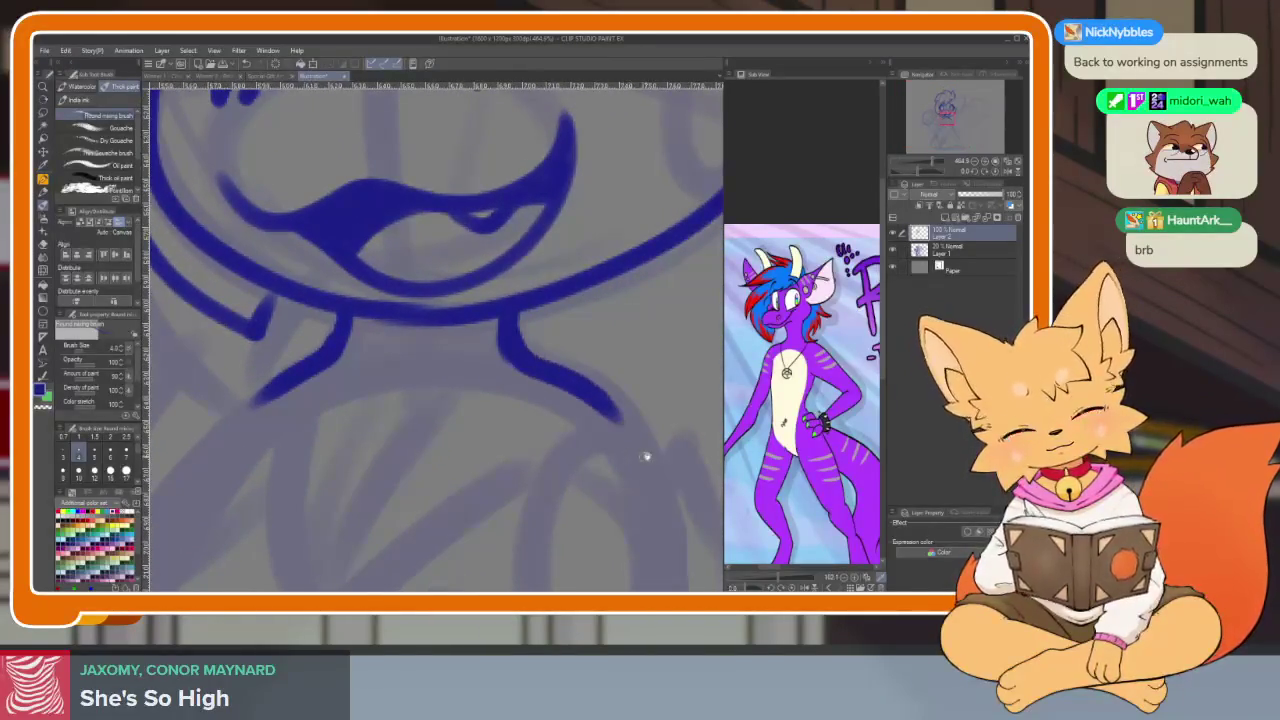
scroll(641, 457, "down", 5)
scroll(610, 436, "up", 3)
scroll(577, 423, "up", 1)
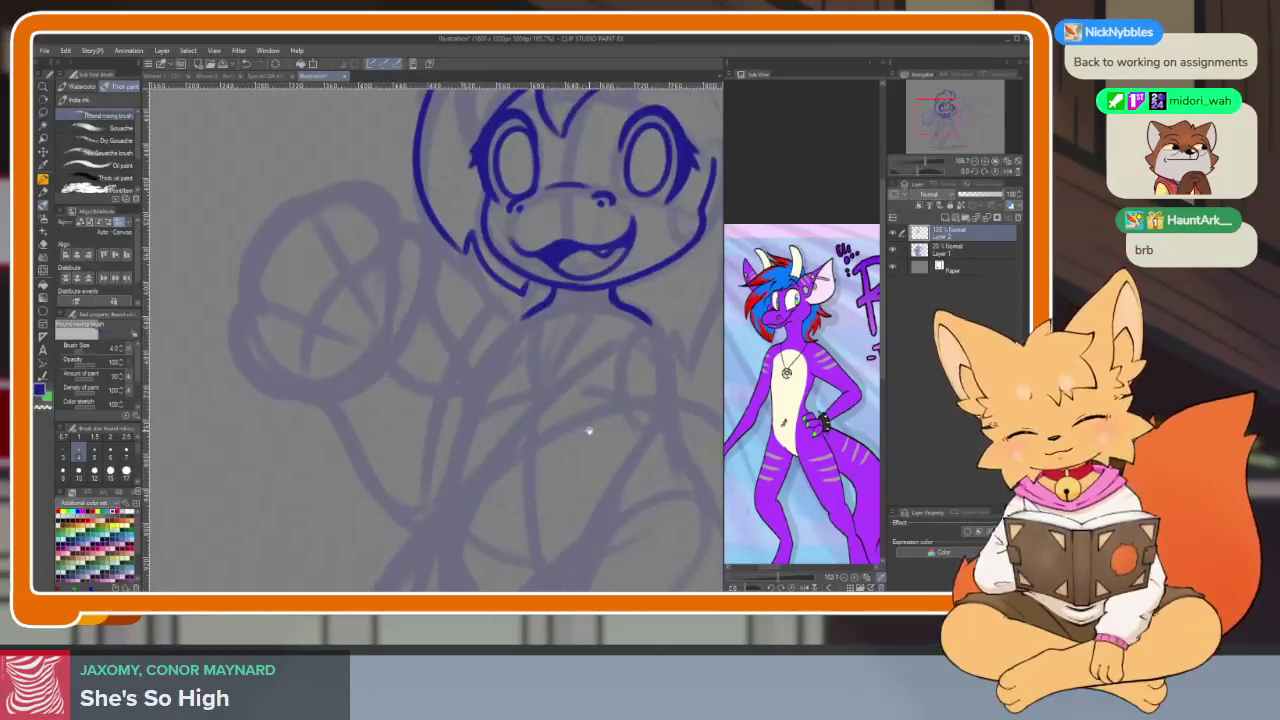
Pan the canvas right and up to the sketched raised paw circles
scroll(477, 479, "right", 2)
scroll(434, 514, "right", 2)
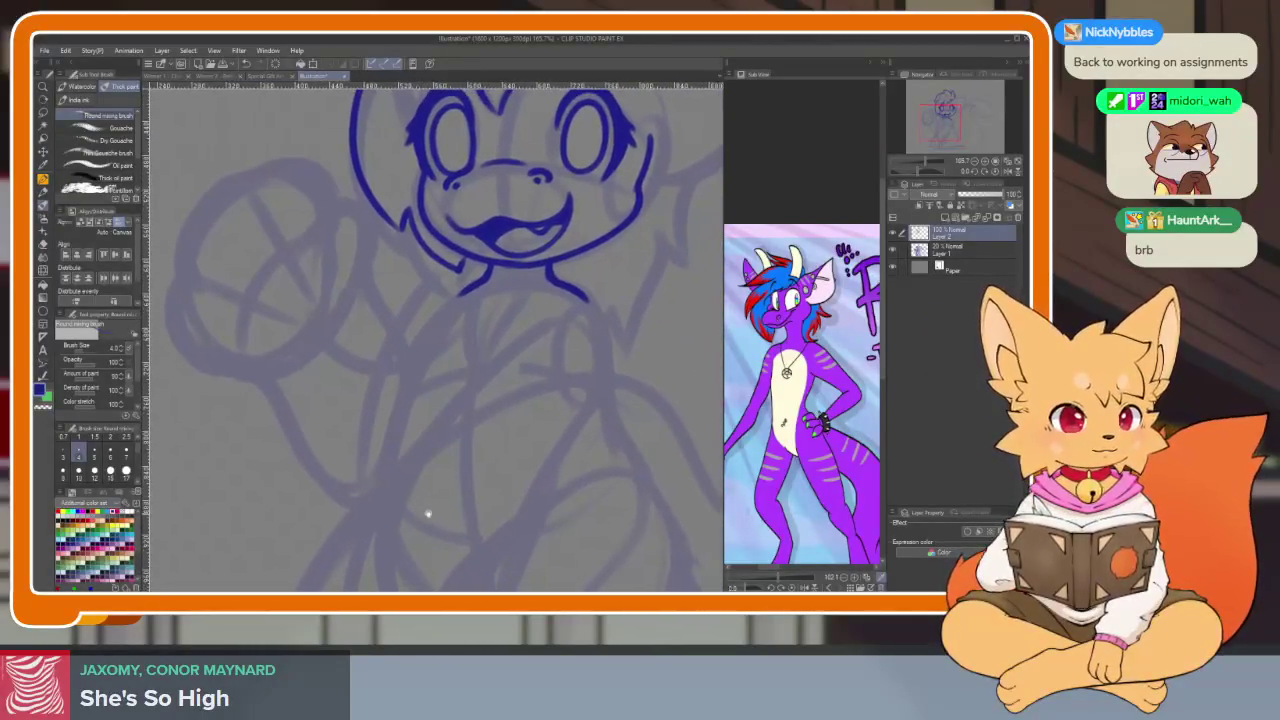
scroll(423, 514, "right", 2)
scroll(489, 457, "right", 2)
scroll(480, 476, "left", 2)
scroll(477, 483, "left", 2)
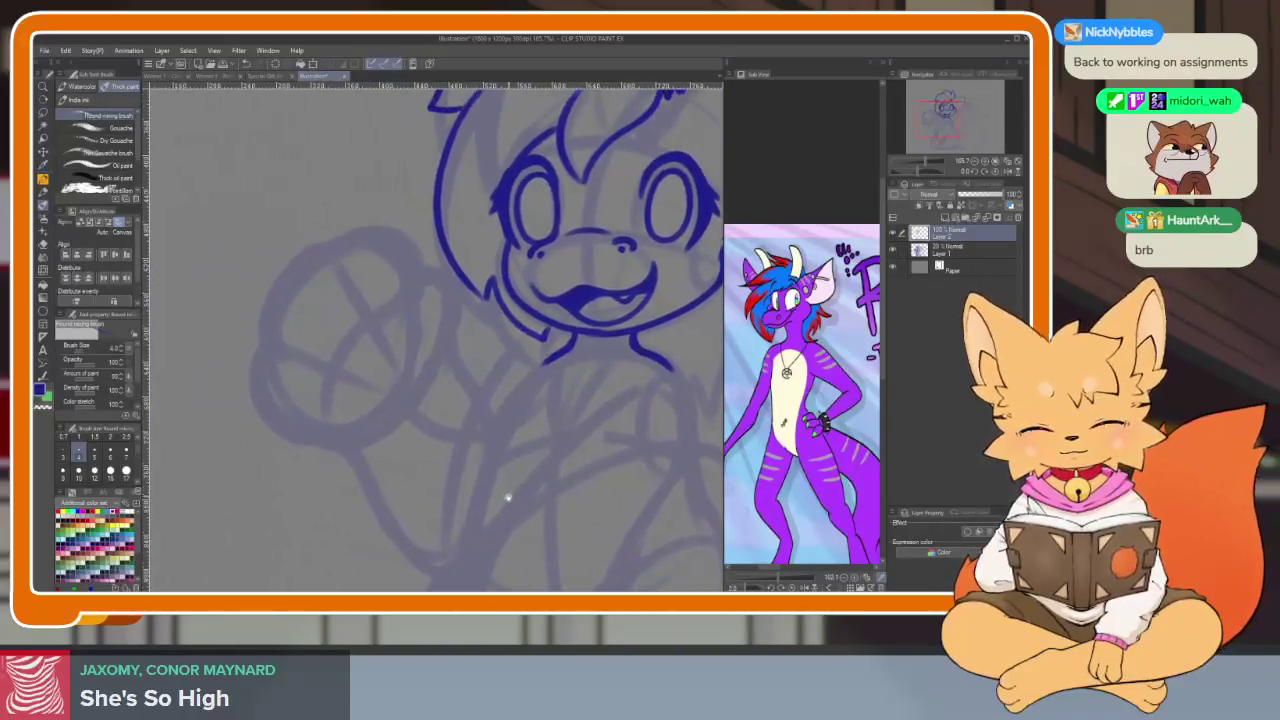
scroll(503, 497, "up", 1)
scroll(480, 491, "up", 1)
scroll(425, 460, "right", 1)
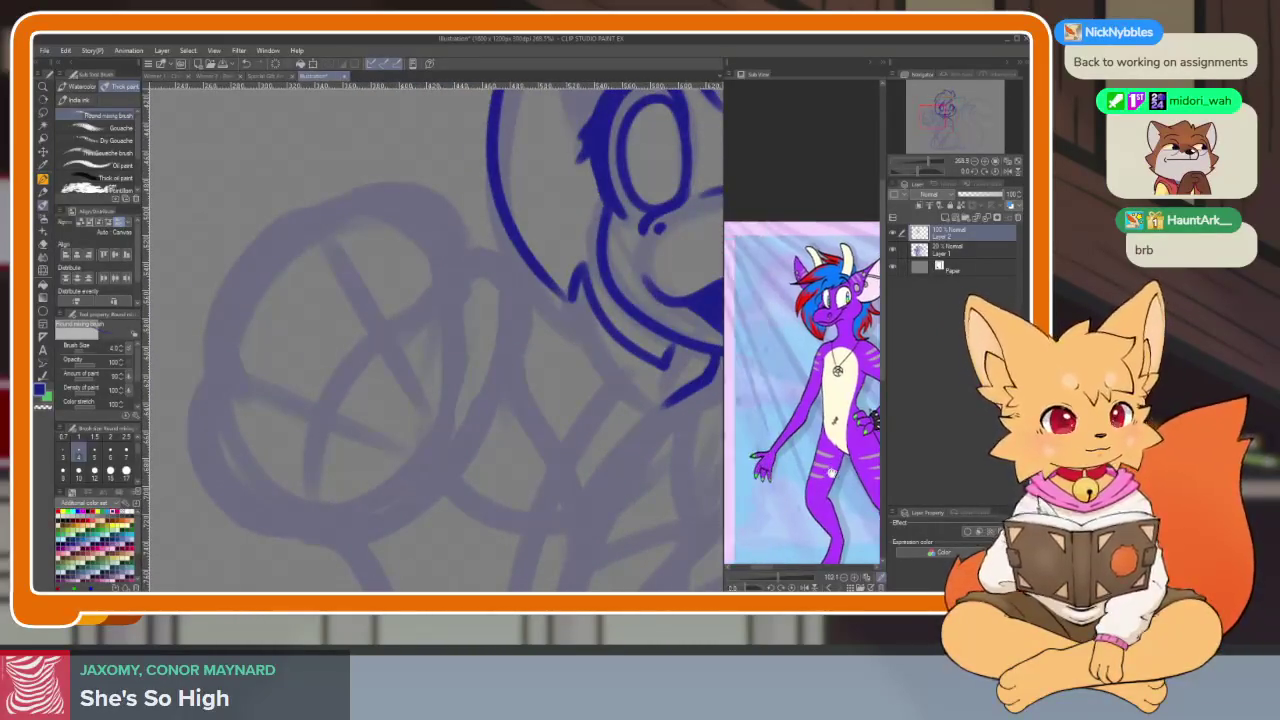
scroll(795, 477, "up", 2)
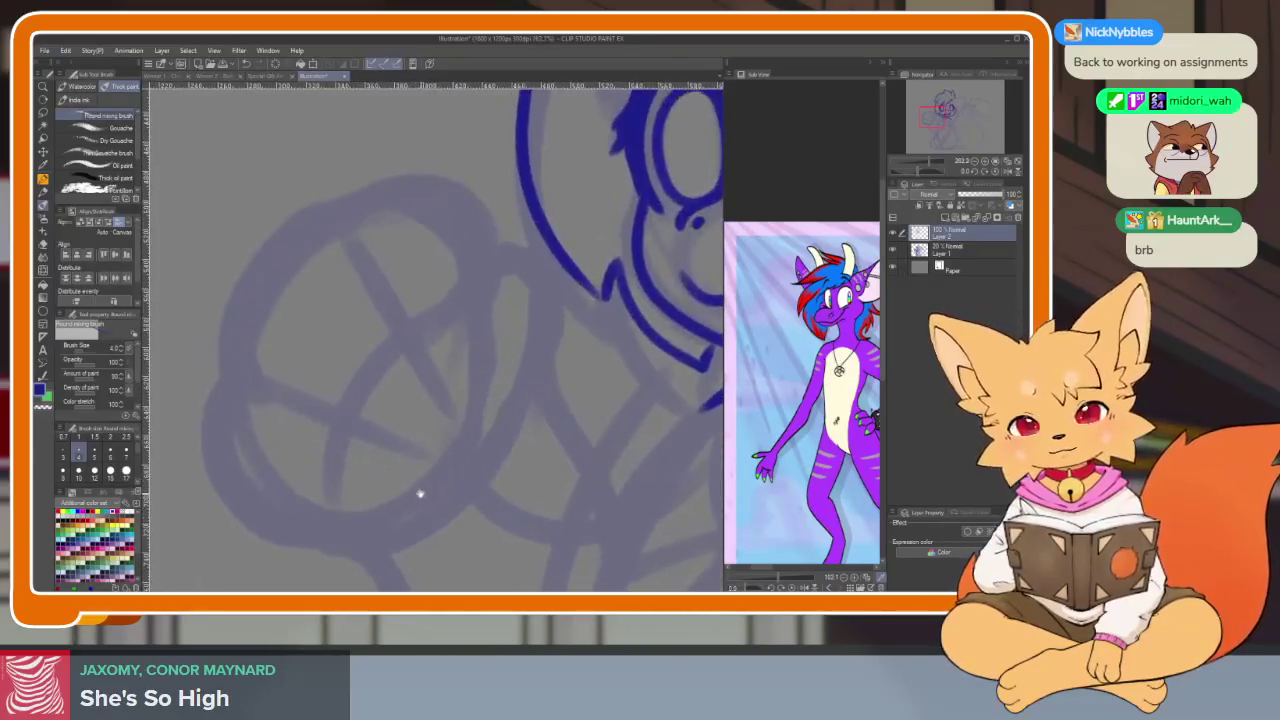
Ink the fist's left outline along the sketched circle and its right edge
scroll(410, 495, "down", 2)
scroll(413, 498, "up", 2)
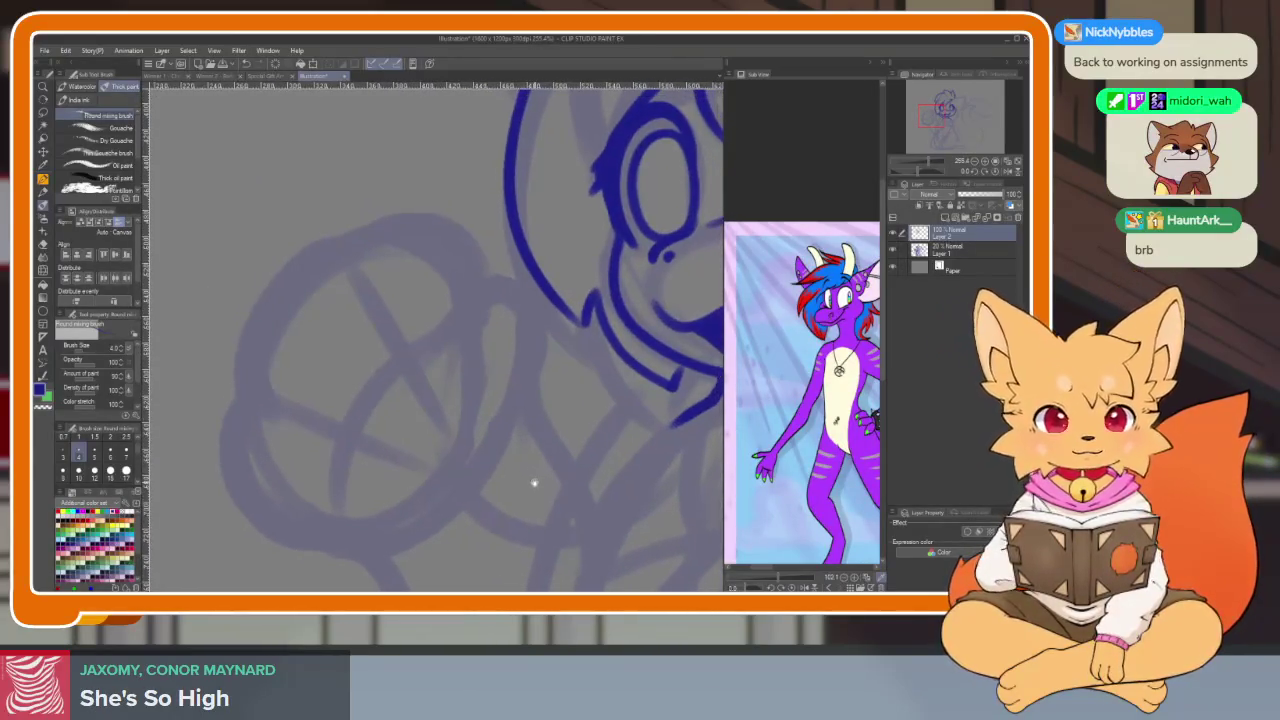
scroll(534, 483, "up", 1)
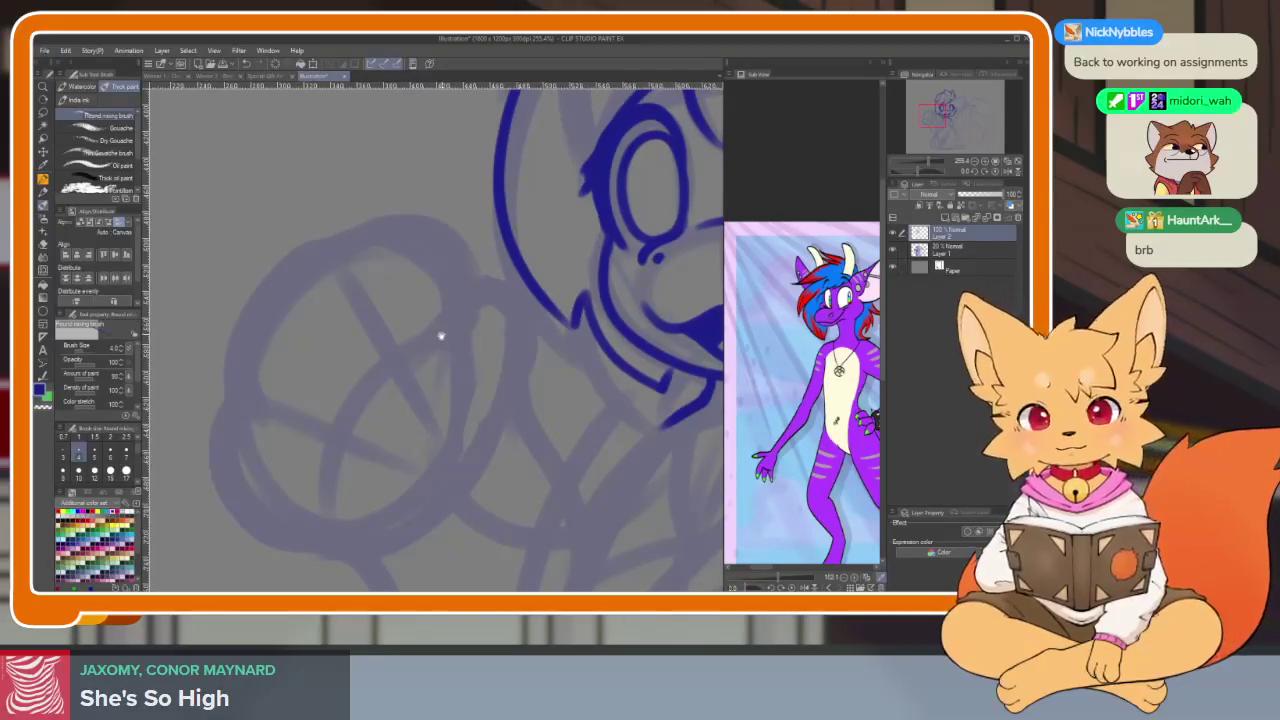
scroll(440, 340, "up", 1)
scroll(450, 375, "up", 1)
scroll(540, 308, "down", 1)
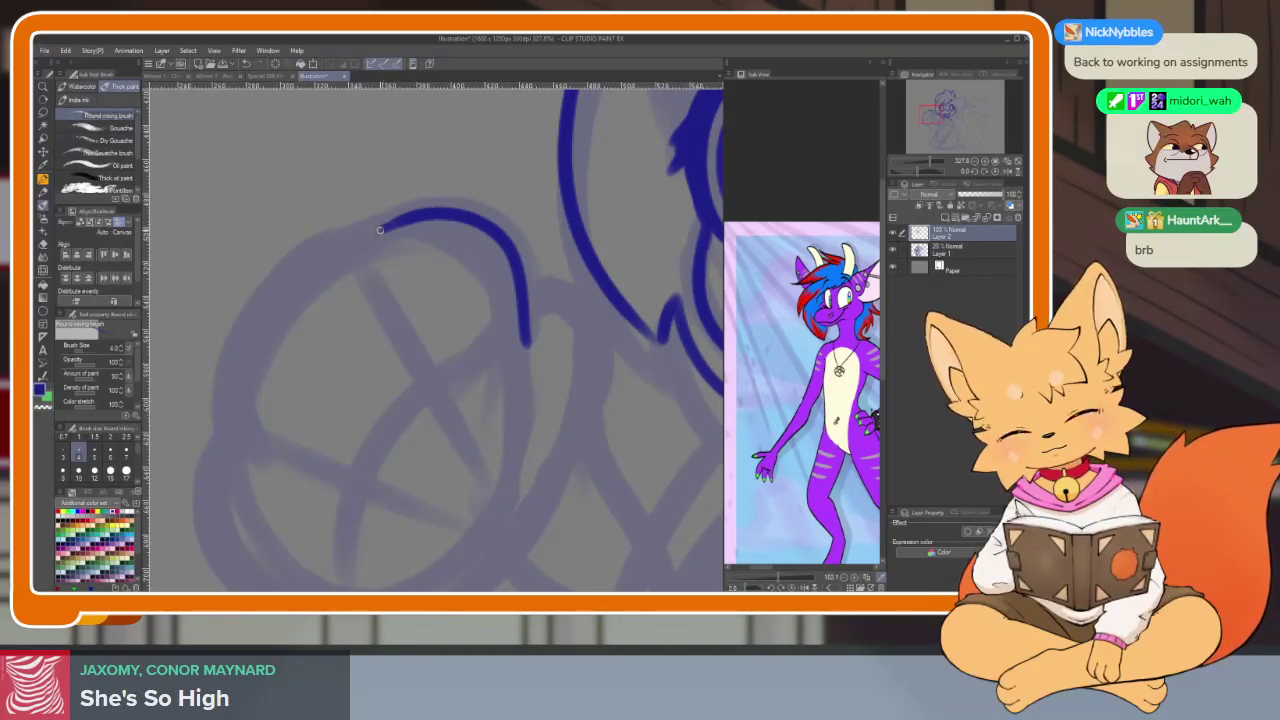
mouse_move(317, 250)
left_mouse_down()
mouse_move(229, 337)
mouse_move(252, 488)
left_mouse_up()
scroll(571, 428, "down", 3)
scroll(563, 386, "up", 4)
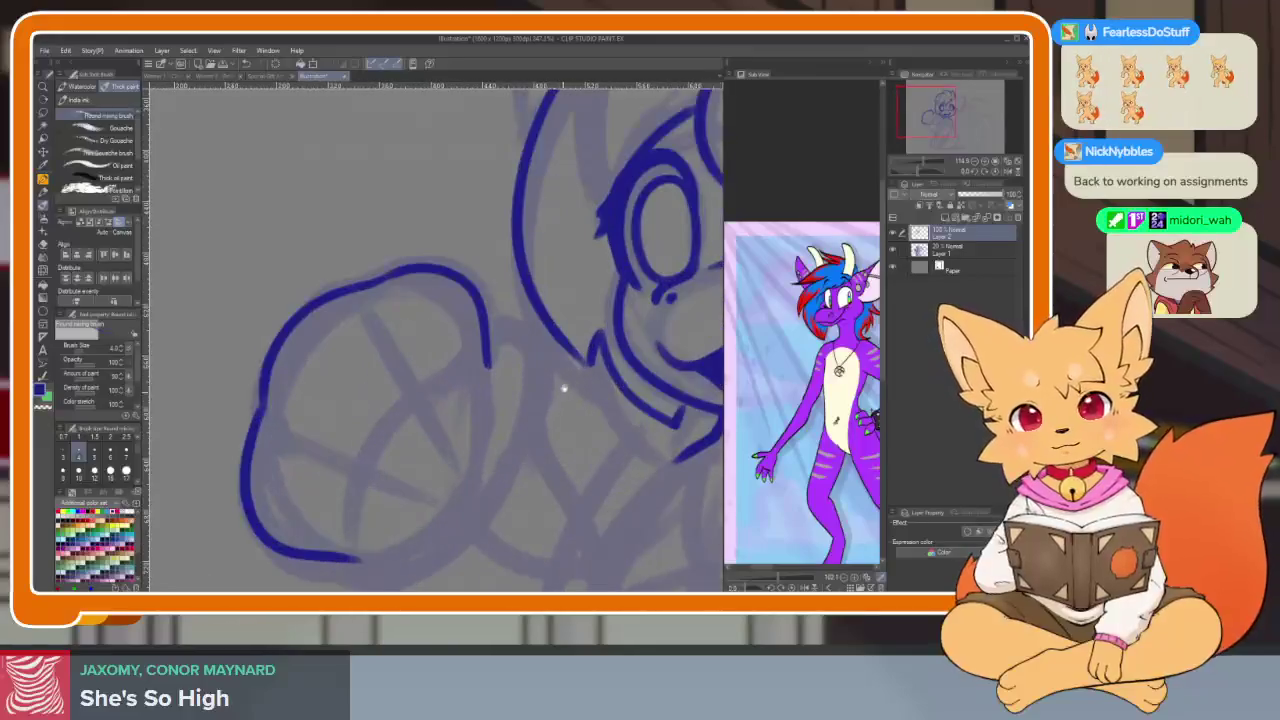
scroll(500, 394, "up", 1)
mouse_move(455, 303)
left_mouse_down()
mouse_move(505, 350)
mouse_move(530, 490)
left_mouse_up()
Ink the fist's lower edge and a finger line, then undo the recent strokes
scroll(535, 460, "down", 5)
scroll(539, 426, "up", 2)
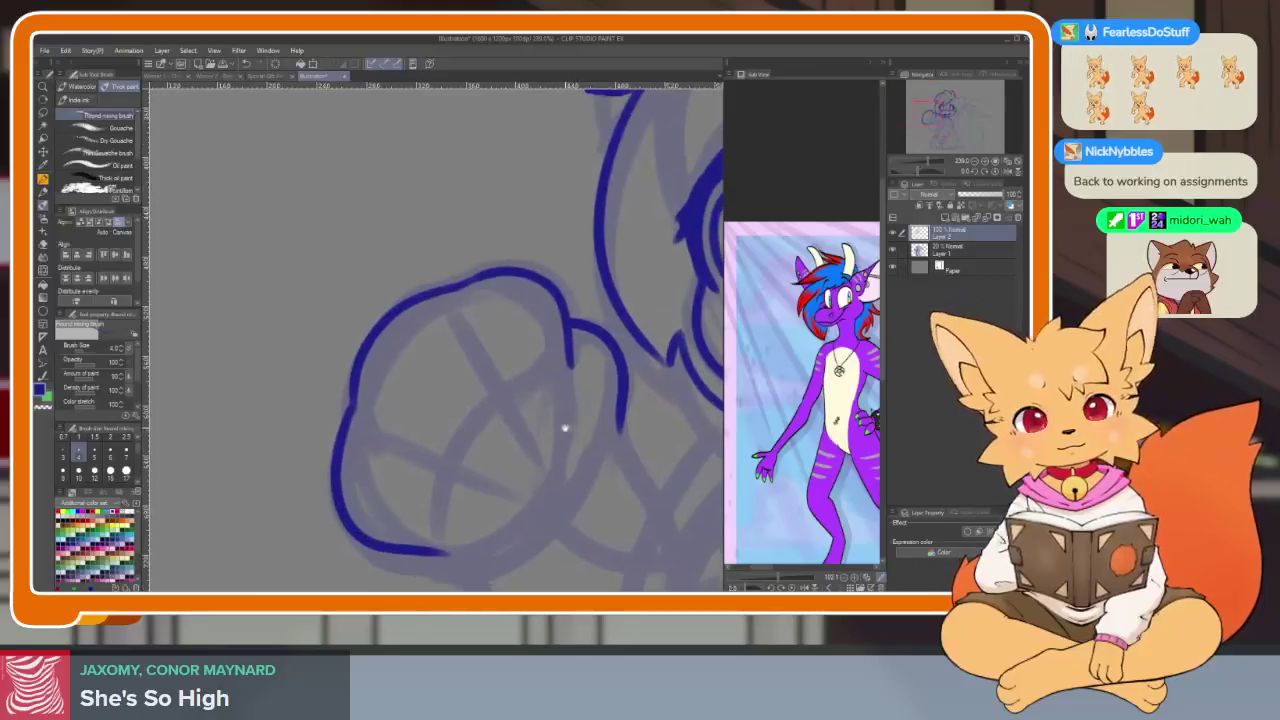
scroll(563, 423, "up", 2)
left_click_drag(297, 413, 405, 449)
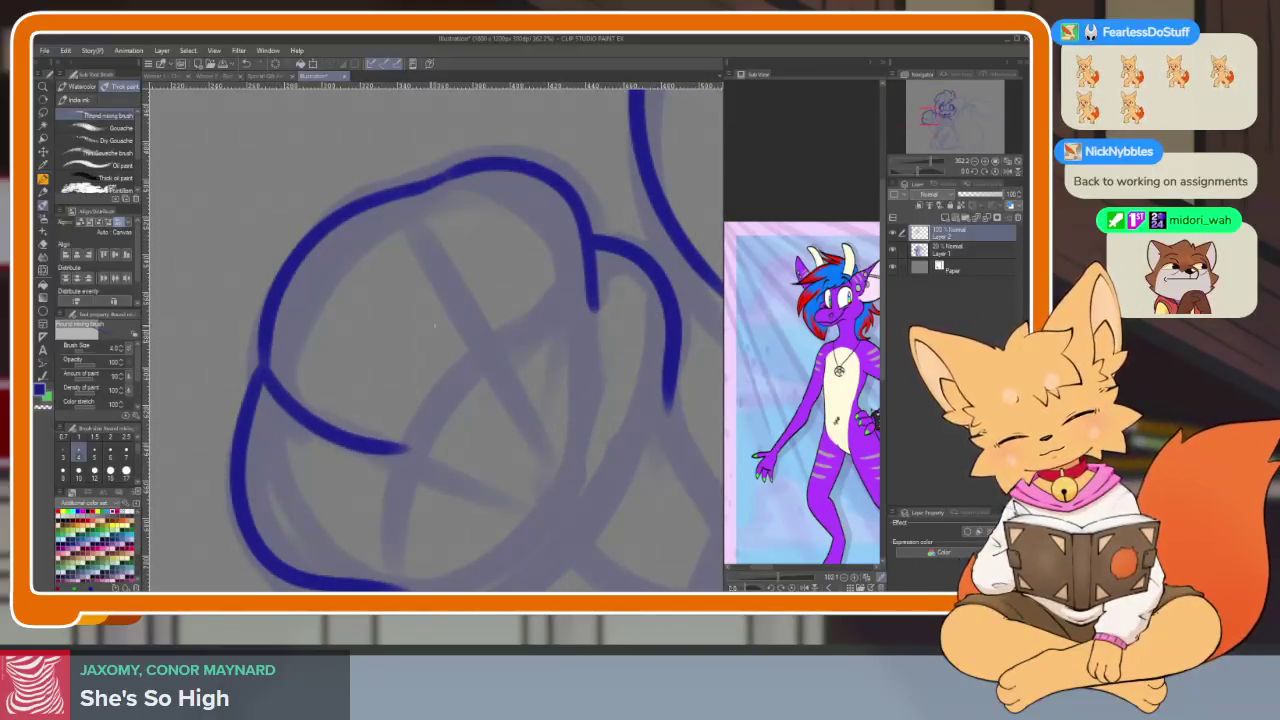
left_click_drag(421, 195, 485, 335)
scroll(600, 380, "down", 4)
scroll(610, 388, "up", 1)
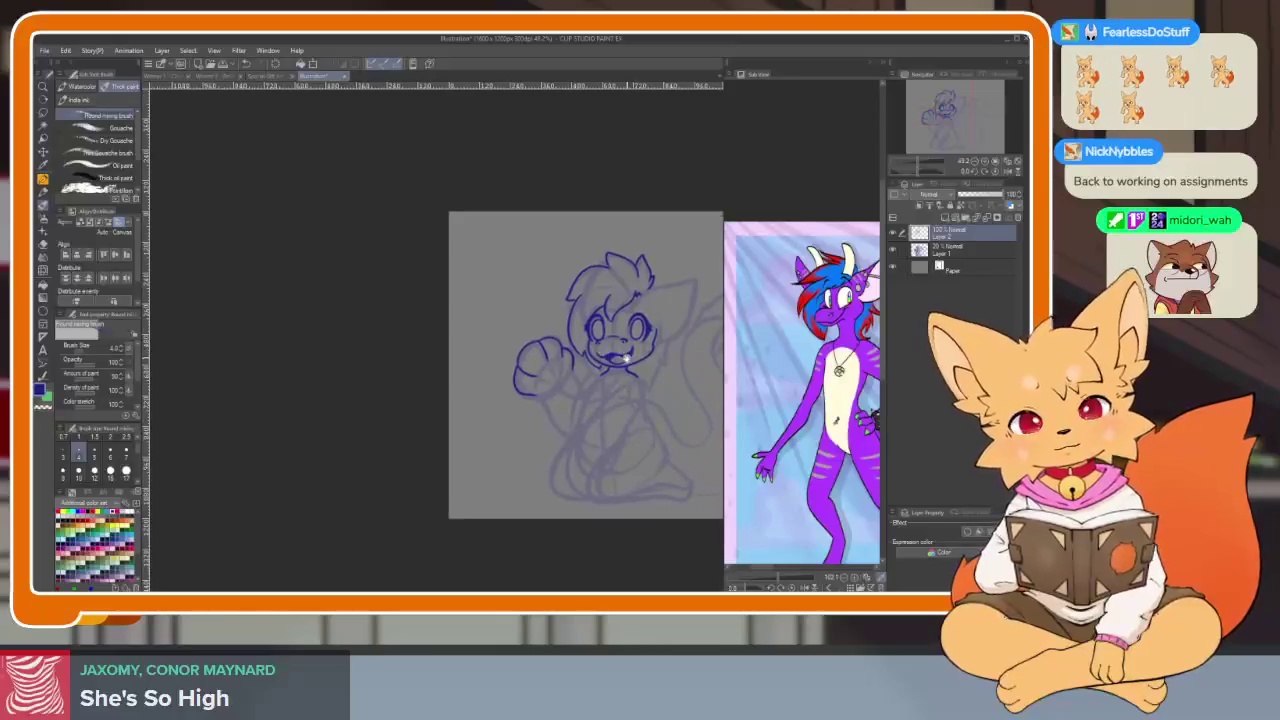
scroll(614, 390, "up", 2)
scroll(614, 390, "up", 2)
scroll(613, 385, "up", 1)
key("ctrl+z")
key("ctrl+z")
key("ctrl+z")
key("ctrl+z")
key("ctrl+z")
key("ctrl+z")
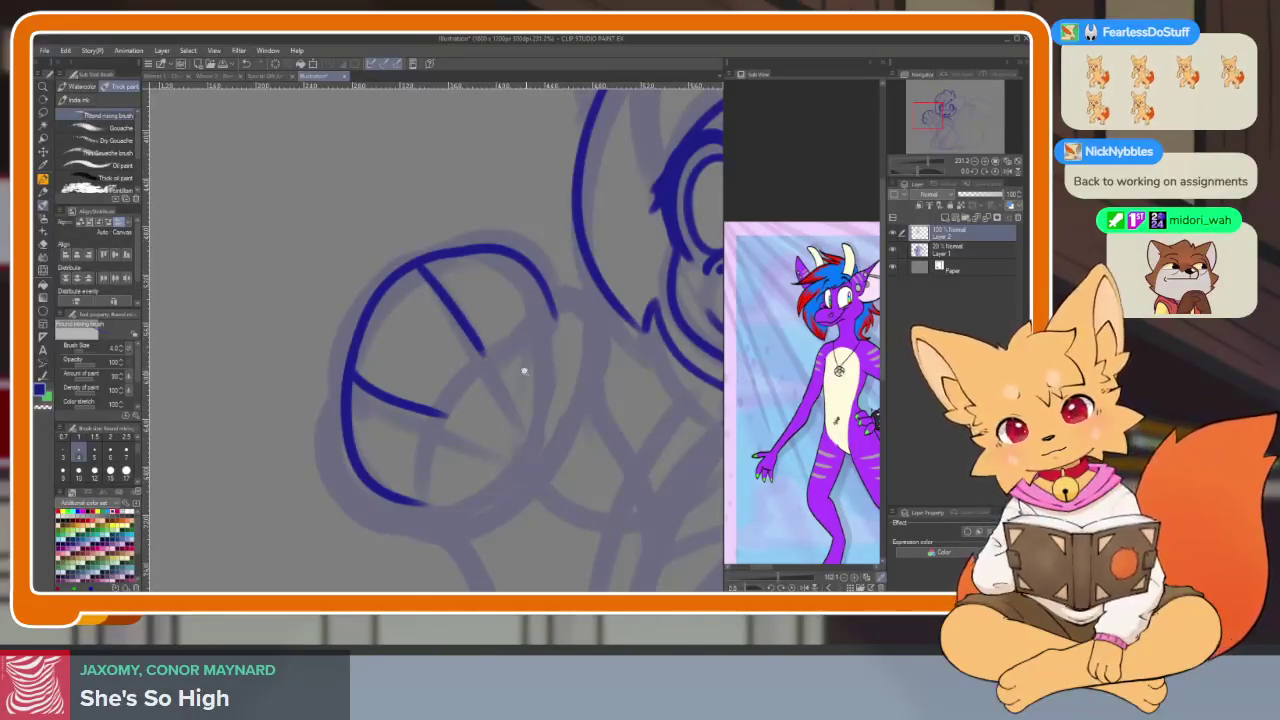
Undo the old fist strokes and ink a new paw oval around its top
scroll(531, 374, "down", 5)
scroll(502, 409, "up", 2)
scroll(437, 477, "up", 2)
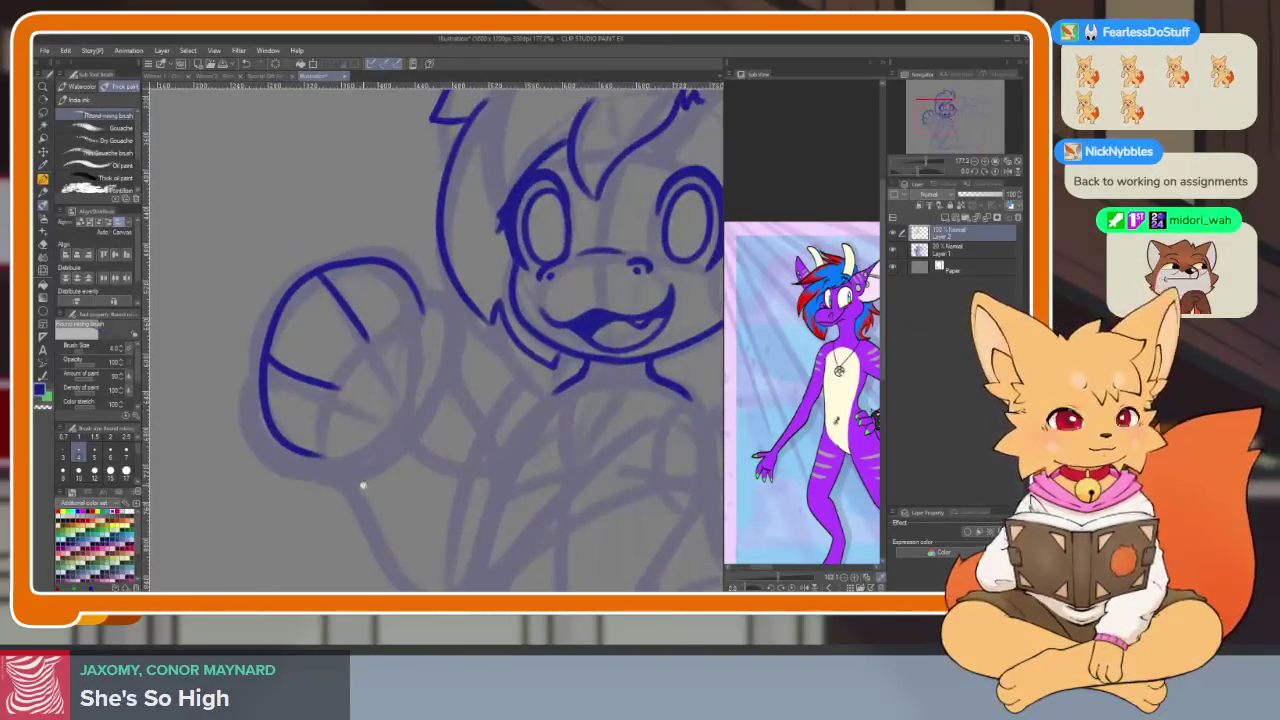
scroll(363, 489, "up", 1)
key("ctrl+z")
key("ctrl+z")
scroll(480, 495, "up", 1)
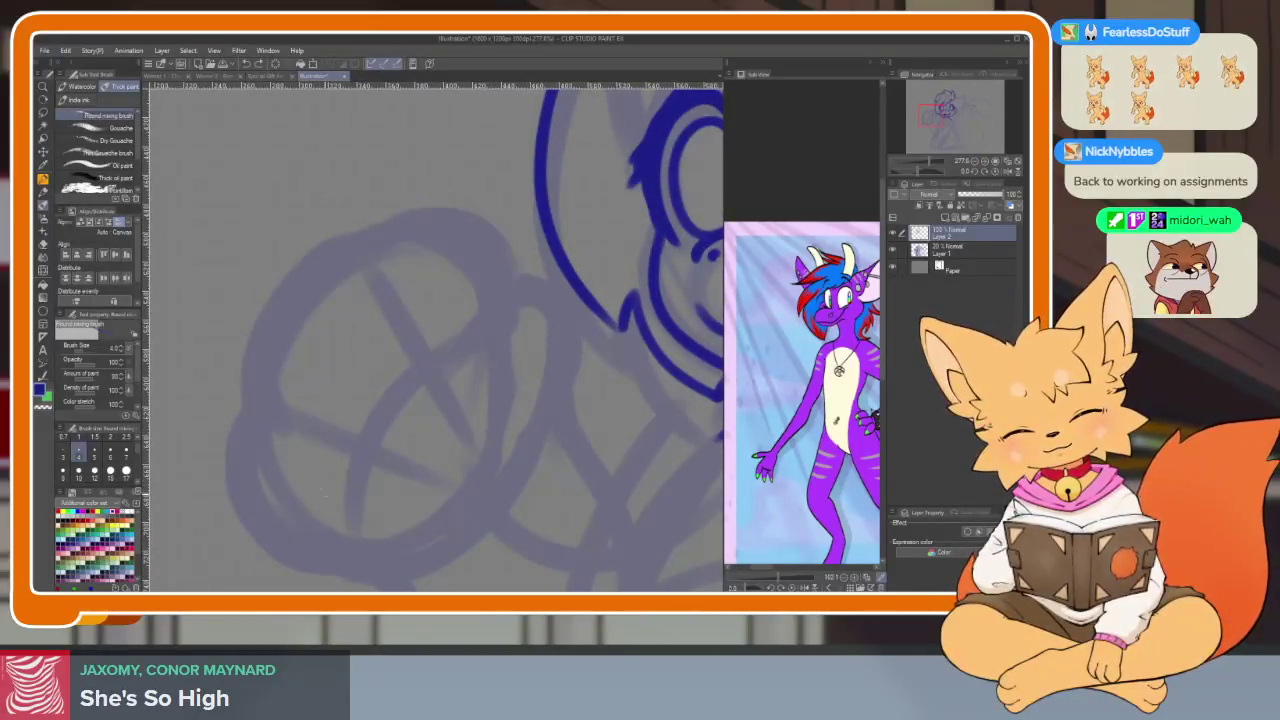
left_click_drag(325, 493, 353, 325)
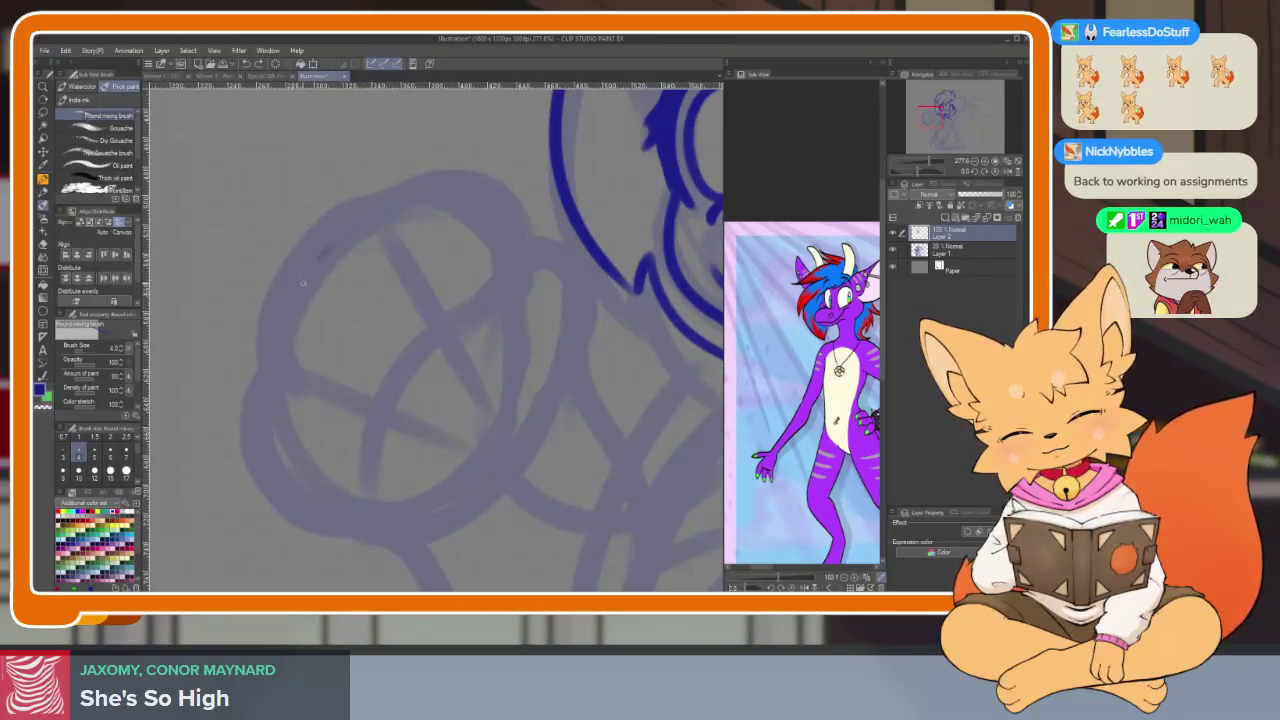
key("ctrl+z")
left_click_drag(318, 270, 268, 420)
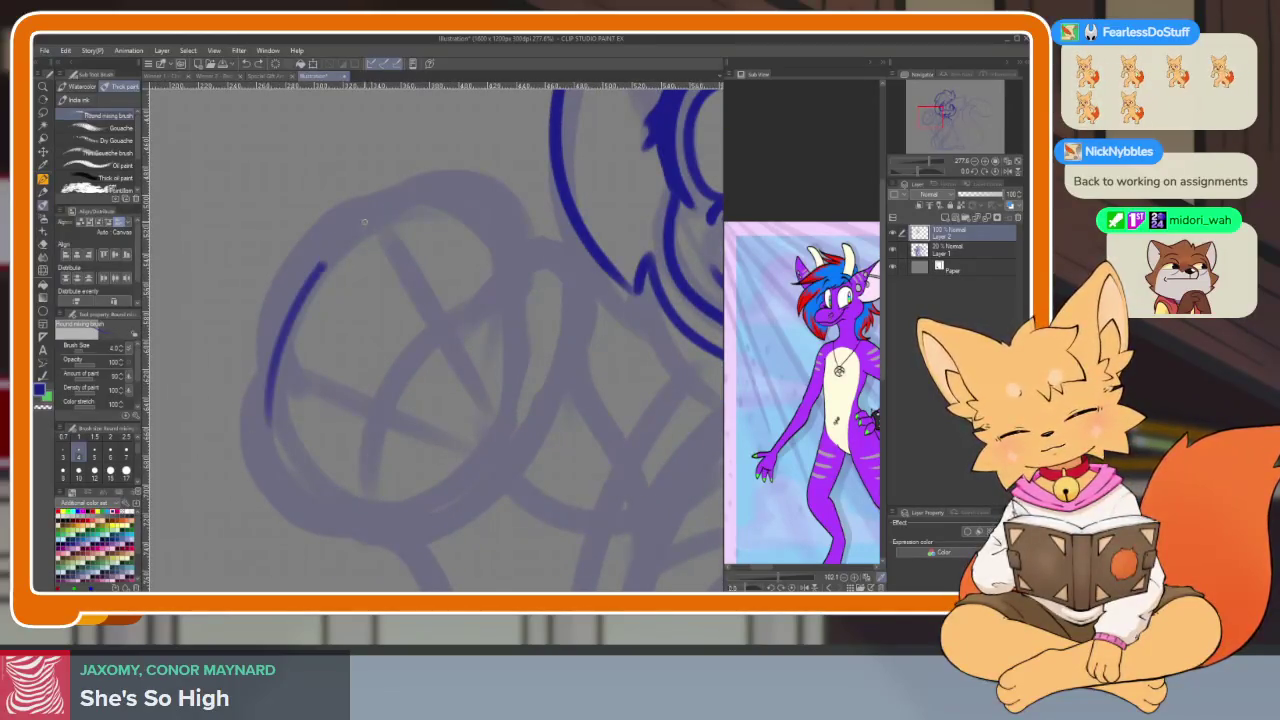
key("ctrl+z")
mouse_move(350, 236)
left_mouse_down()
mouse_move(463, 205)
mouse_move(535, 305)
left_mouse_up()
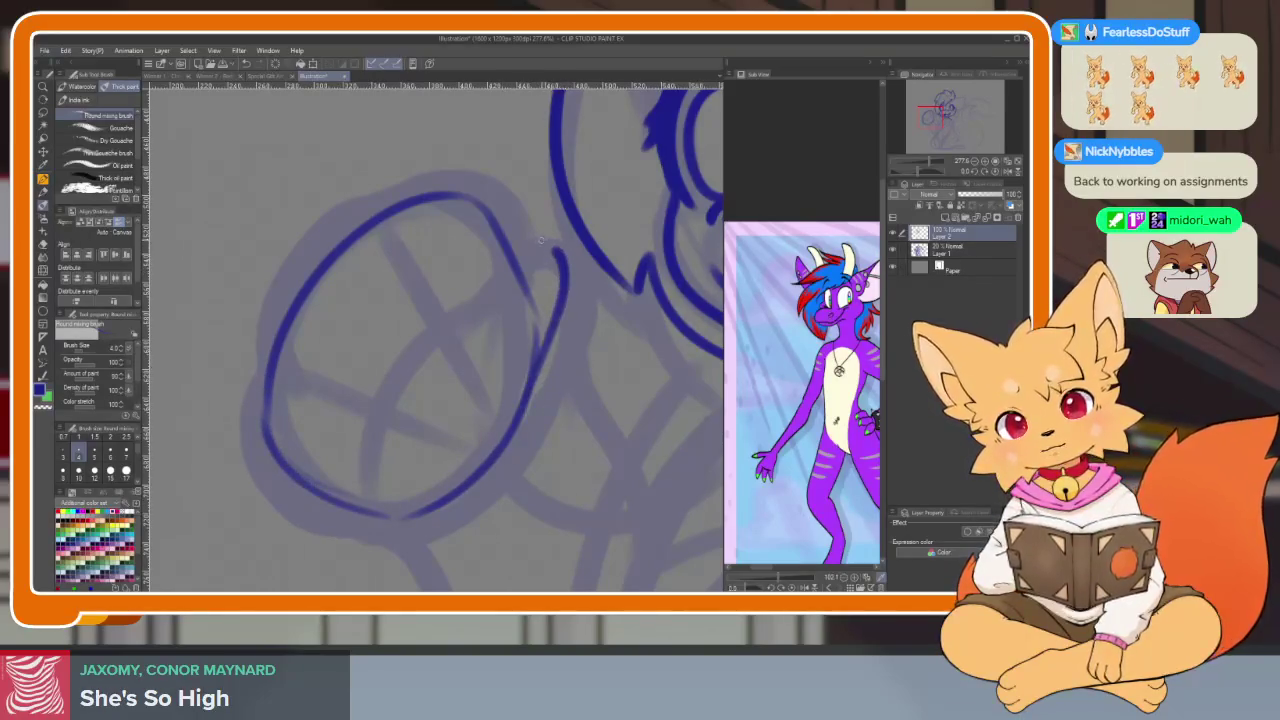
Add curved finger lines along the paw's upper-left, left side and lower-left
scroll(559, 285, "up", 1)
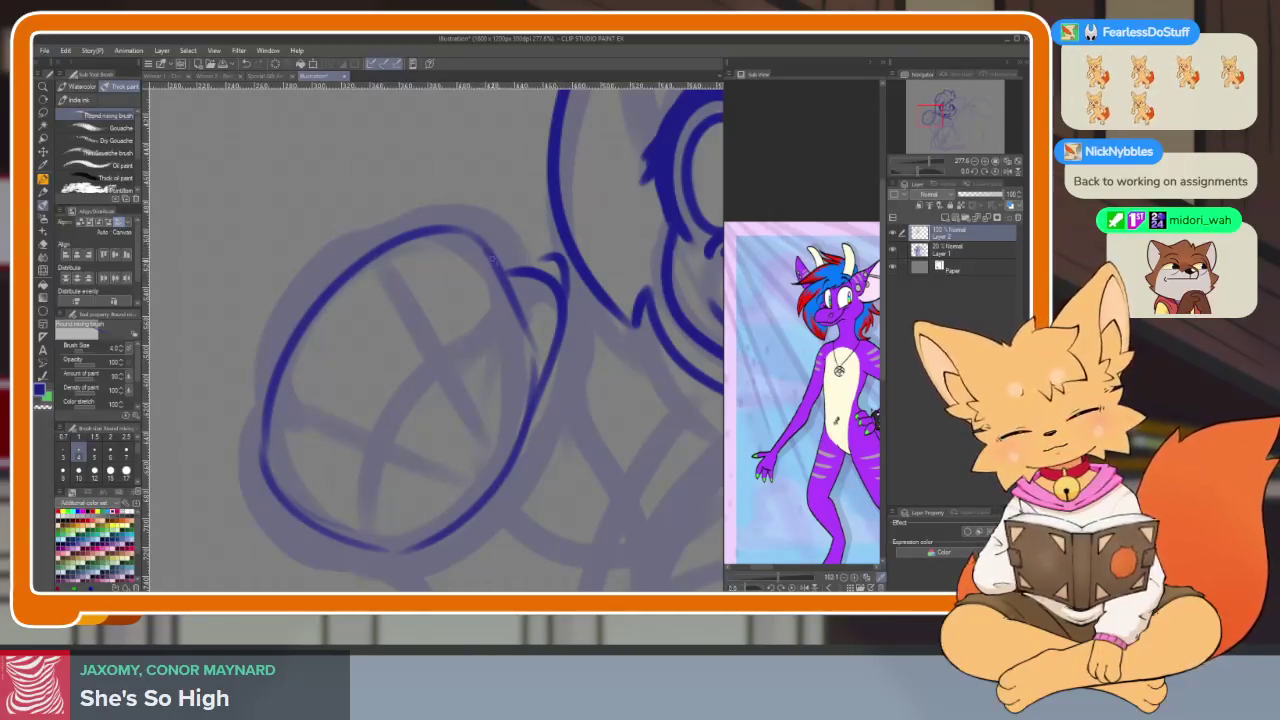
left_click_drag(368, 246, 324, 270)
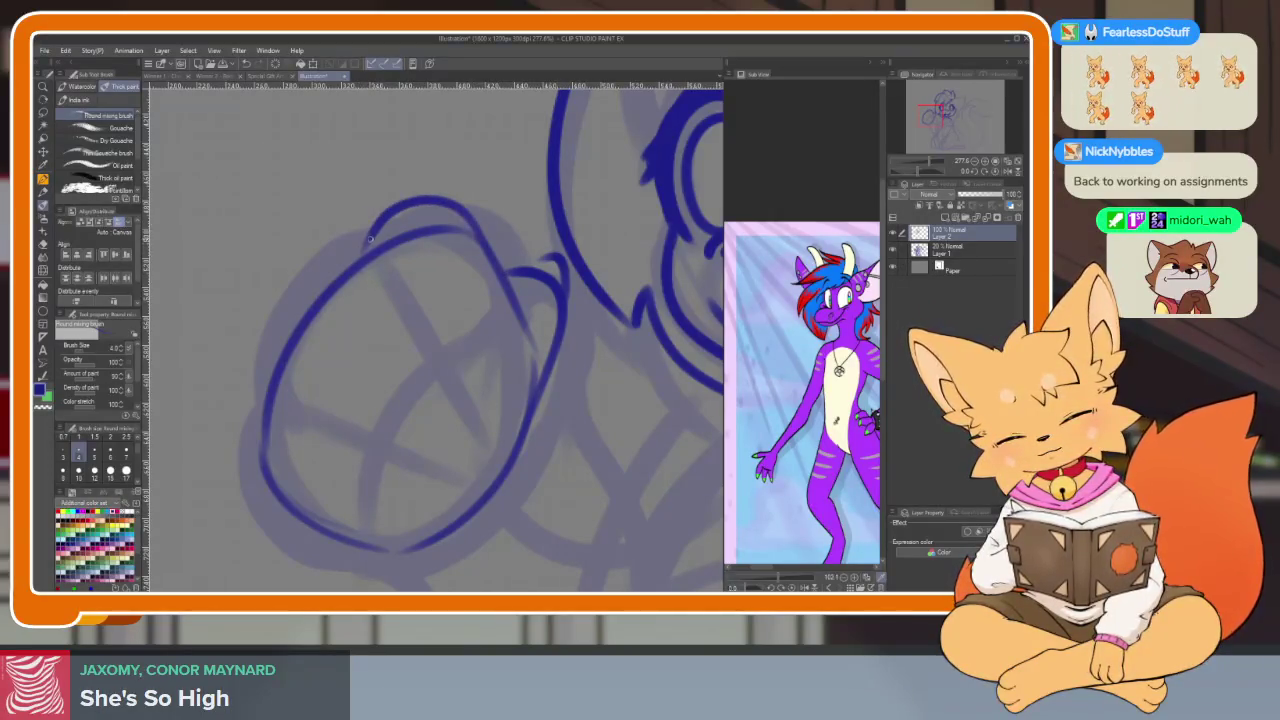
key("ctrl+z")
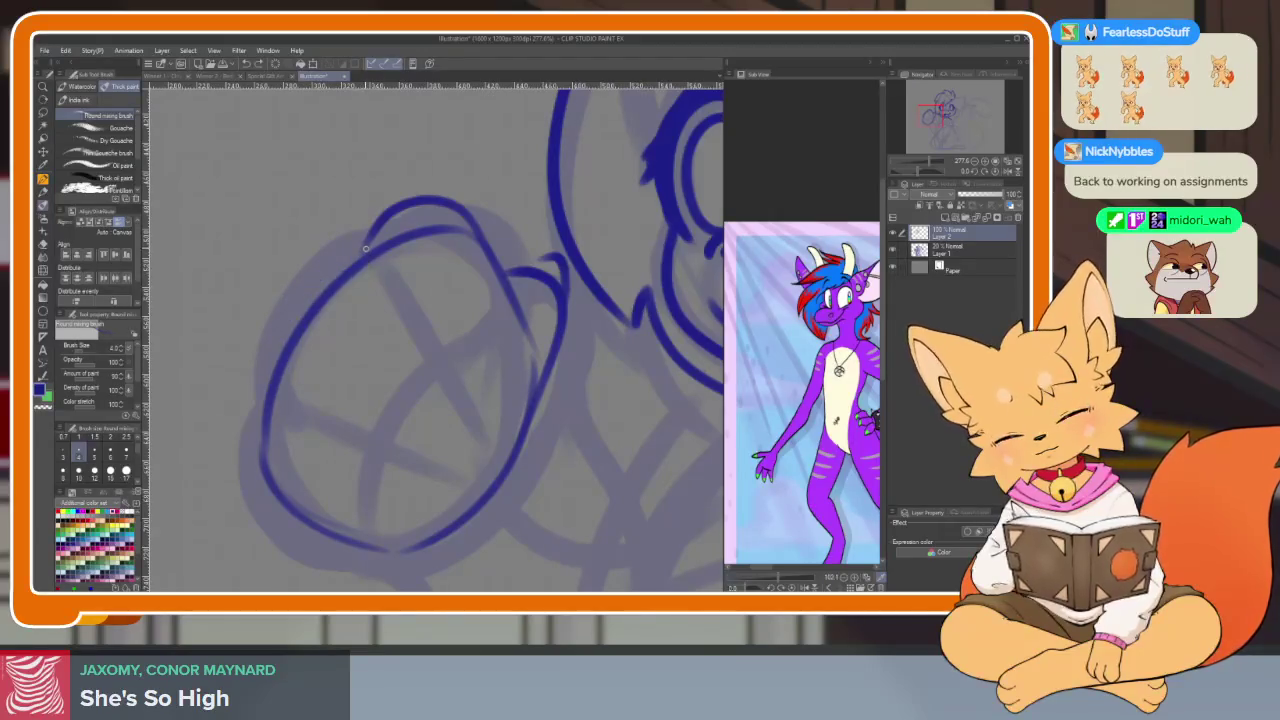
key("ctrl+z")
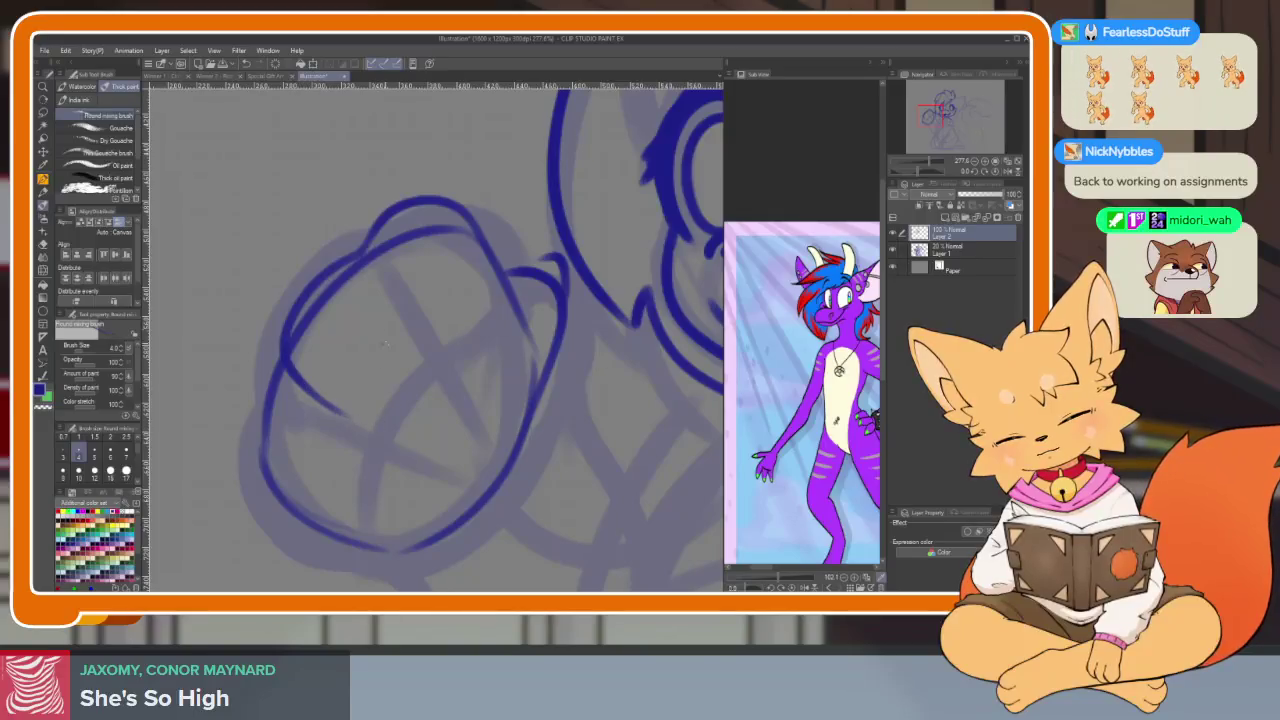
mouse_move(396, 274)
left_mouse_down()
mouse_move(372, 236)
mouse_move(493, 256)
left_mouse_up()
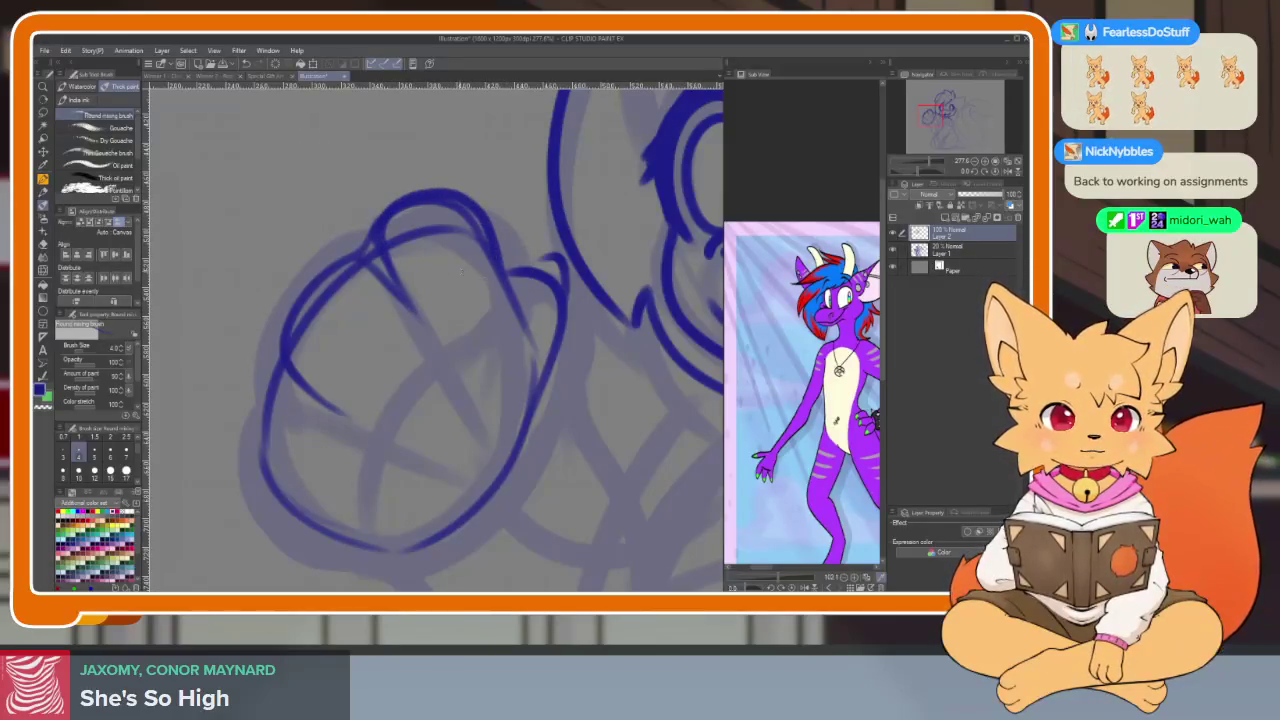
mouse_move(300, 265)
left_mouse_down()
mouse_move(332, 410)
mouse_move(350, 412)
left_mouse_up()
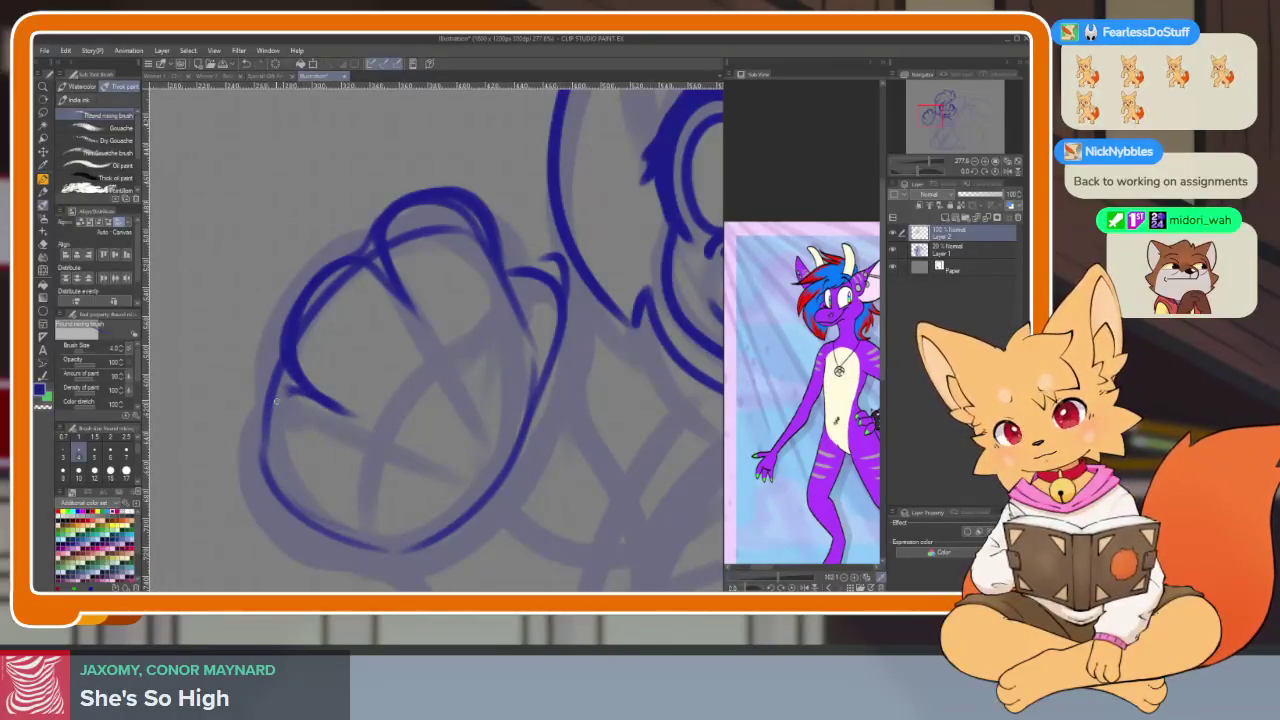
left_click_drag(292, 388, 262, 492)
scroll(513, 364, "down", 5)
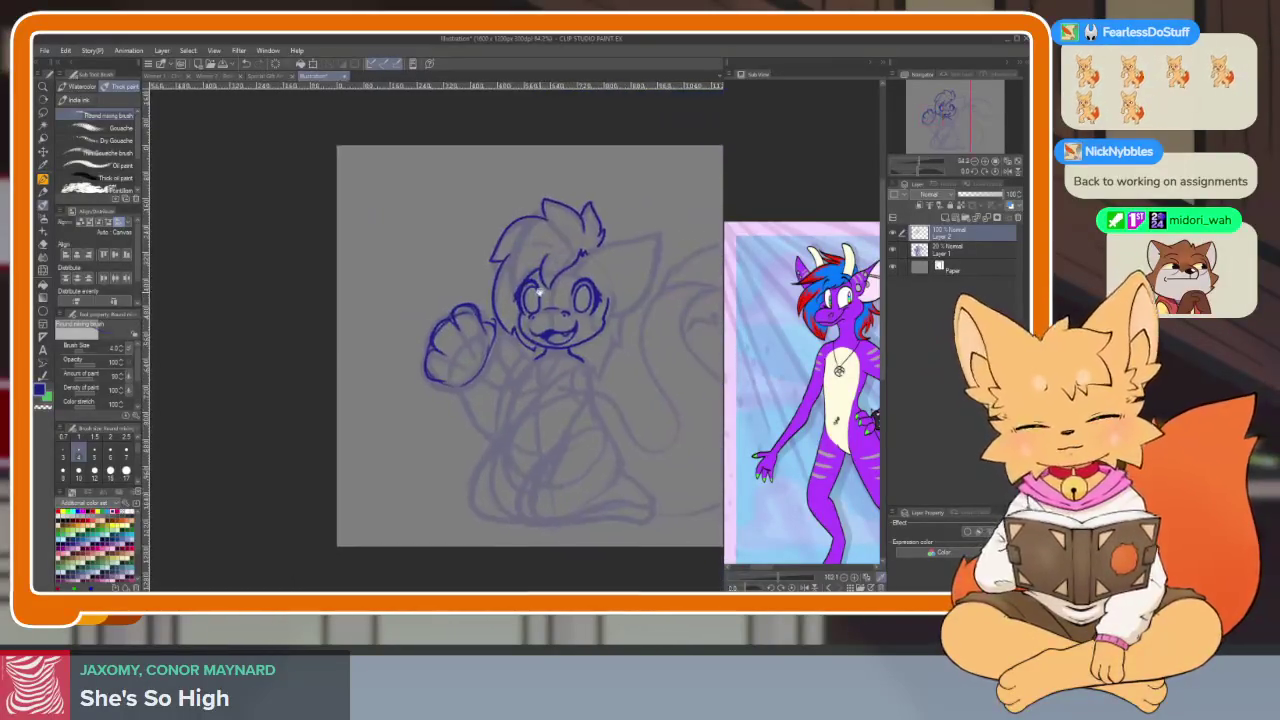
Ink a tilted ellipse over the sketched paw circle
scroll(507, 317, "up", 2)
scroll(507, 316, "up", 1)
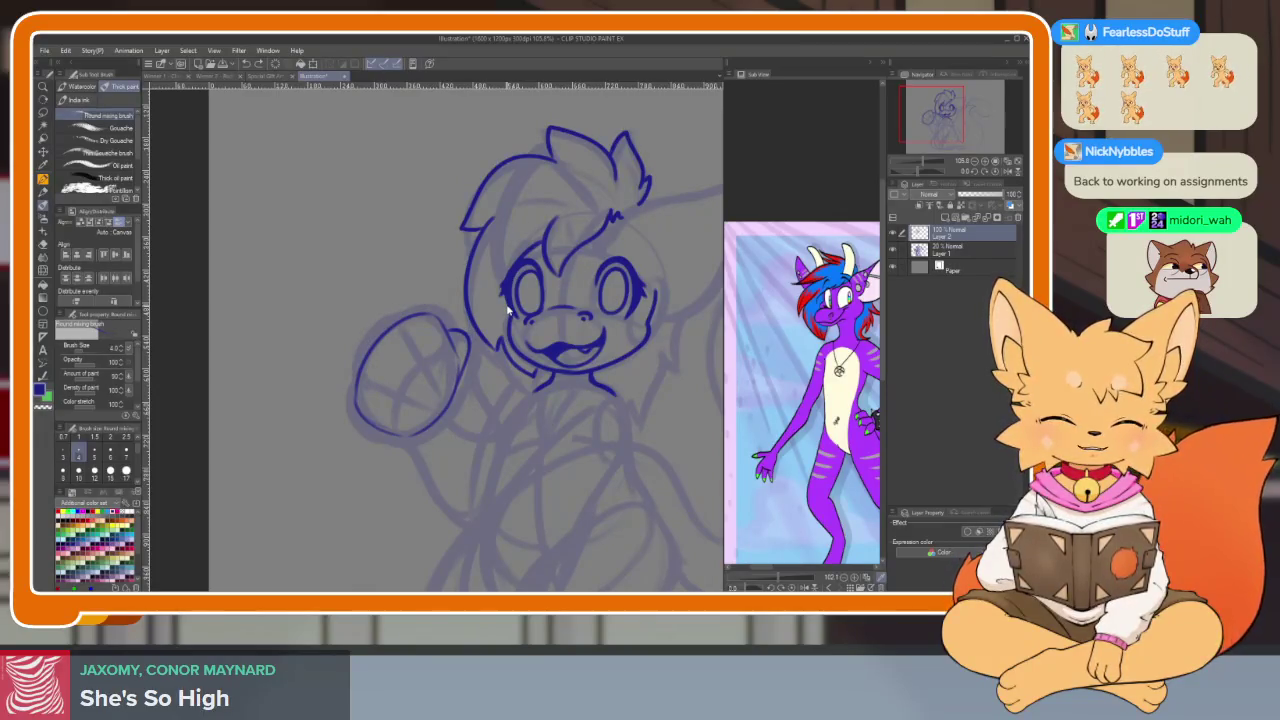
scroll(480, 340, "up", 2)
scroll(460, 364, "up", 1)
scroll(490, 320, "up", 1)
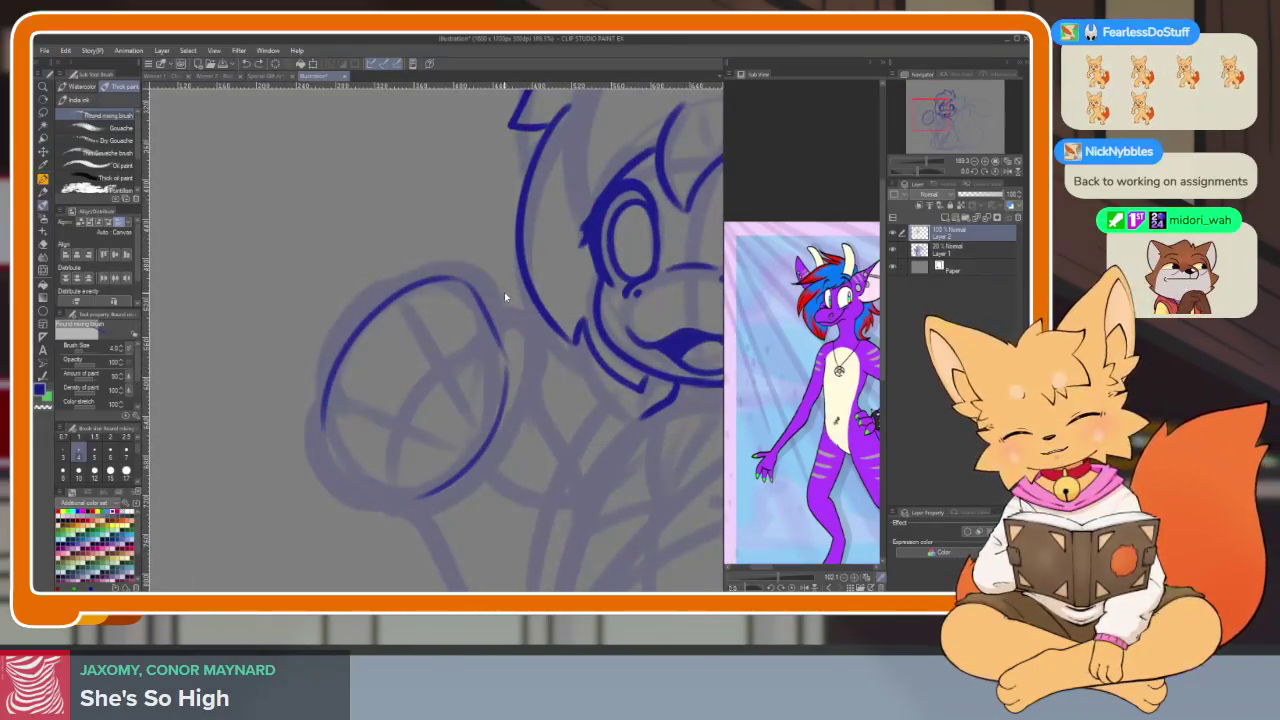
scroll(497, 383, "up", 1)
scroll(490, 360, "up", 1)
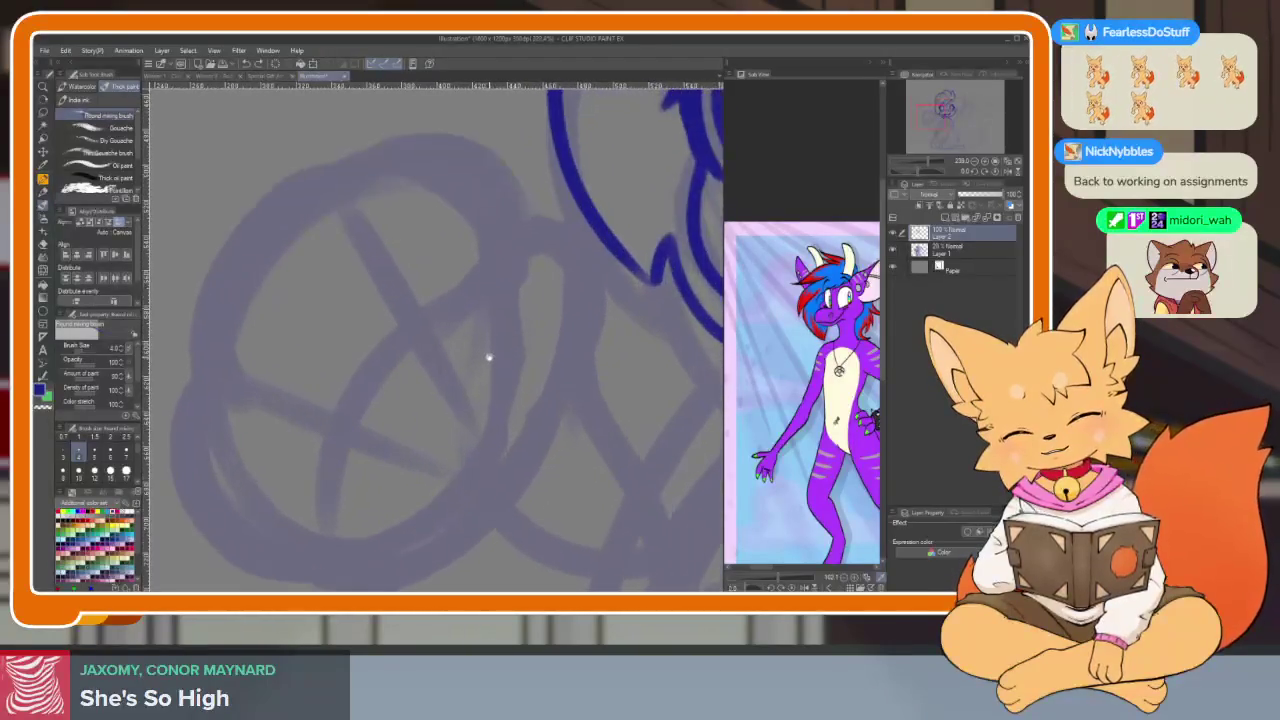
scroll(489, 357, "up", 1)
mouse_move(462, 205)
left_mouse_down()
mouse_move(255, 432)
mouse_move(394, 530)
mouse_move(254, 428)
left_mouse_up()
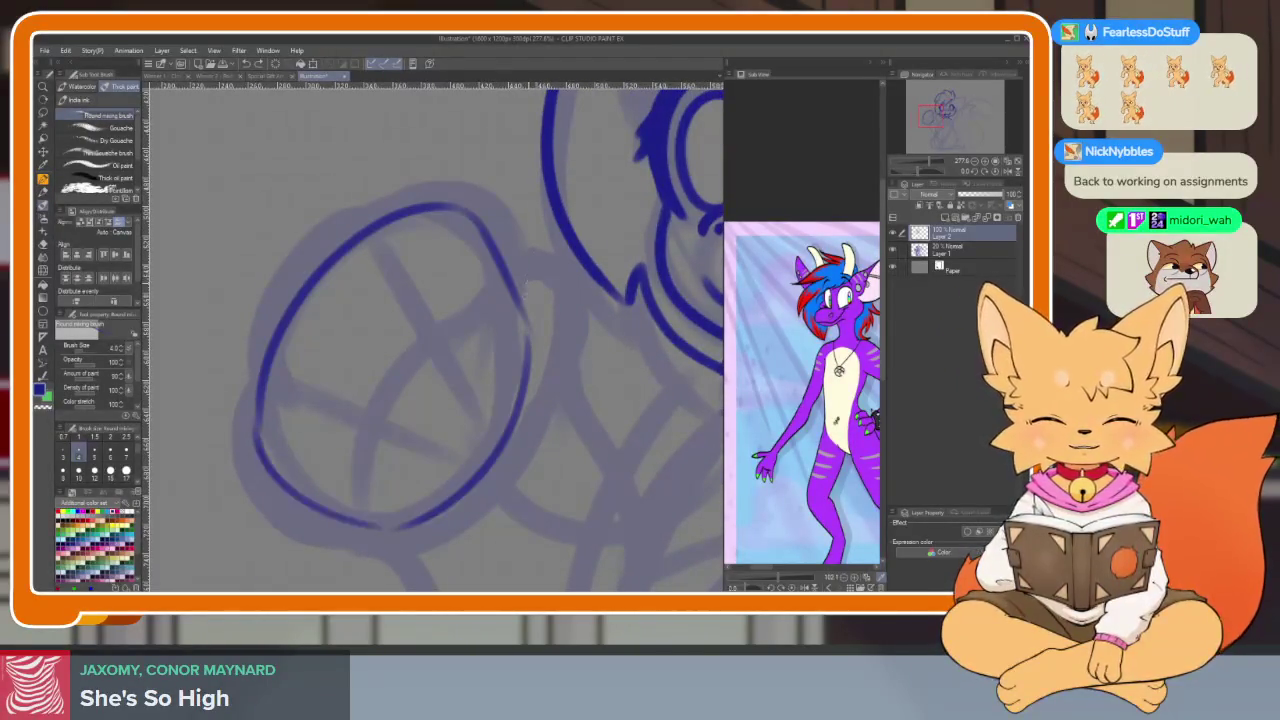
Add bold diagonal finger lines and a short finger line inside the paw
mouse_move(355, 475)
left_mouse_down()
mouse_move(405, 375)
mouse_move(495, 285)
left_mouse_up()
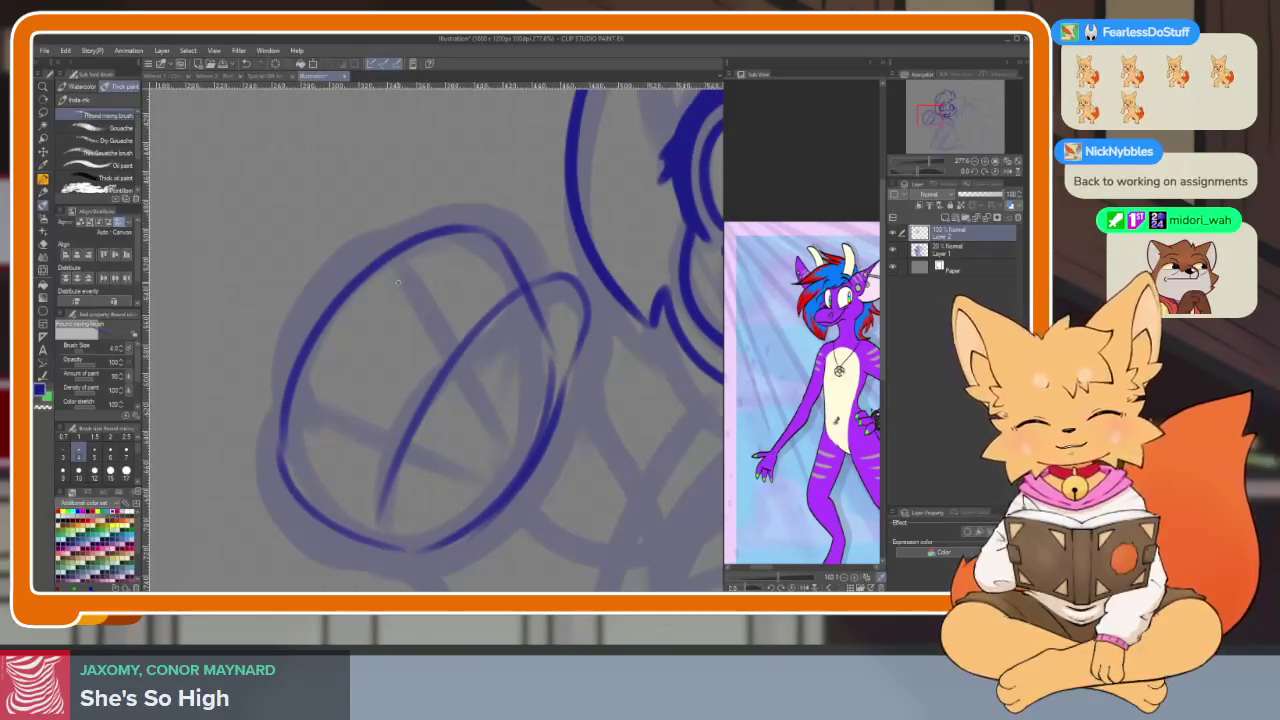
left_click_drag(375, 286, 458, 338)
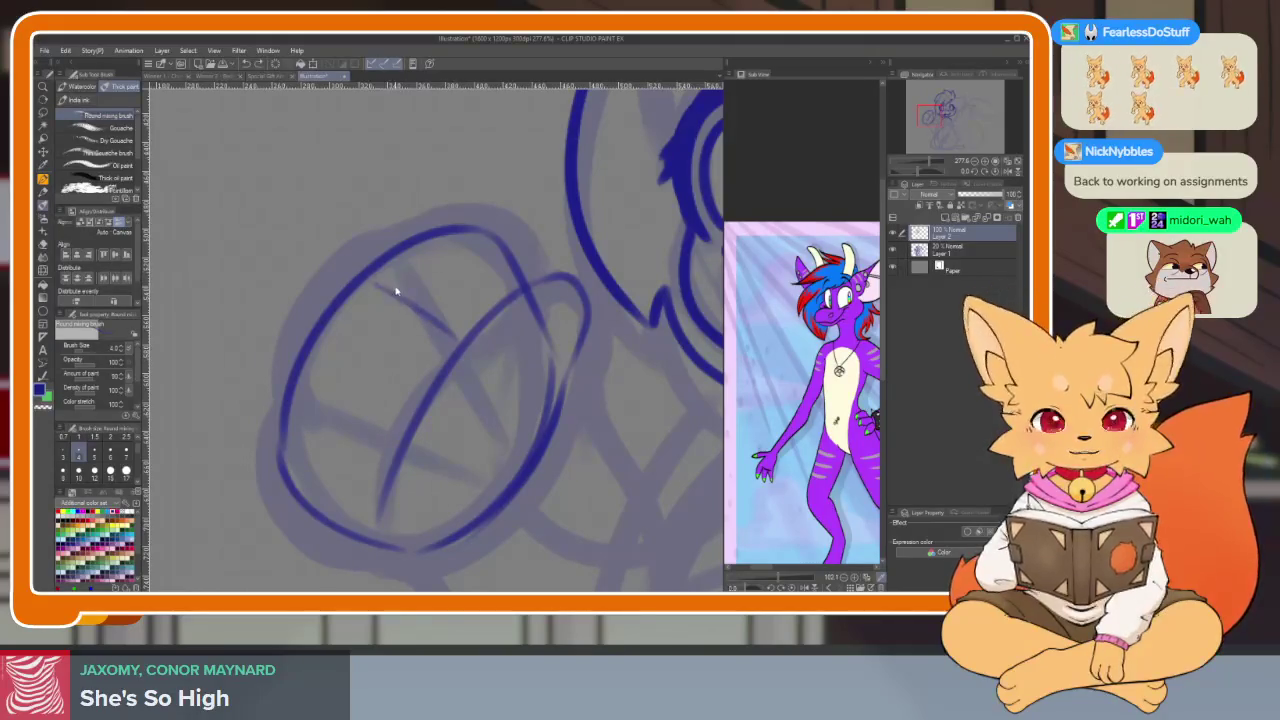
left_click_drag(383, 278, 448, 338)
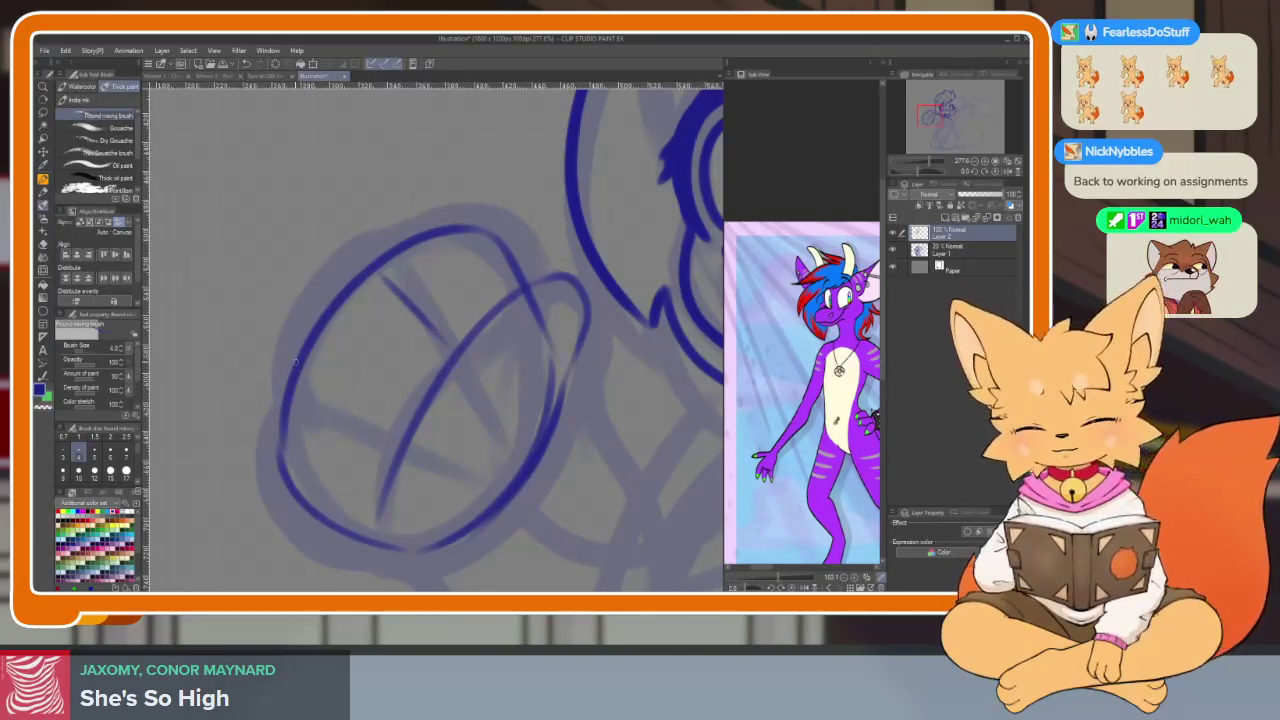
left_click_drag(303, 367, 397, 411)
scroll(445, 410, "down", 5)
scroll(537, 314, "up", 3)
scroll(537, 314, "up", 3)
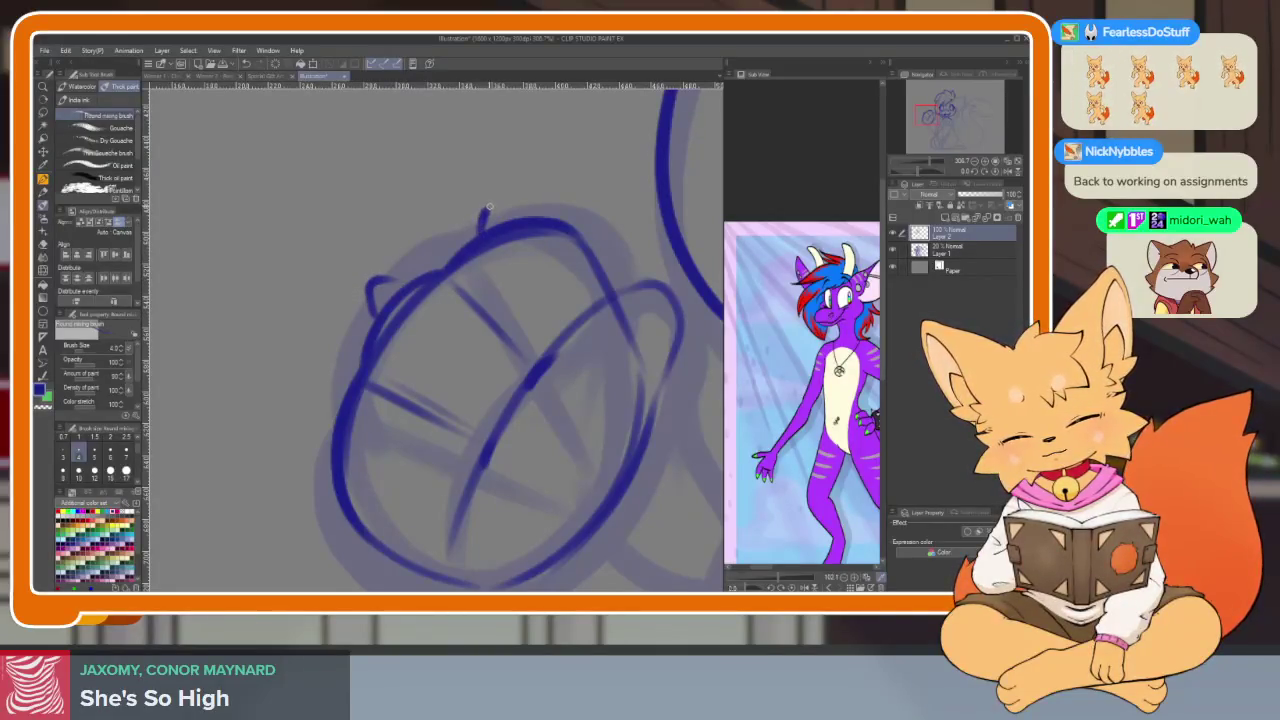
Add a small claw bump at the paw's top and briefly hide panels to check
left_click_drag(489, 208, 515, 218)
scroll(331, 467, "down", 2)
scroll(551, 334, "down", 2)
scroll(474, 384, "up", 1)
scroll(474, 384, "up", 3)
scroll(474, 384, "down", 2)
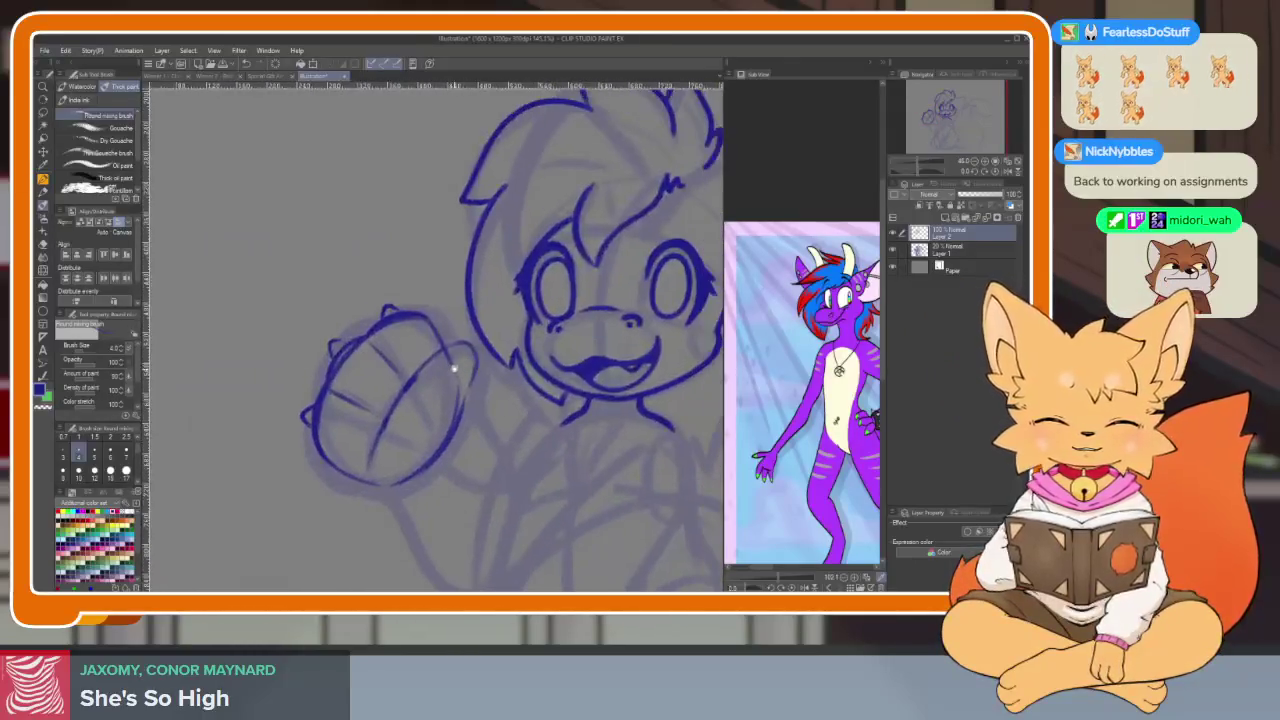
key("Tab")
key("Tab")
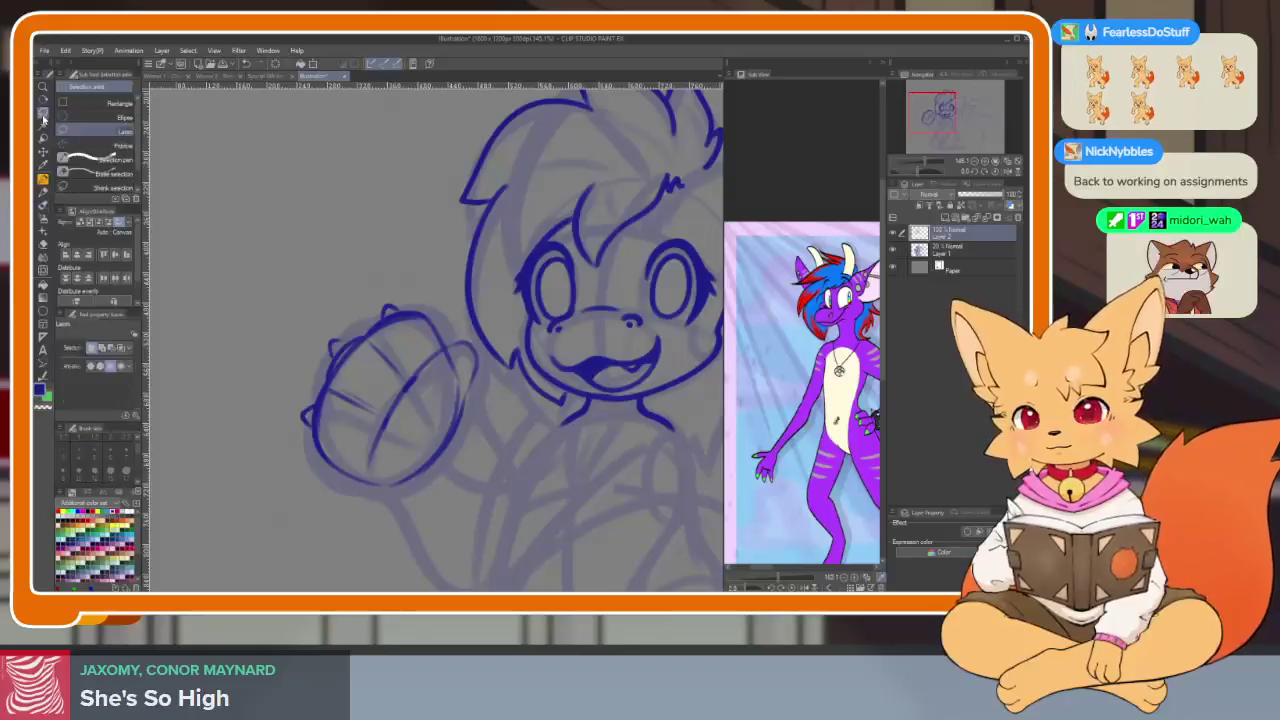
key("Tab")
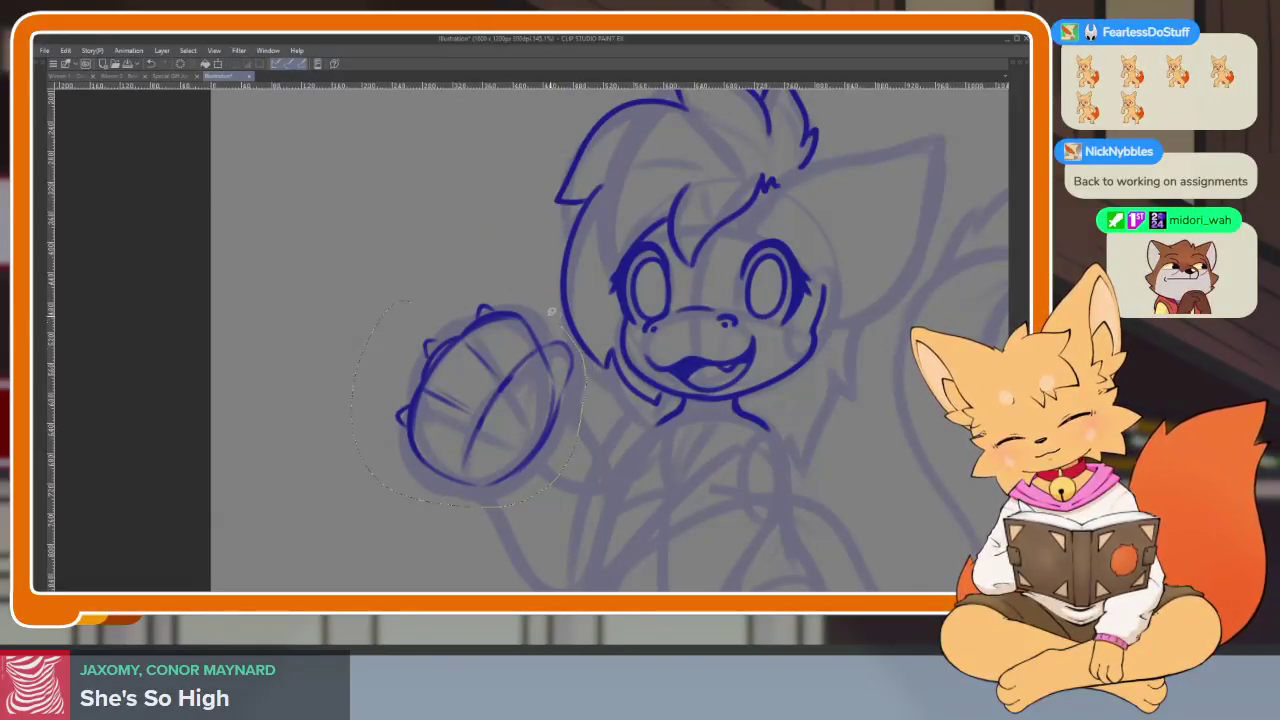
Move and tilt the lassoed inked fist to match the purple sketch, then deselect
key("ctrl+t")
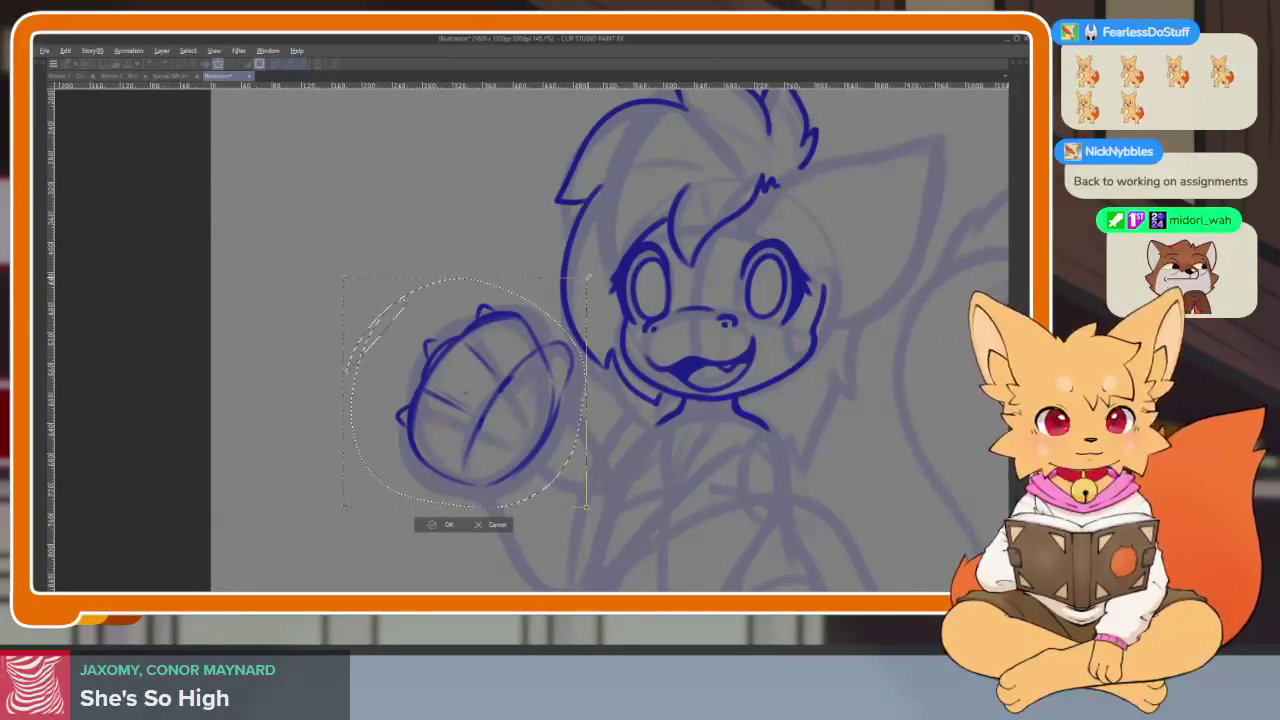
left_click_drag(465, 395, 556, 368)
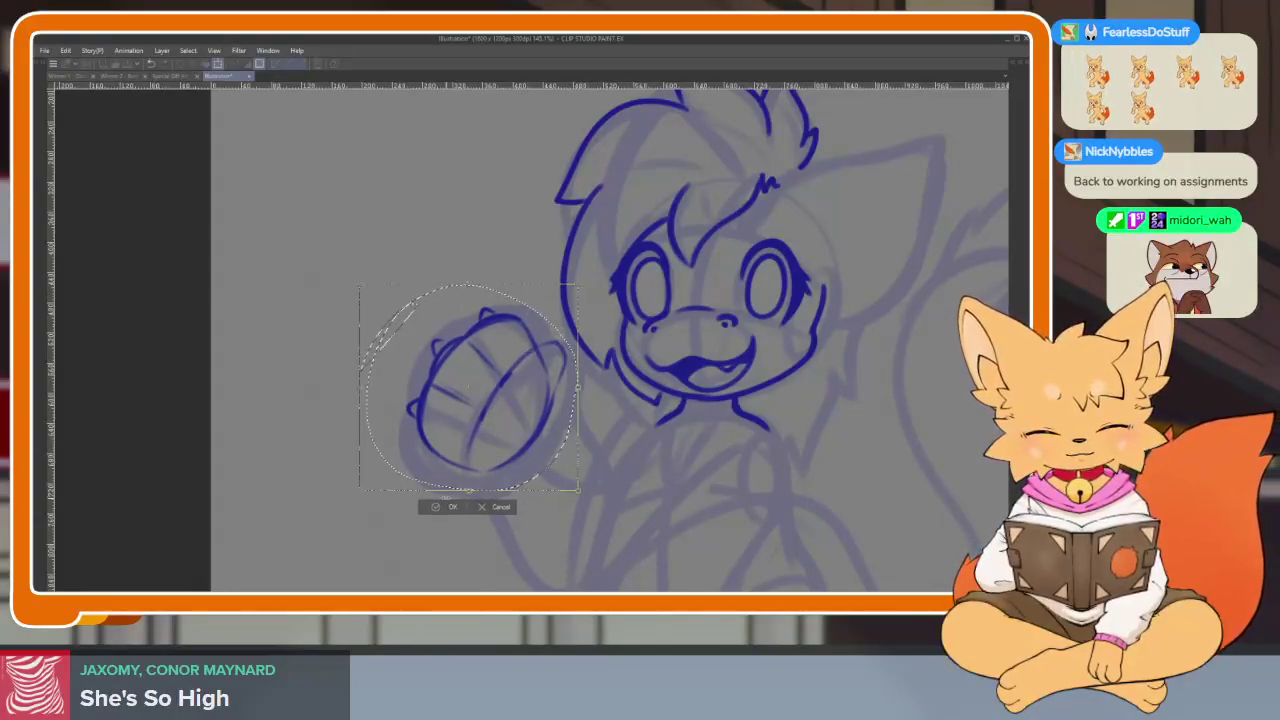
key("Return")
key("ctrl+d")
scroll(556, 368, "up", 2)
scroll(537, 417, "up", 2)
scroll(546, 409, "up", 2)
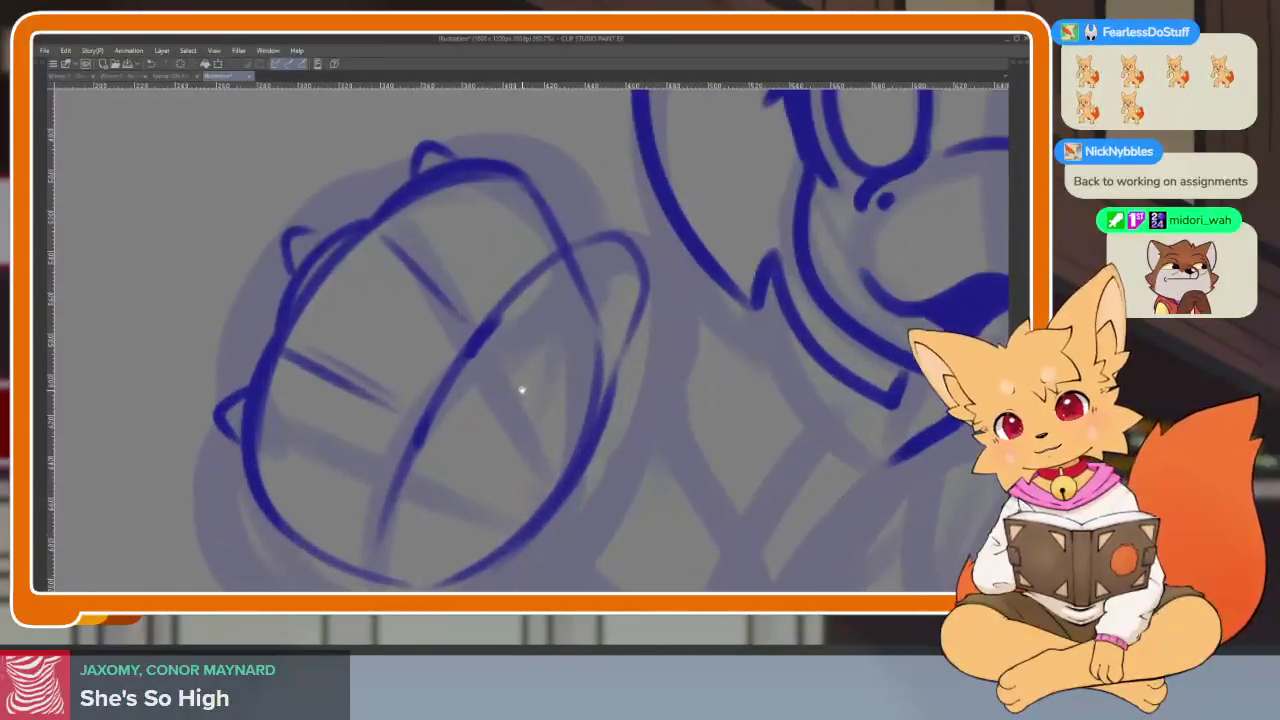
scroll(523, 389, "up", 2)
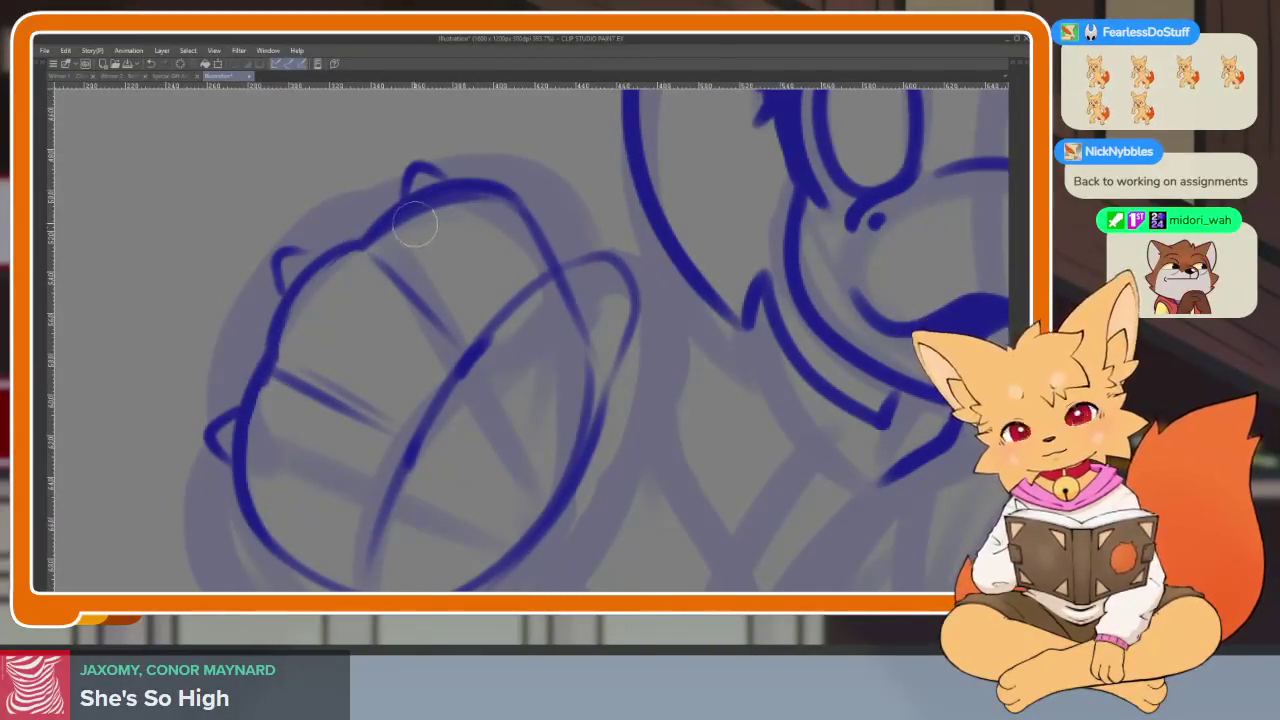
scroll(500, 214, "down", 1)
scroll(403, 206, "down", 3)
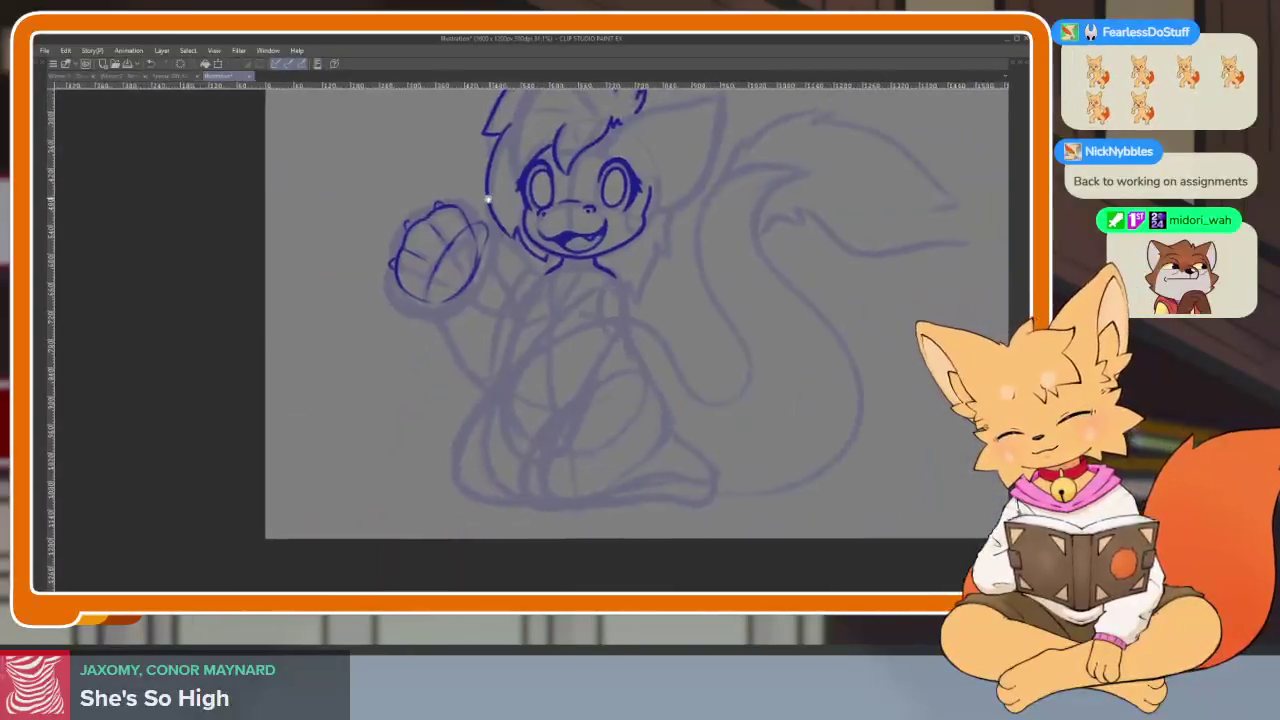
Zoom onto the raised paw and erase its dark blue outline strokes
scroll(456, 237, "up", 3)
scroll(275, 383, "up", 1)
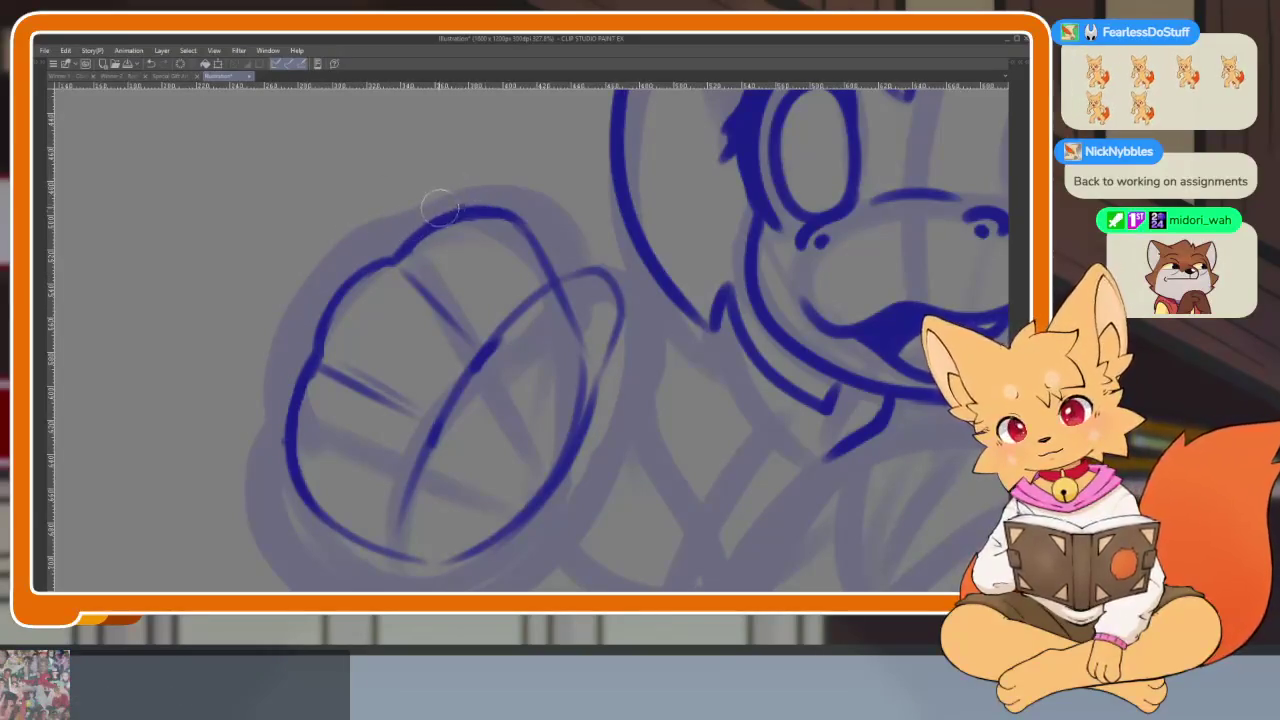
scroll(551, 283, "down", 3)
scroll(586, 286, "up", 1)
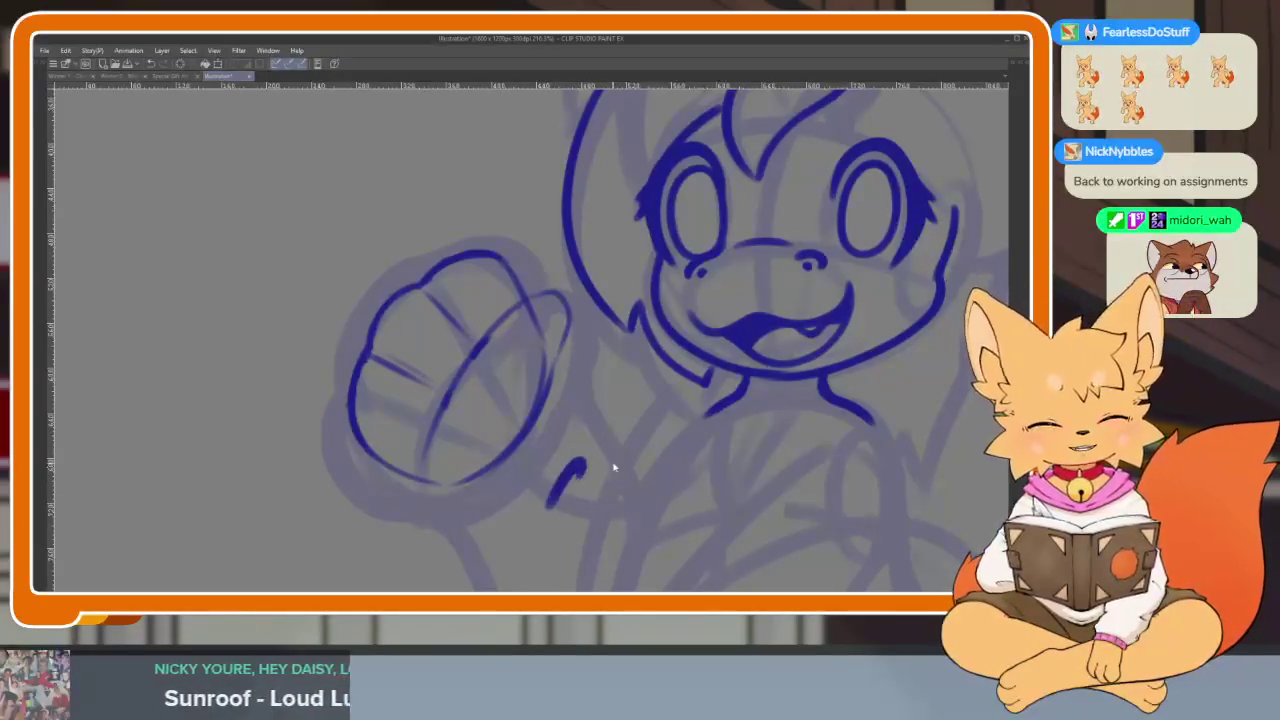
scroll(610, 468, "up", 1)
left_click_drag(610, 470, 424, 407)
mouse_move(350, 235)
left_mouse_down()
mouse_move(243, 400)
mouse_move(290, 490)
left_mouse_up()
mouse_move(343, 280)
left_mouse_down()
mouse_move(348, 375)
mouse_move(400, 271)
mouse_move(323, 491)
left_mouse_up()
scroll(481, 487, "down", 1)
scroll(481, 487, "up", 1)
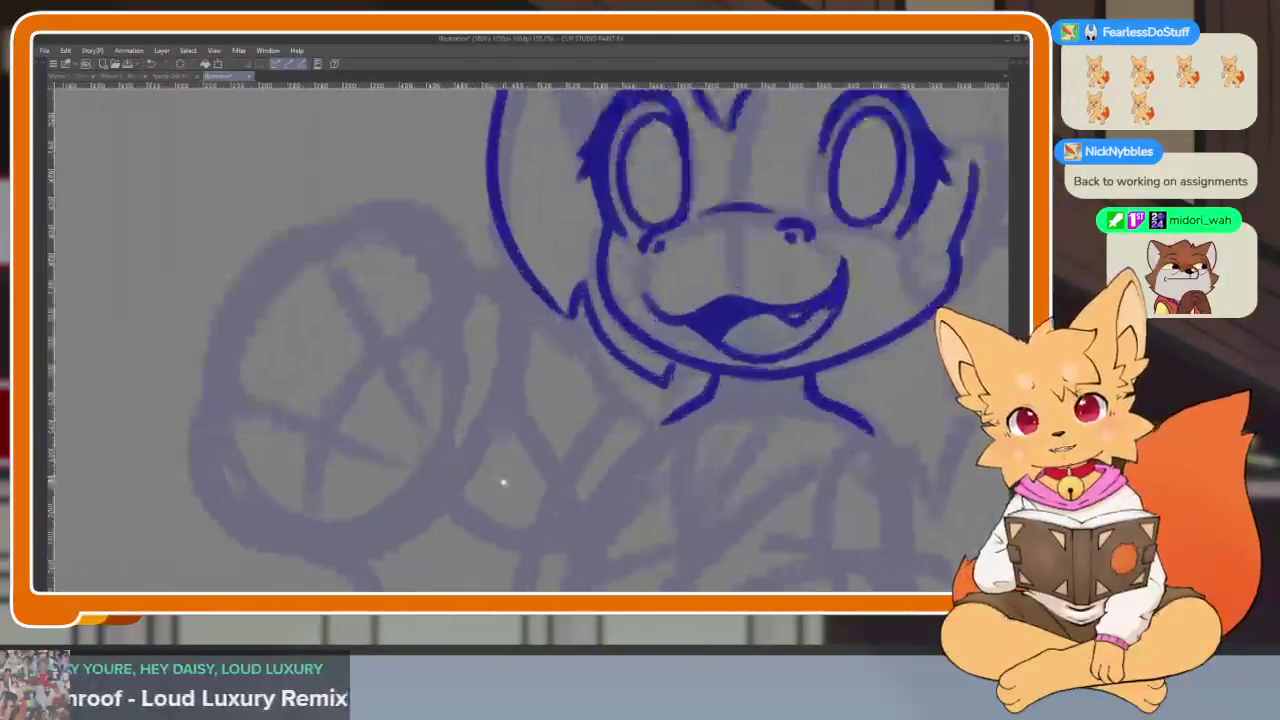
Draw new dark blue arcs for the paw outline and inner curve, undoing rejected strokes
mouse_move(205, 390)
left_mouse_down()
mouse_move(336, 270)
mouse_move(485, 372)
left_mouse_up()
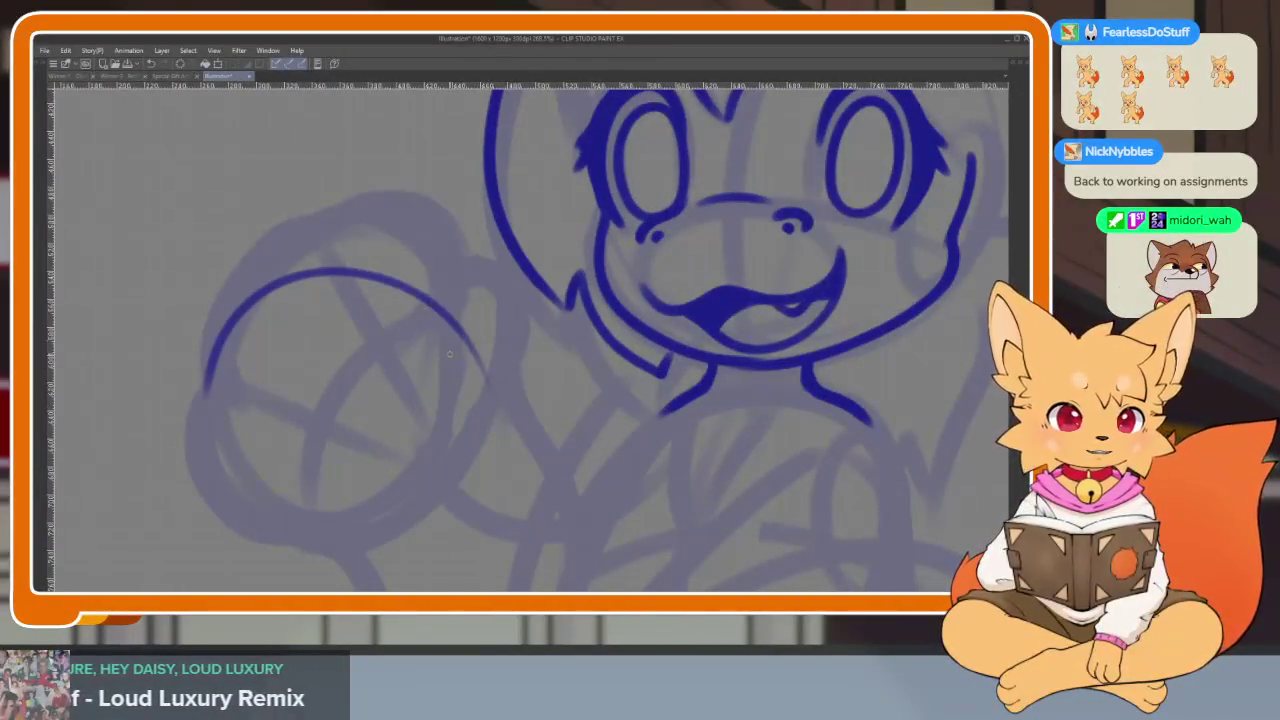
key("ctrl+z")
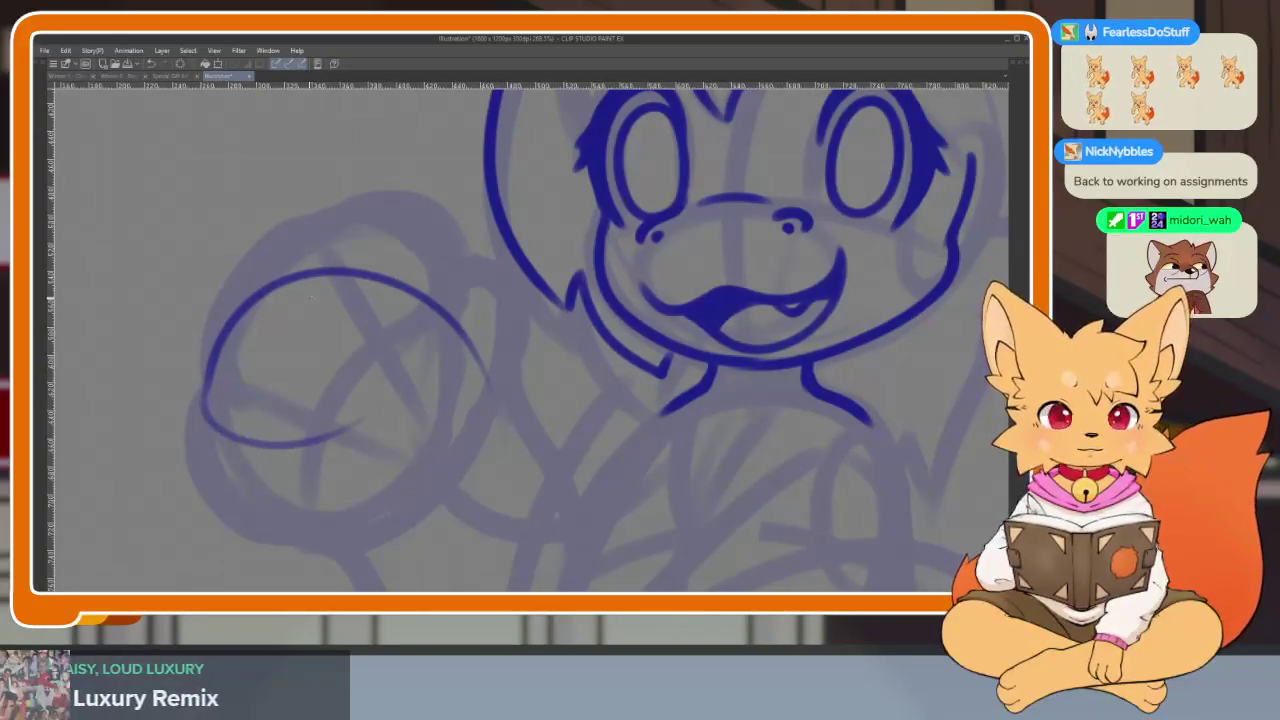
key("ctrl+z")
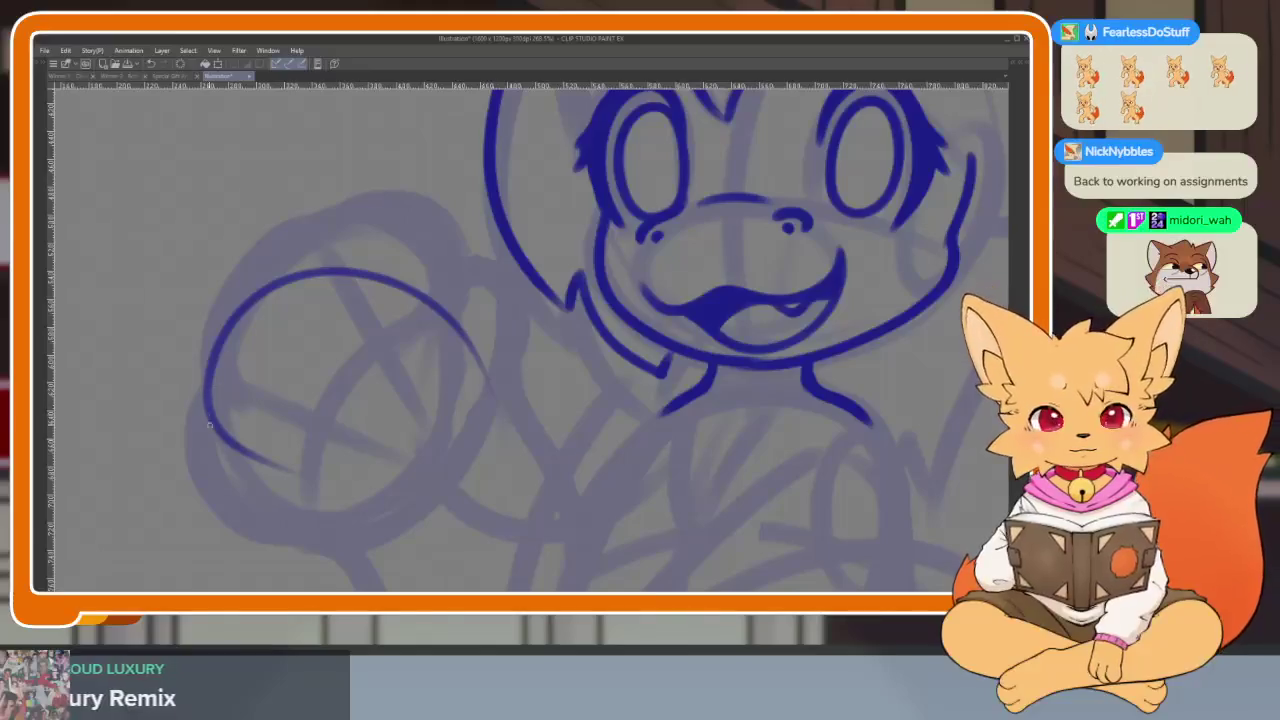
left_click_drag(404, 482, 491, 372)
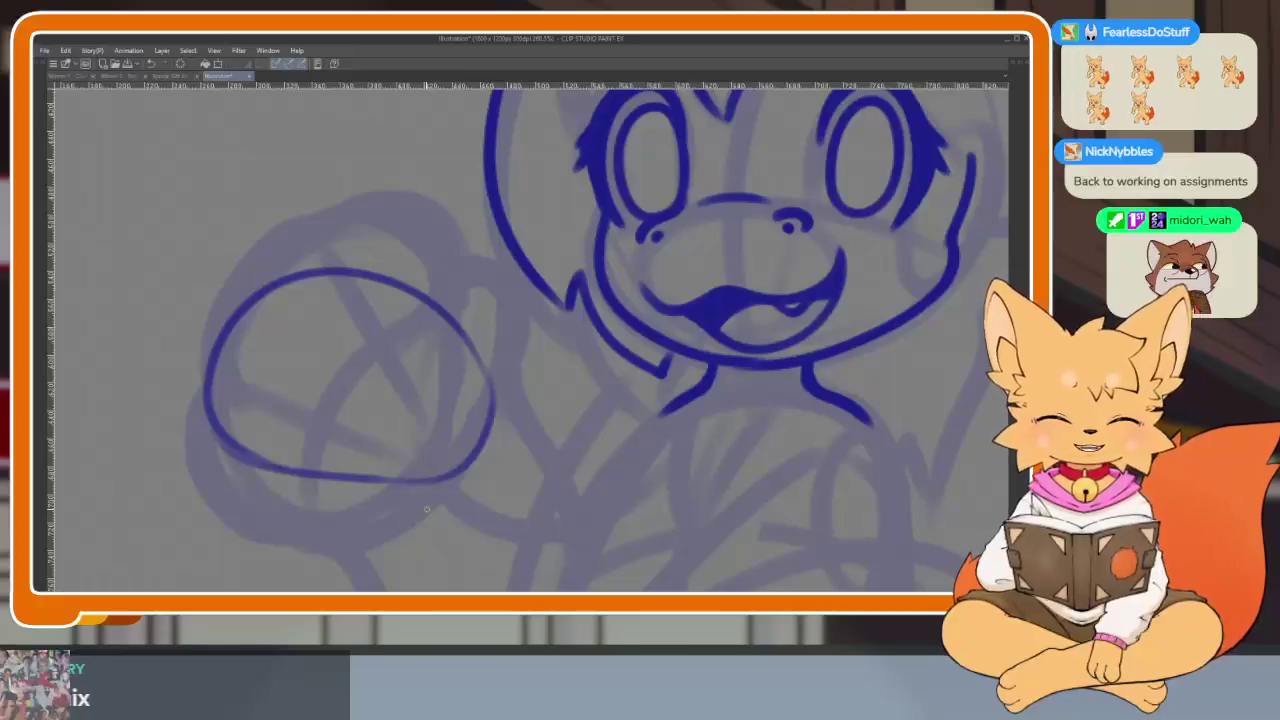
scroll(426, 509, "up", 2)
scroll(360, 423, "up", 1)
mouse_move(208, 473)
left_mouse_down()
mouse_move(250, 385)
mouse_move(528, 480)
left_mouse_up()
mouse_move(490, 222)
left_mouse_down()
mouse_move(530, 330)
mouse_move(430, 480)
left_mouse_up()
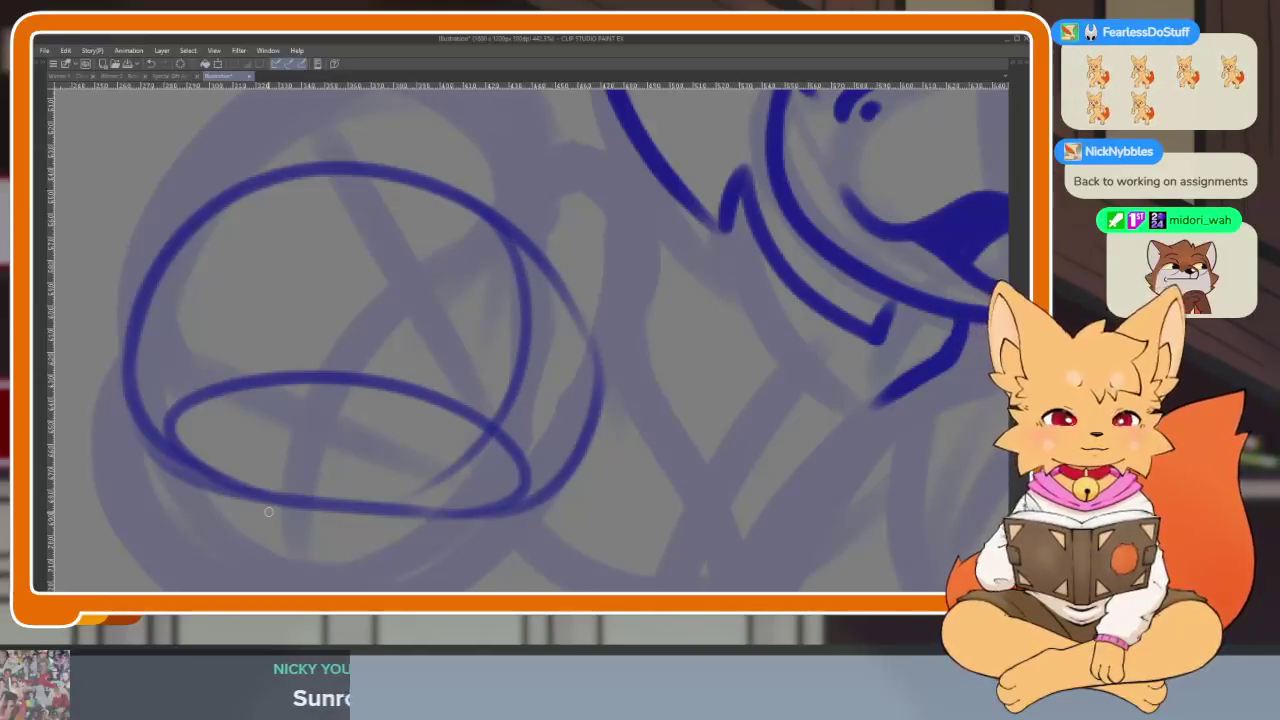
Add a loop inside the paw and reinforce its left side with extra strokes
left_click_drag(594, 385, 614, 420)
mouse_move(422, 354)
left_mouse_down()
mouse_move(405, 460)
mouse_move(600, 530)
left_mouse_up()
key("ctrl+z")
mouse_move(540, 328)
left_mouse_down()
mouse_move(400, 390)
mouse_move(530, 505)
left_mouse_up()
scroll(580, 471, "left", 3)
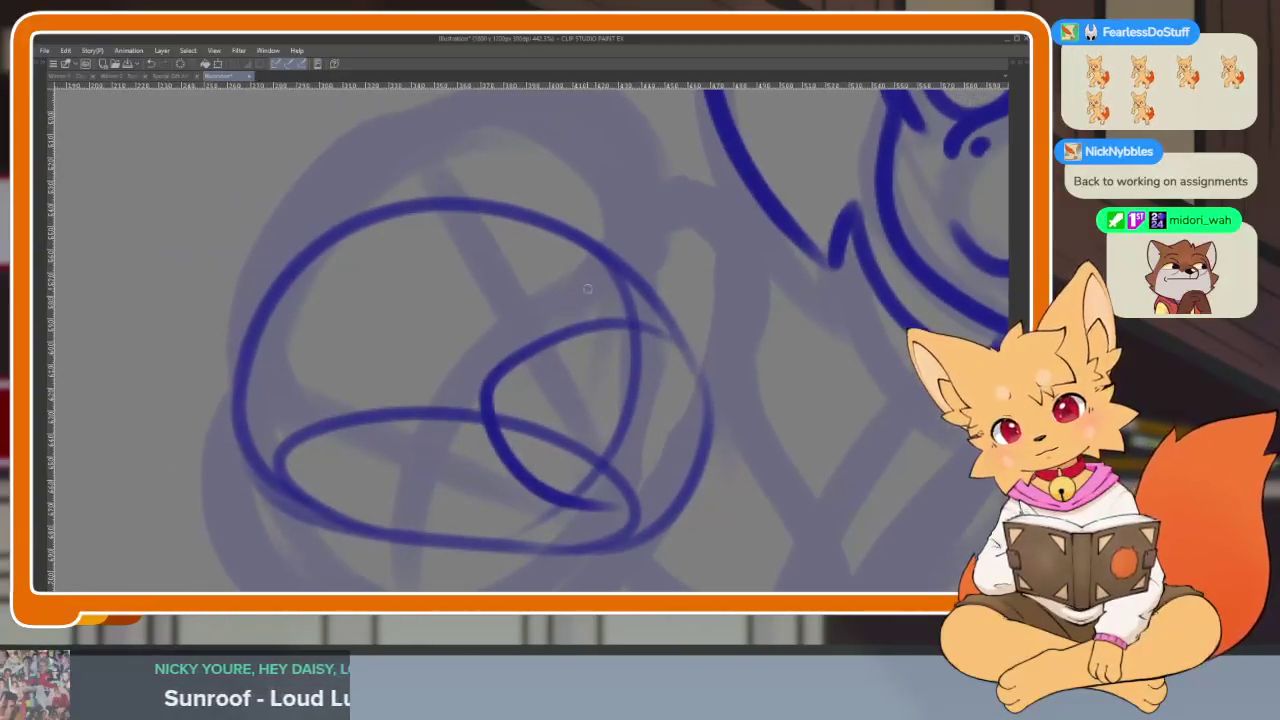
mouse_move(428, 216)
left_mouse_down()
mouse_move(335, 300)
mouse_move(360, 440)
mouse_move(500, 460)
left_mouse_up()
mouse_move(358, 237)
left_mouse_down()
mouse_move(240, 400)
mouse_move(447, 459)
left_mouse_up()
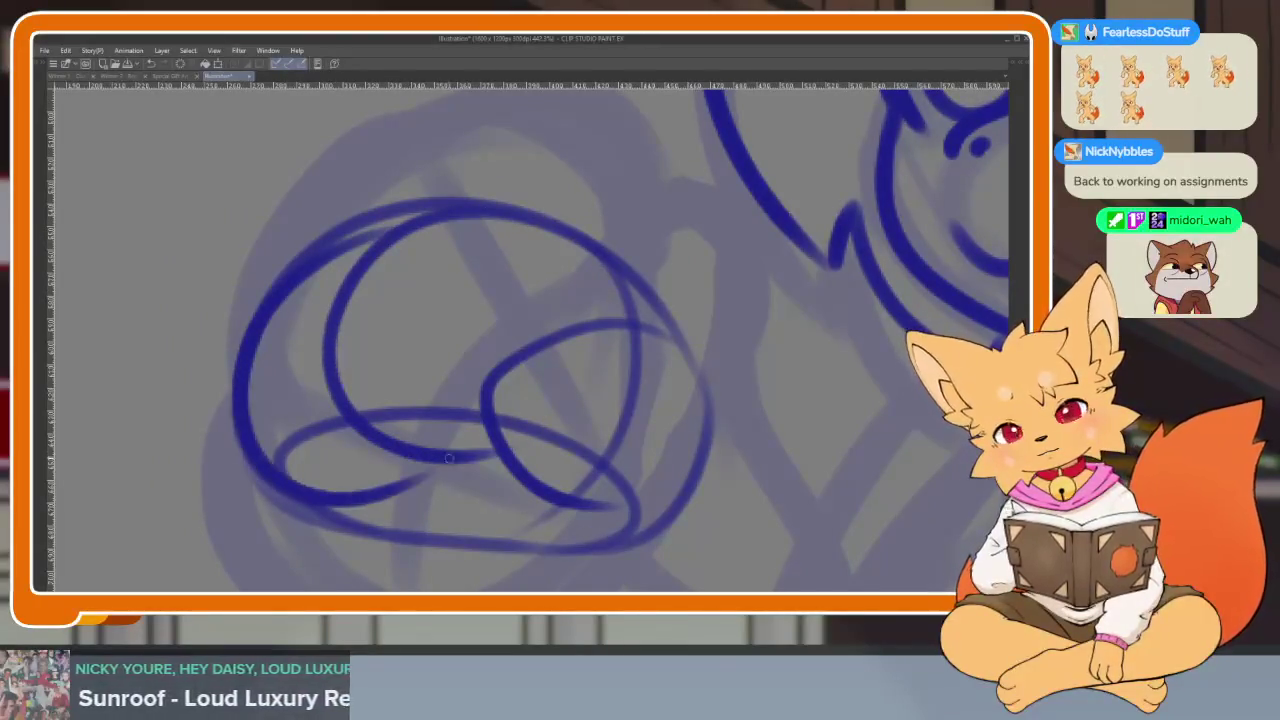
mouse_move(247, 358)
left_mouse_down()
mouse_move(225, 415)
mouse_move(340, 540)
left_mouse_up()
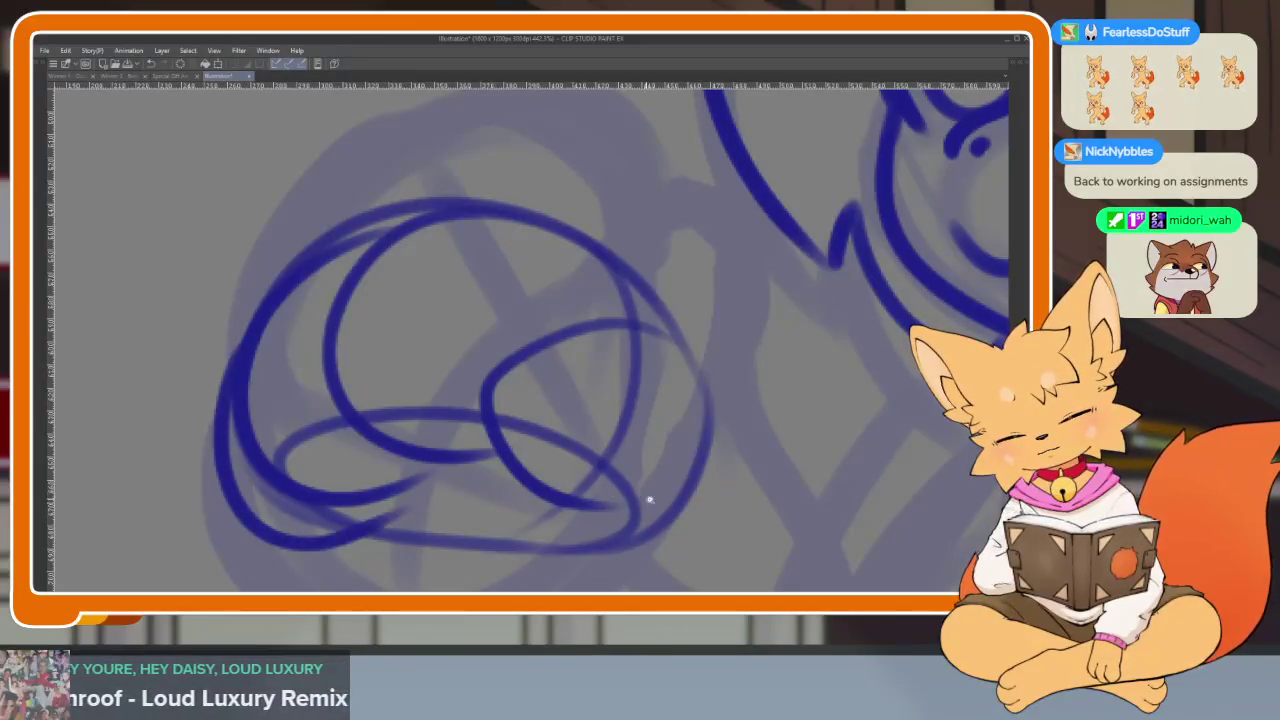
Review the redrawn paw, then lasso it and start a free transform to resize it
scroll(690, 486, "down", 5)
scroll(600, 500, "up", 1)
scroll(567, 489, "up", 4)
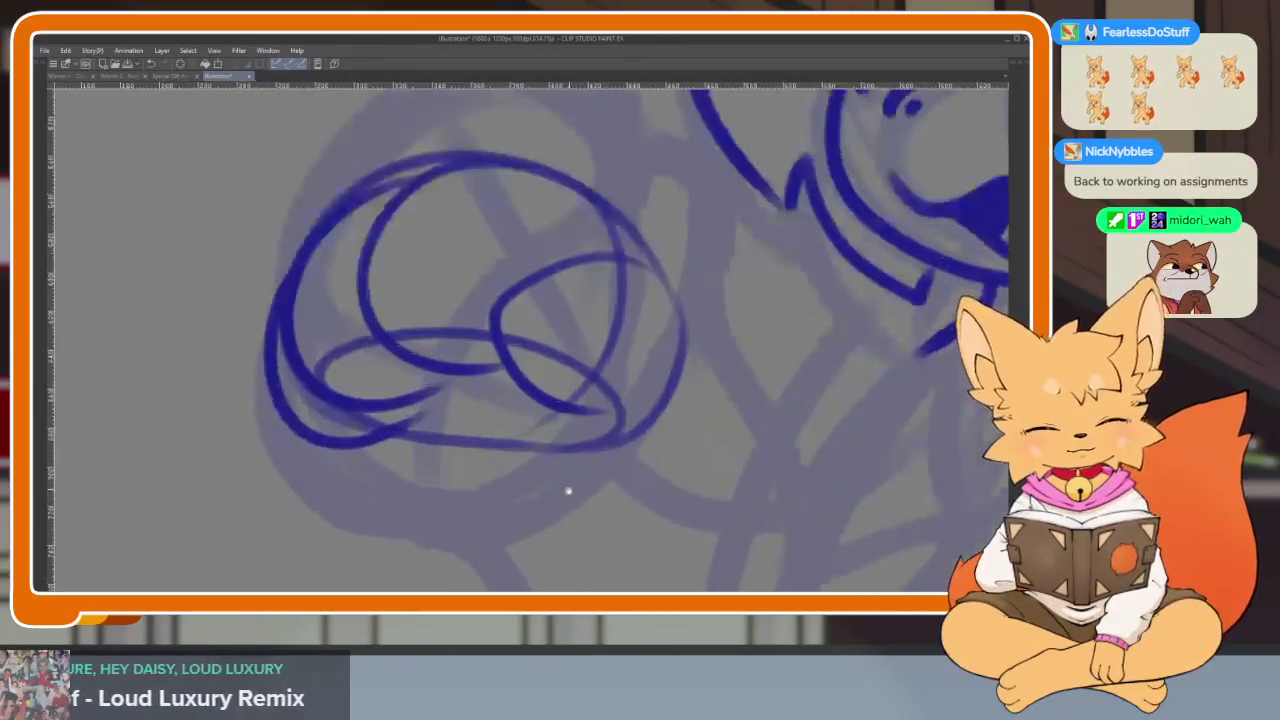
scroll(567, 489, "up", 2)
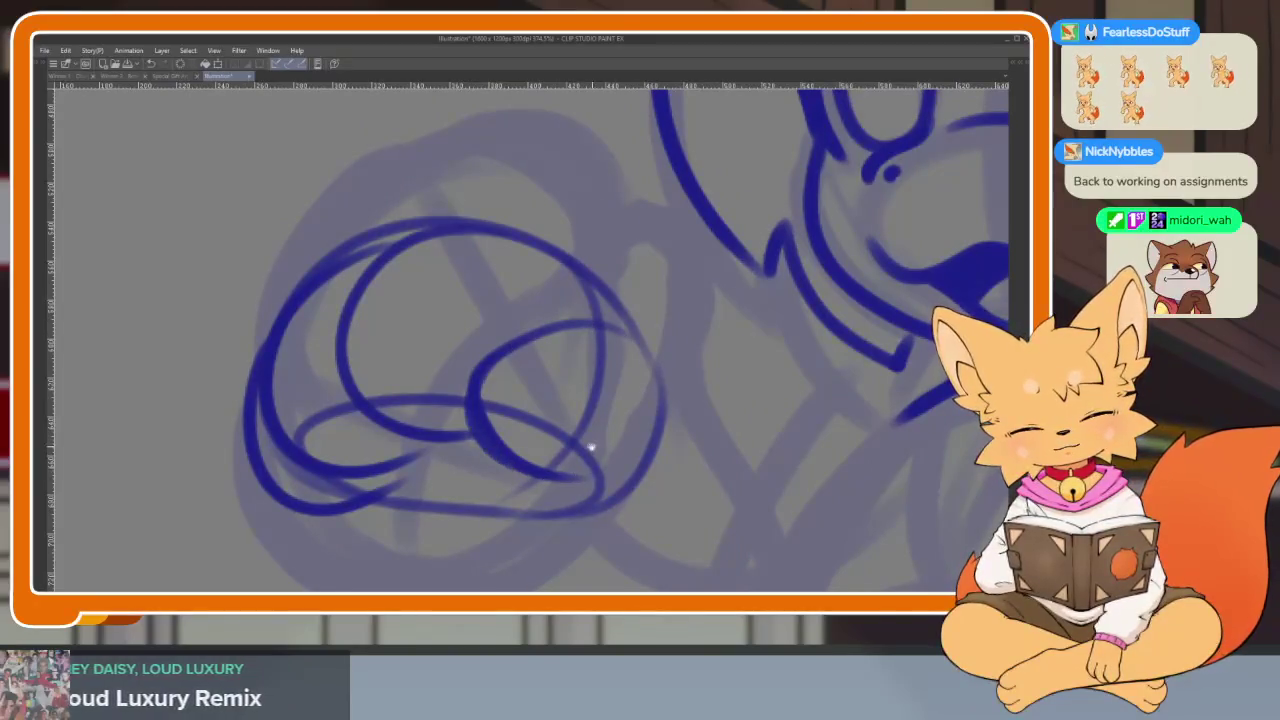
scroll(592, 448, "down", 1)
scroll(594, 428, "down", 3)
scroll(651, 408, "up", 2)
key("Tab")
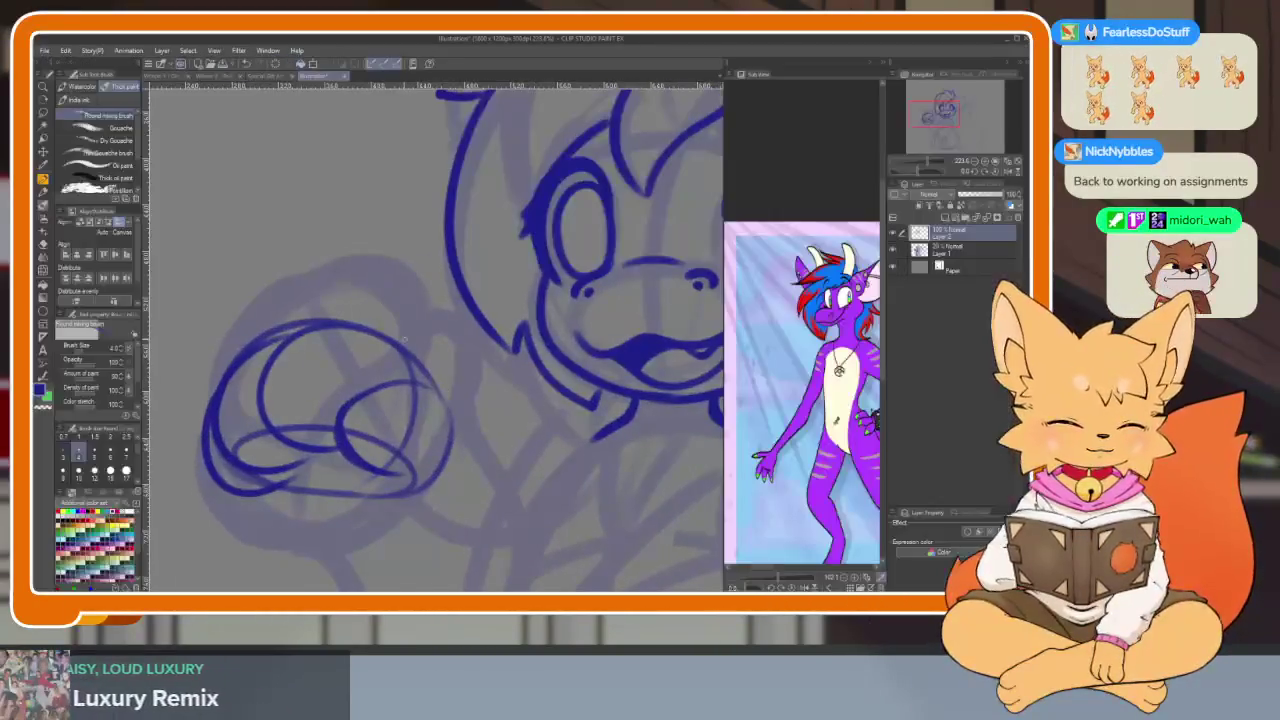
key("Tab")
scroll(417, 289, "down", 3)
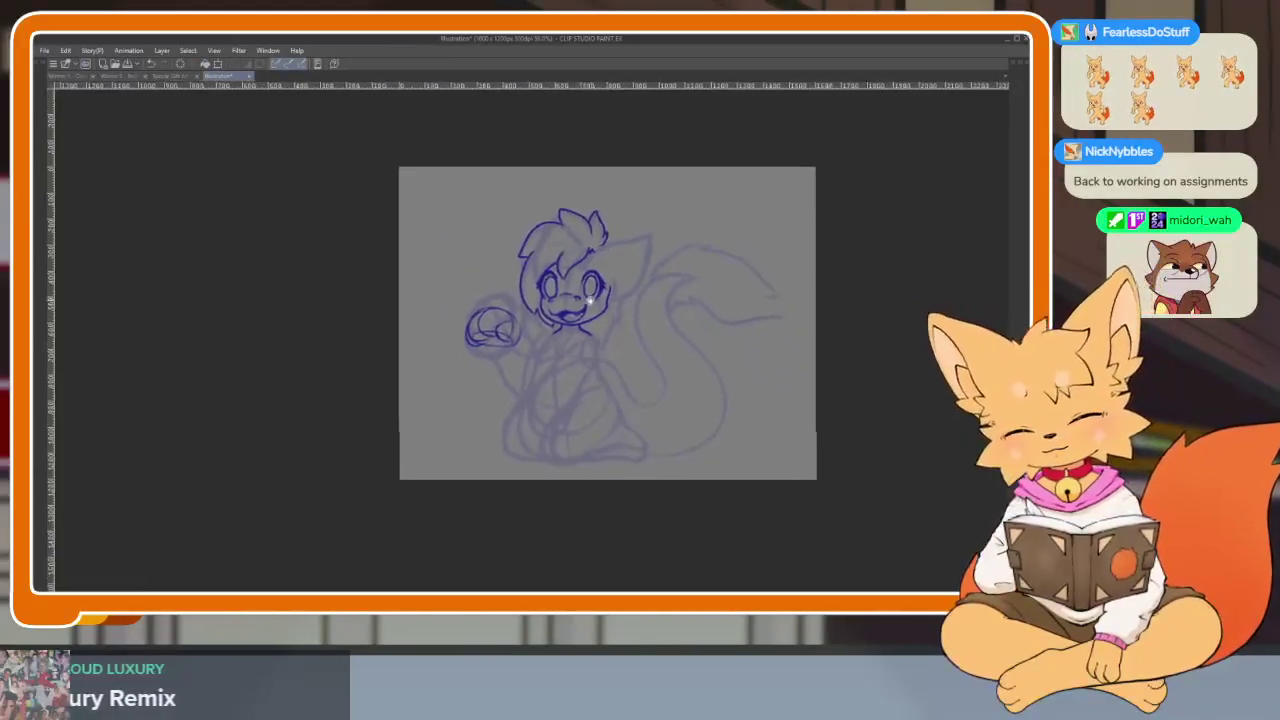
scroll(570, 360, "up", 3)
scroll(570, 360, "up", 1)
scroll(570, 360, "up", 1)
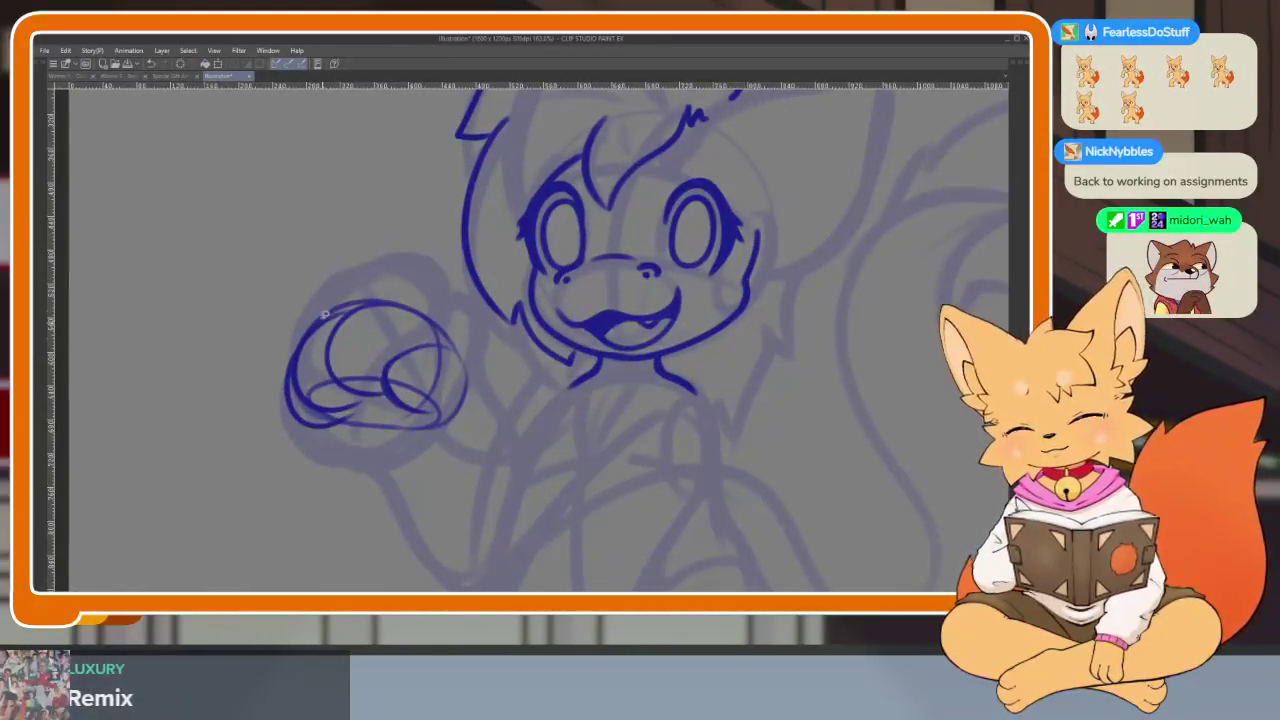
left_click_drag(437, 297, 280, 307)
key("ctrl+t")
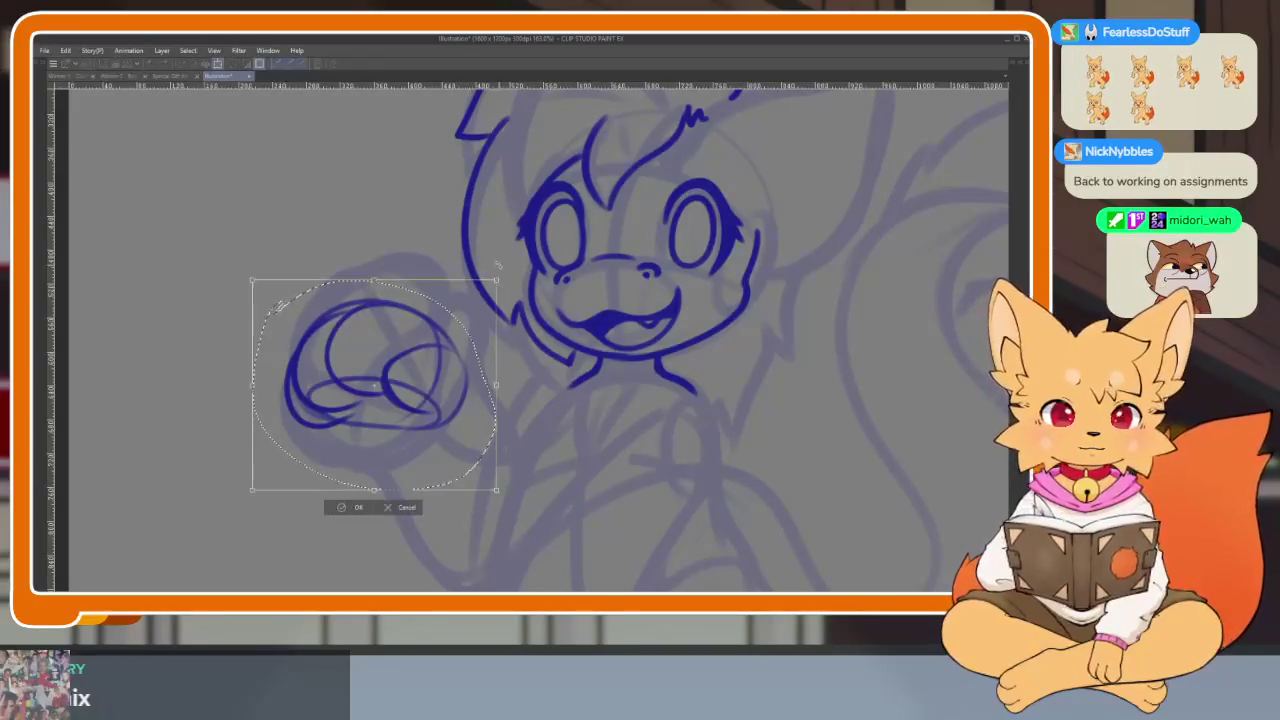
Shrink the redrawn paw slightly to fit the sketch, confirm and deselect
left_click_drag(497, 279, 488, 282)
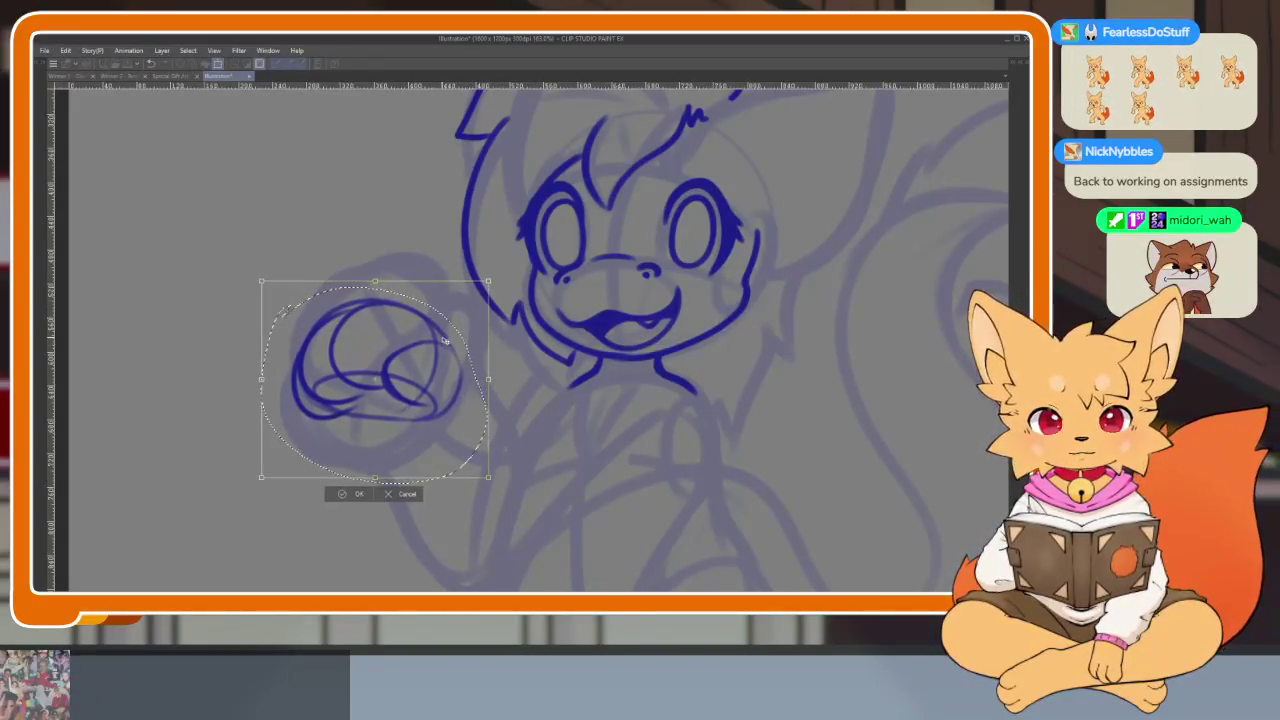
key("Return")
key("ctrl+d")
scroll(491, 449, "up", 2)
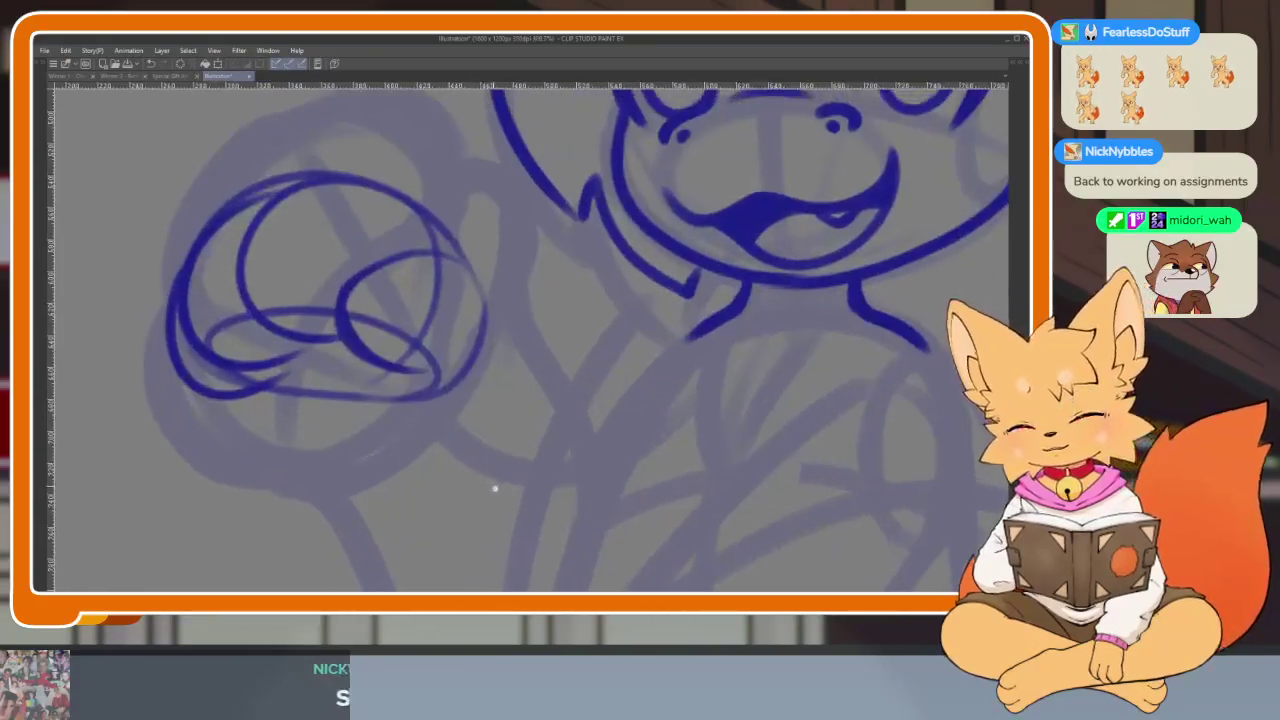
scroll(500, 460, "up", 1)
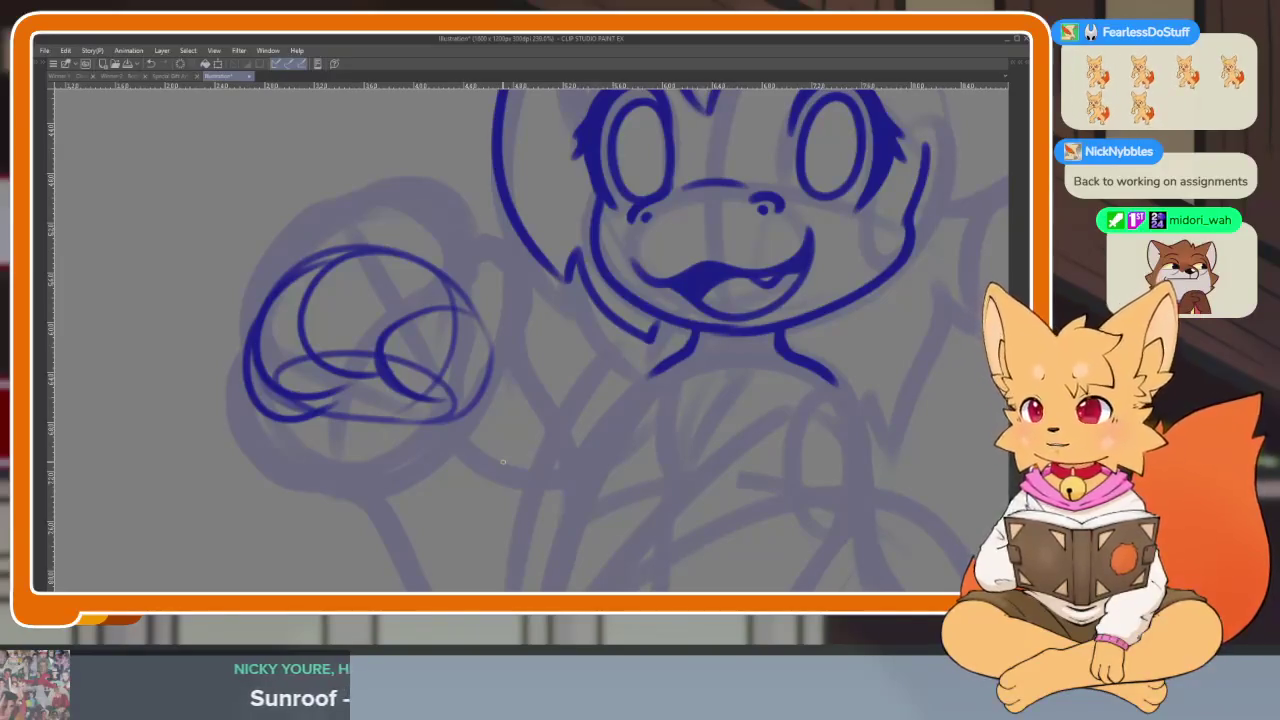
scroll(510, 462, "up", 2)
scroll(480, 451, "up", 2)
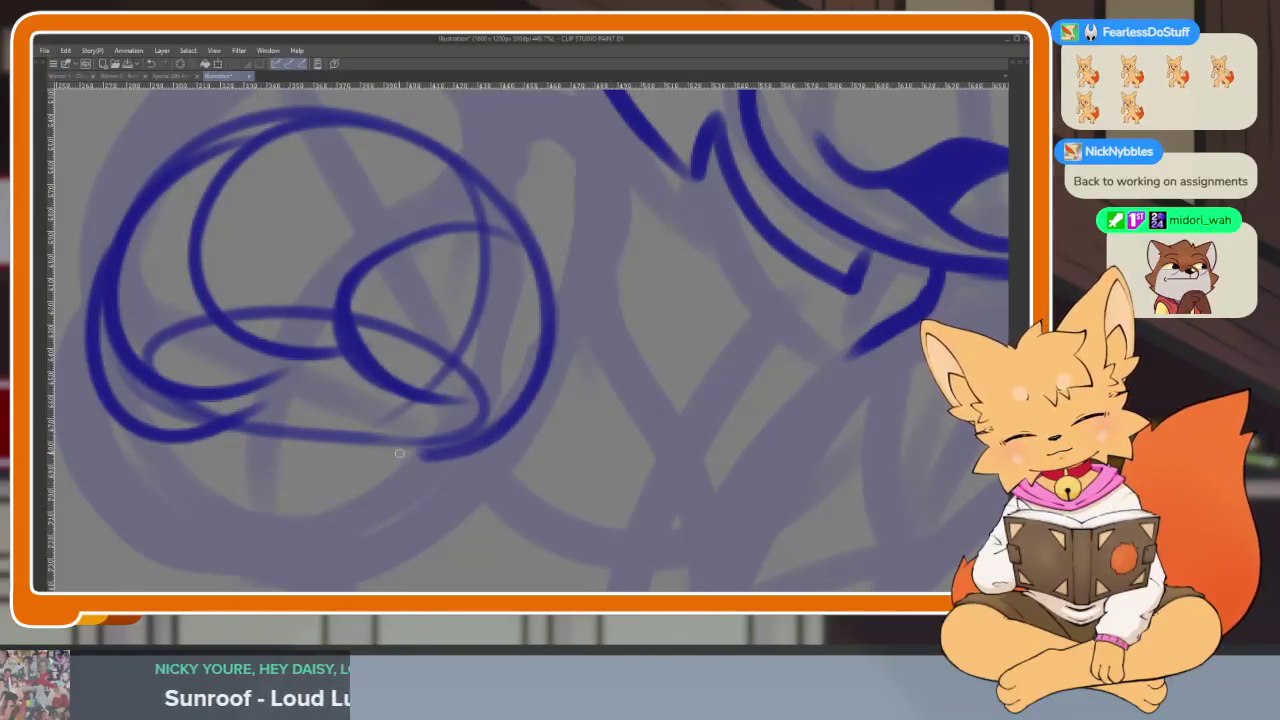
Ink the paw's bottom edge and redraw its inner curve in dark blue
left_click_drag(329, 437, 260, 425)
scroll(410, 289, "down", 4)
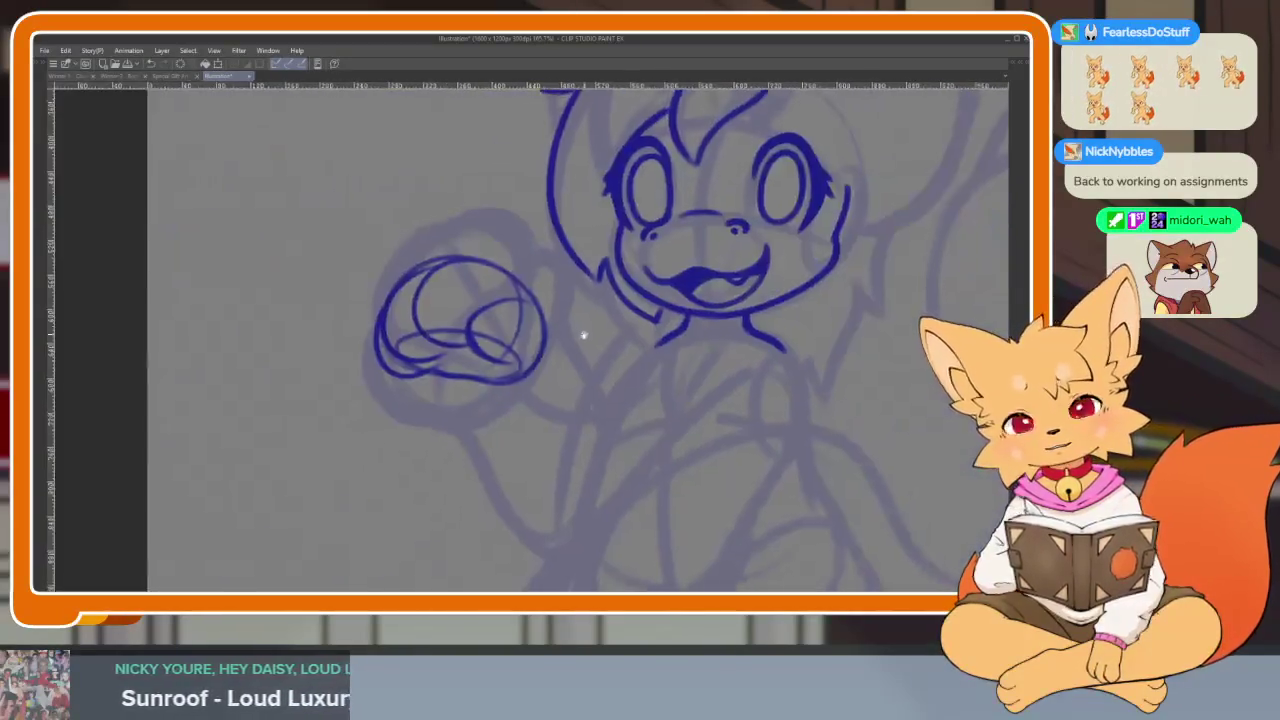
scroll(570, 340, "up", 5)
mouse_move(412, 321)
left_mouse_down()
mouse_move(365, 385)
mouse_move(480, 396)
left_mouse_up()
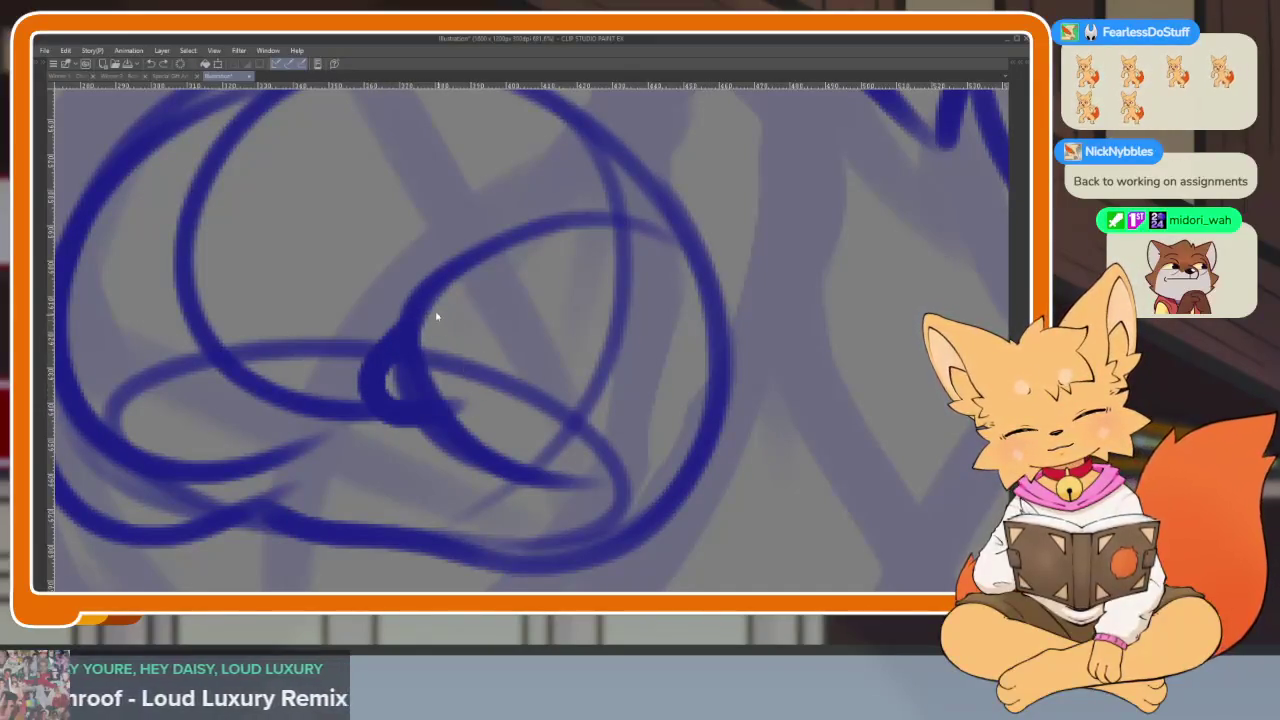
key("ctrl+z")
left_click_drag(437, 296, 470, 385)
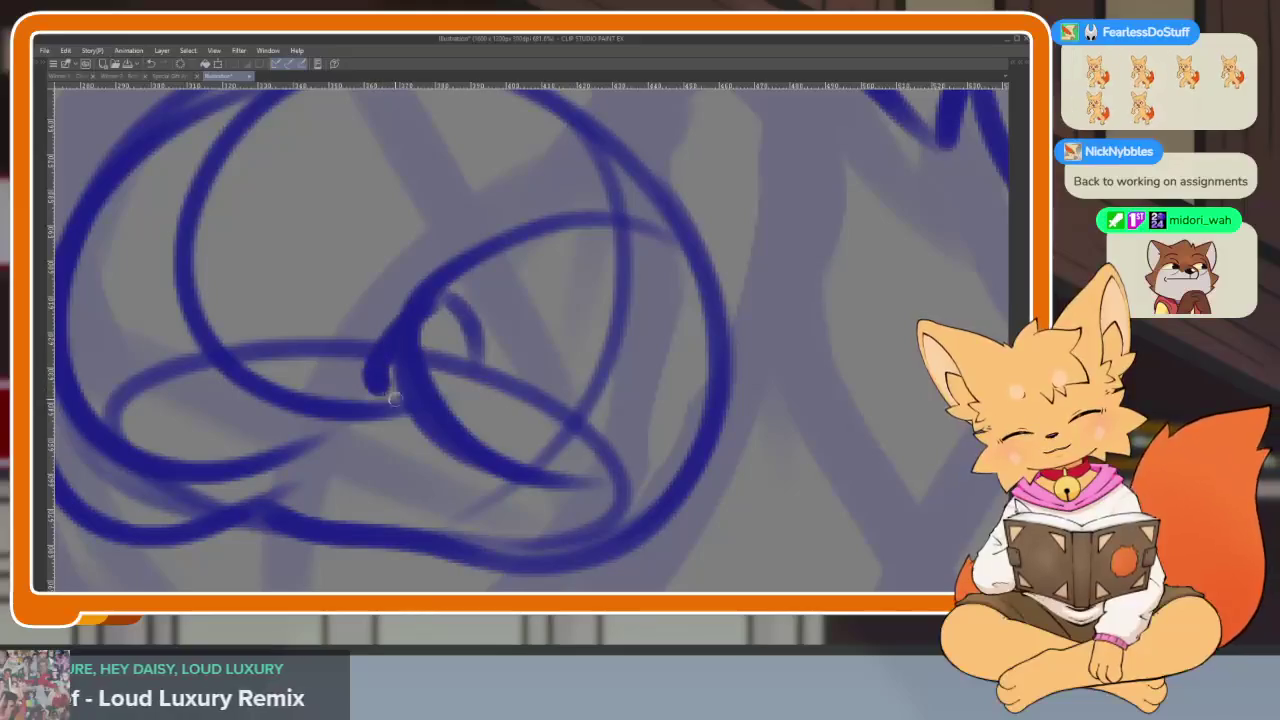
scroll(480, 394, "down", 4)
scroll(560, 370, "up", 5)
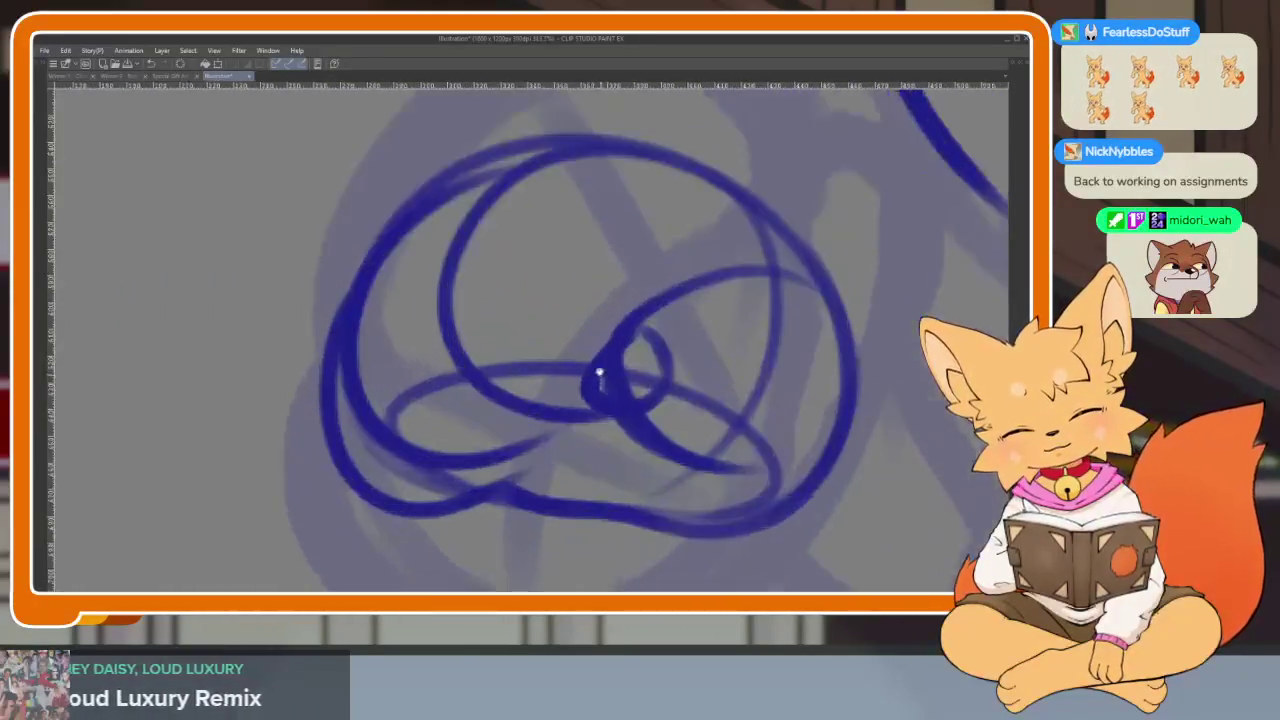
Add small finger-loop strokes inside the paw, undoing the unwanted marks
left_click_drag(434, 350, 472, 430)
key("ctrl+z")
left_click_drag(464, 305, 460, 317)
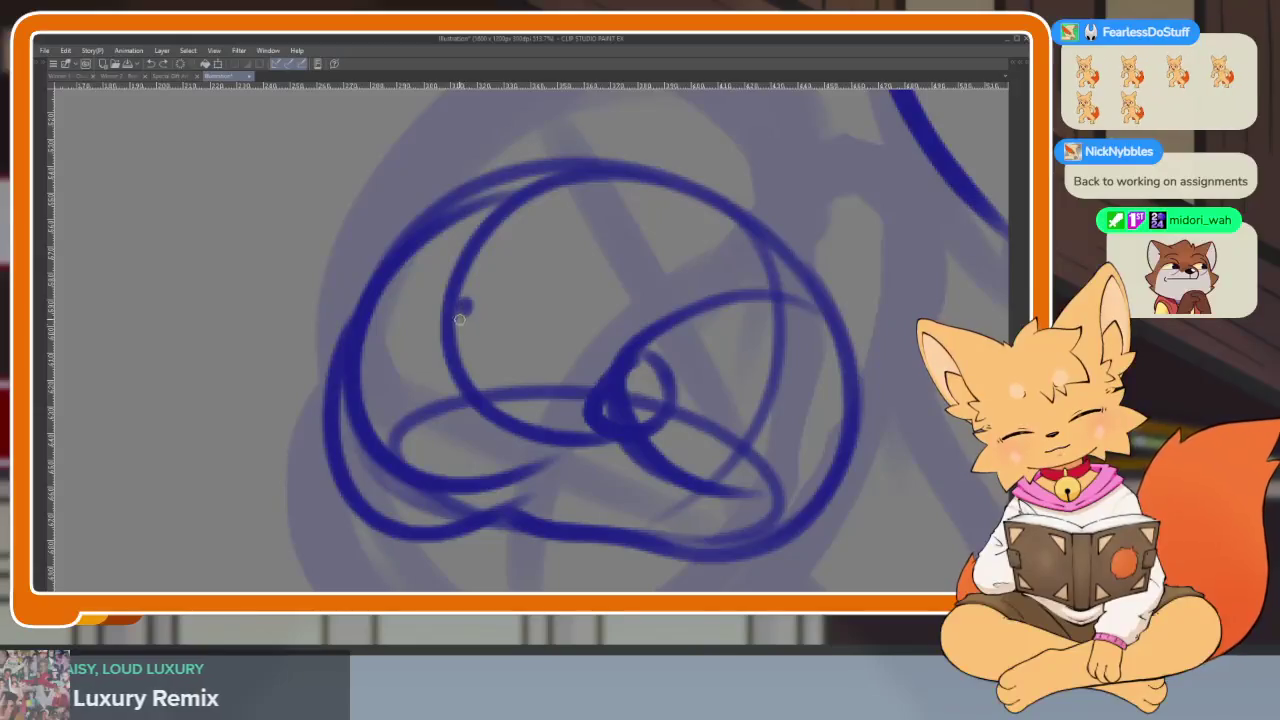
key("ctrl+z")
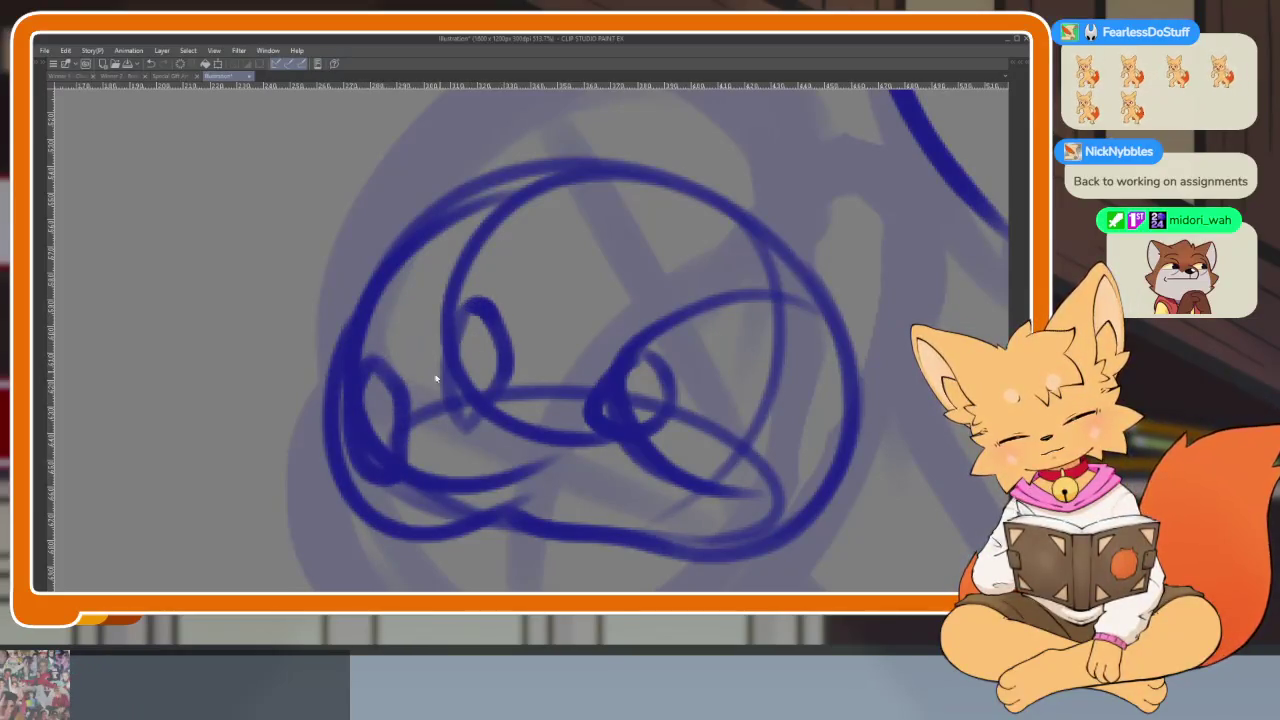
key("ctrl+z")
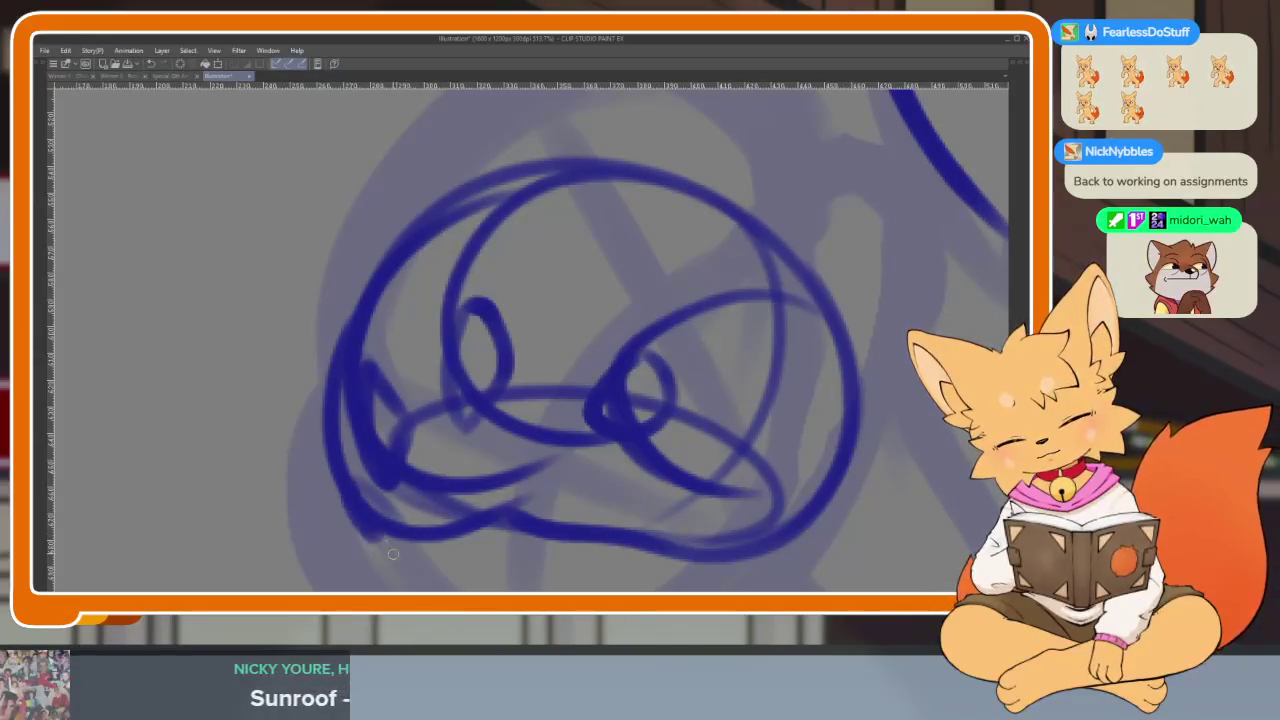
left_click_drag(399, 503, 410, 520)
Zoom in on the raised arm and undo the two rejected arm strokes
scroll(405, 510, "down", 6)
scroll(605, 443, "down", 3)
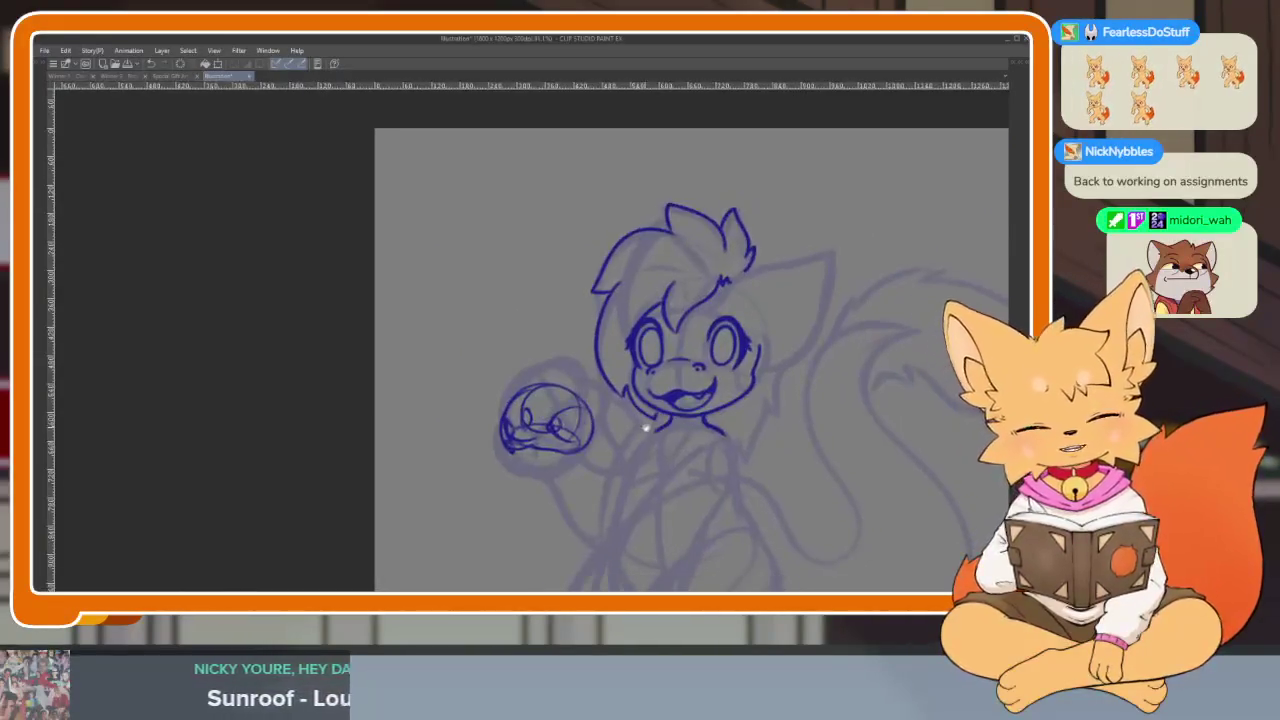
scroll(605, 443, "up", 3)
scroll(591, 463, "up", 2)
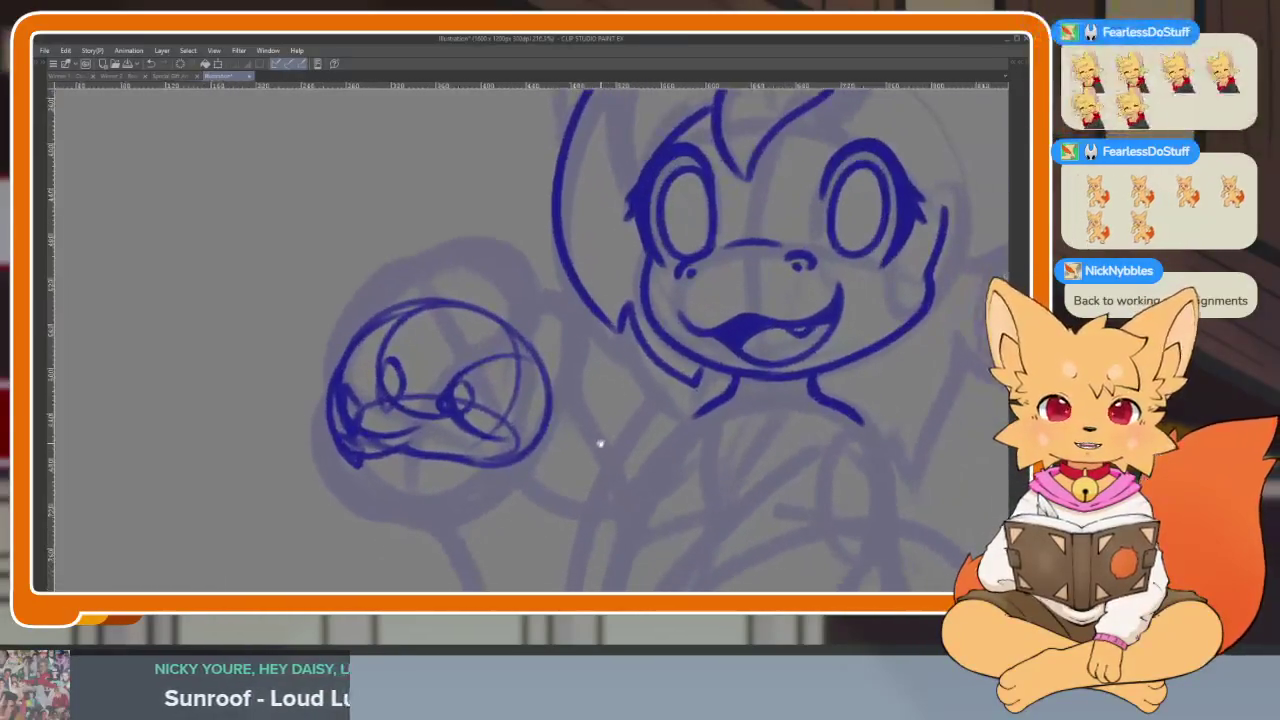
scroll(708, 471, "down", 3)
scroll(640, 474, "up", 3)
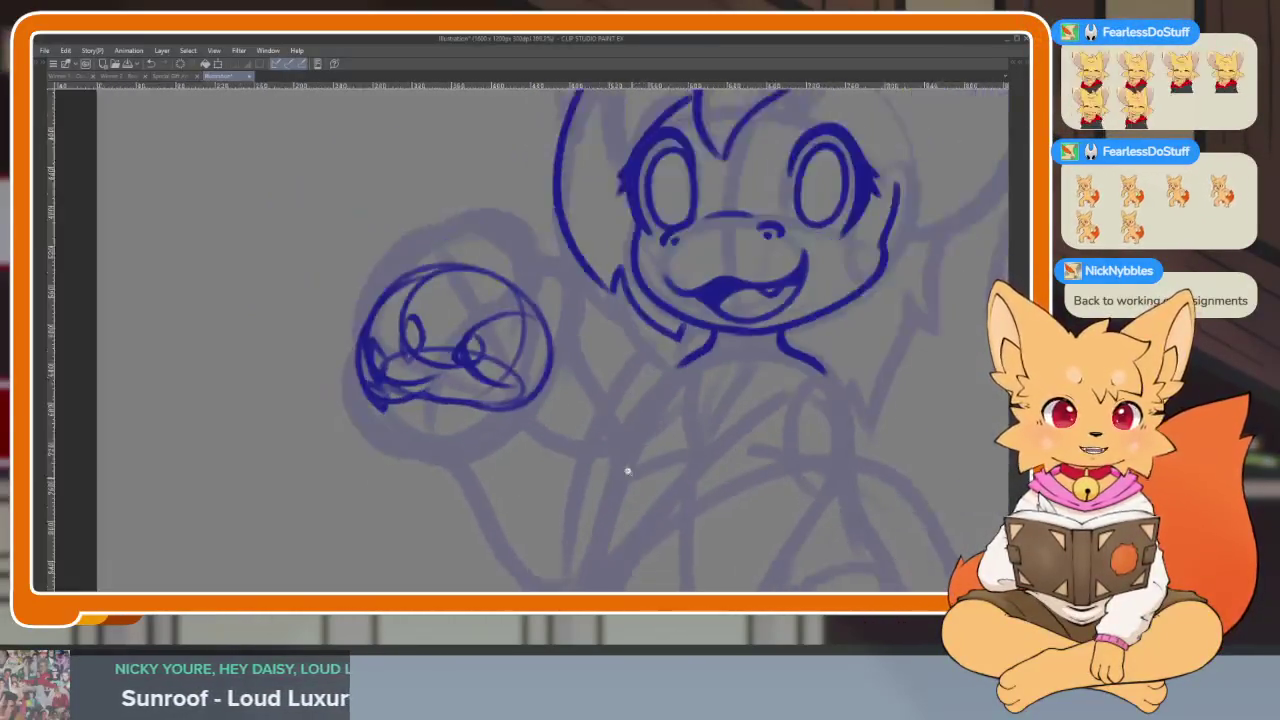
scroll(633, 465, "up", 1)
scroll(634, 453, "down", 1)
scroll(355, 172, "up", 1)
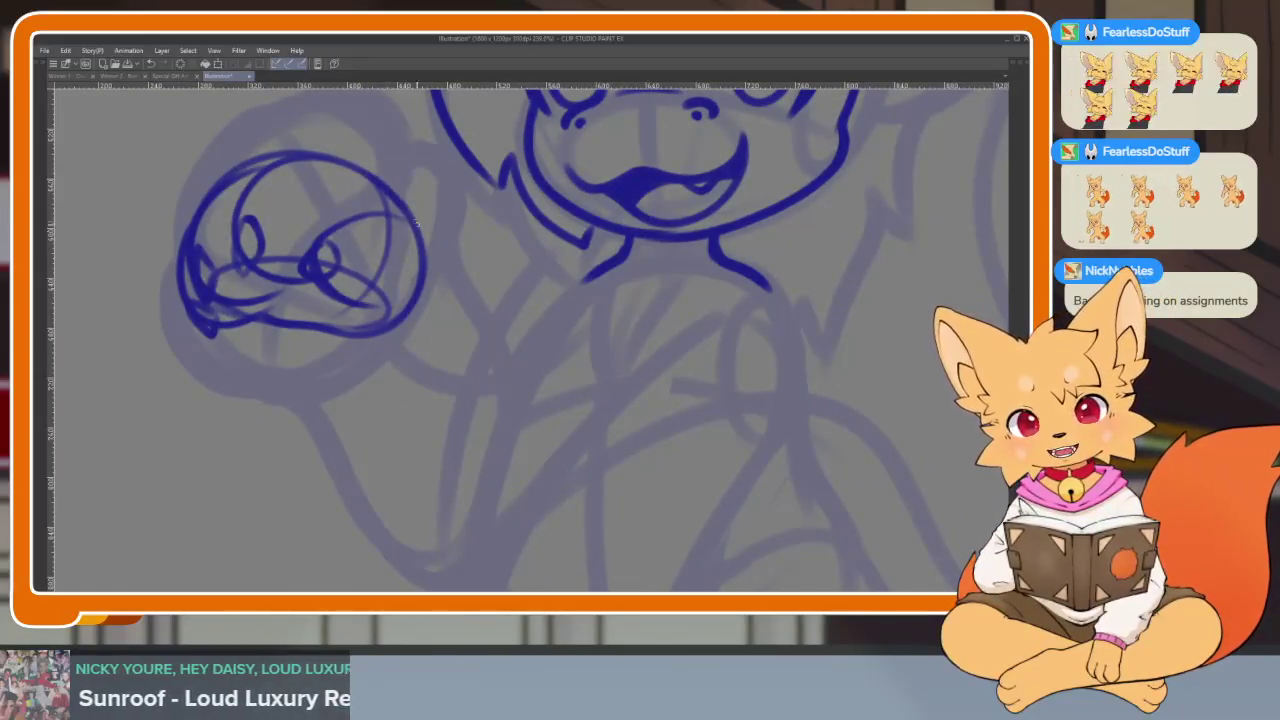
key("ctrl+z")
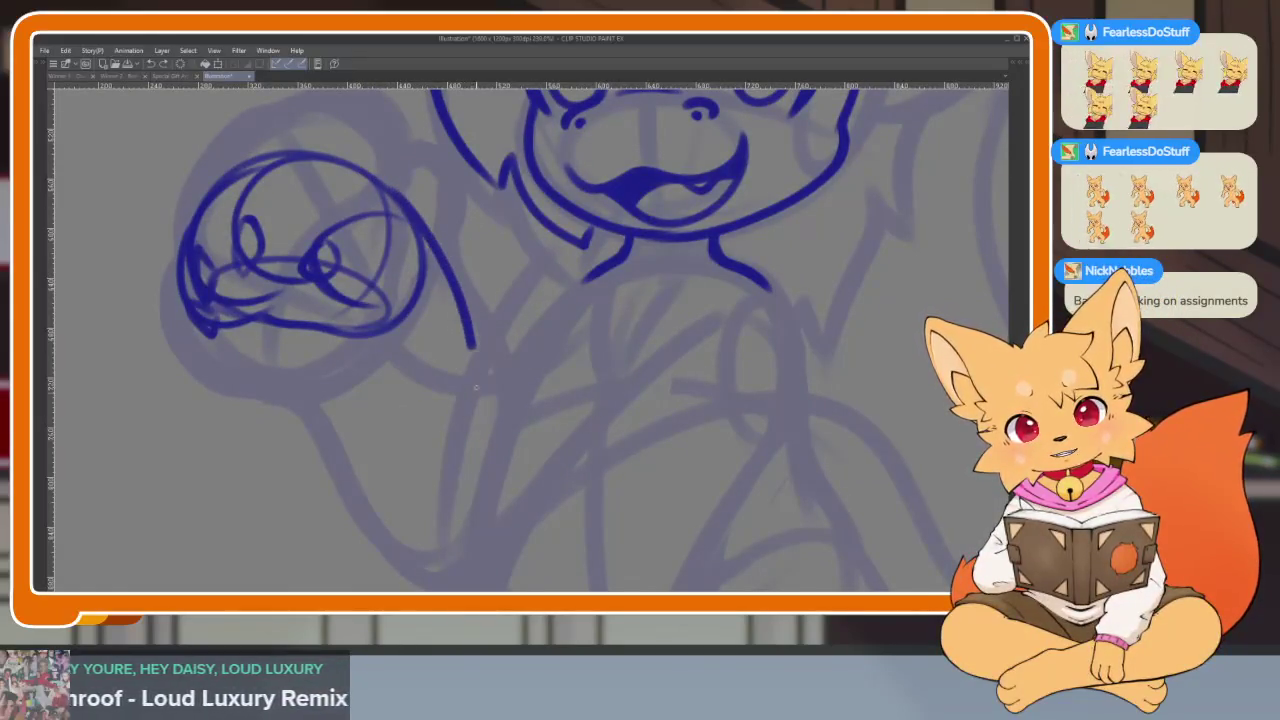
key("ctrl+z")
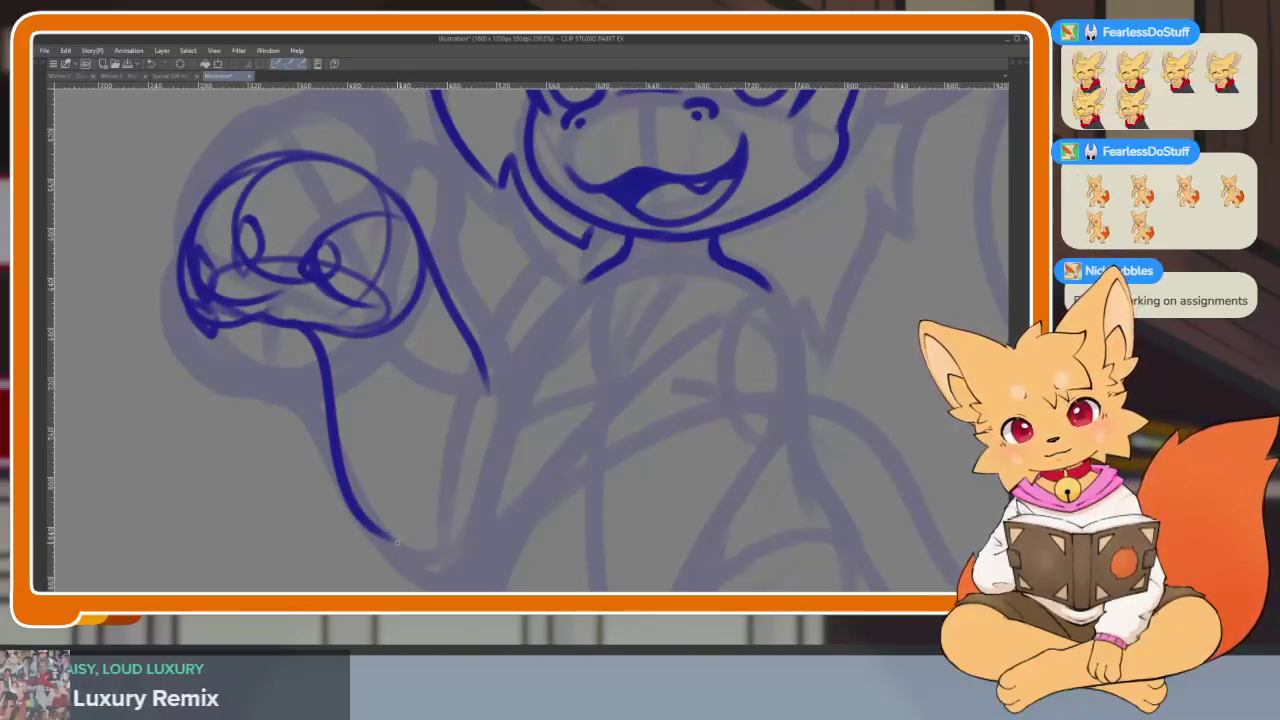
Draw the outer arm curve down toward the body, discarding the last neck stroke
left_click_drag(413, 543, 445, 537)
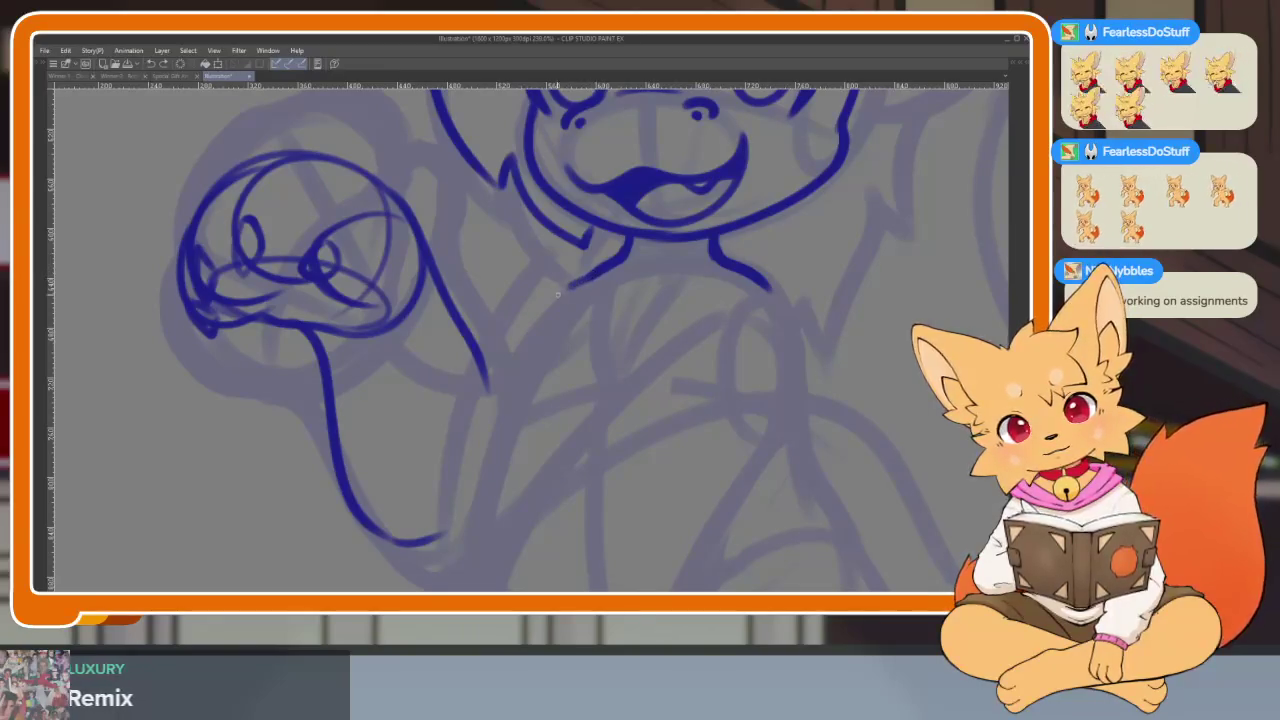
left_click_drag(558, 293, 497, 343)
scroll(600, 330, "down", 3)
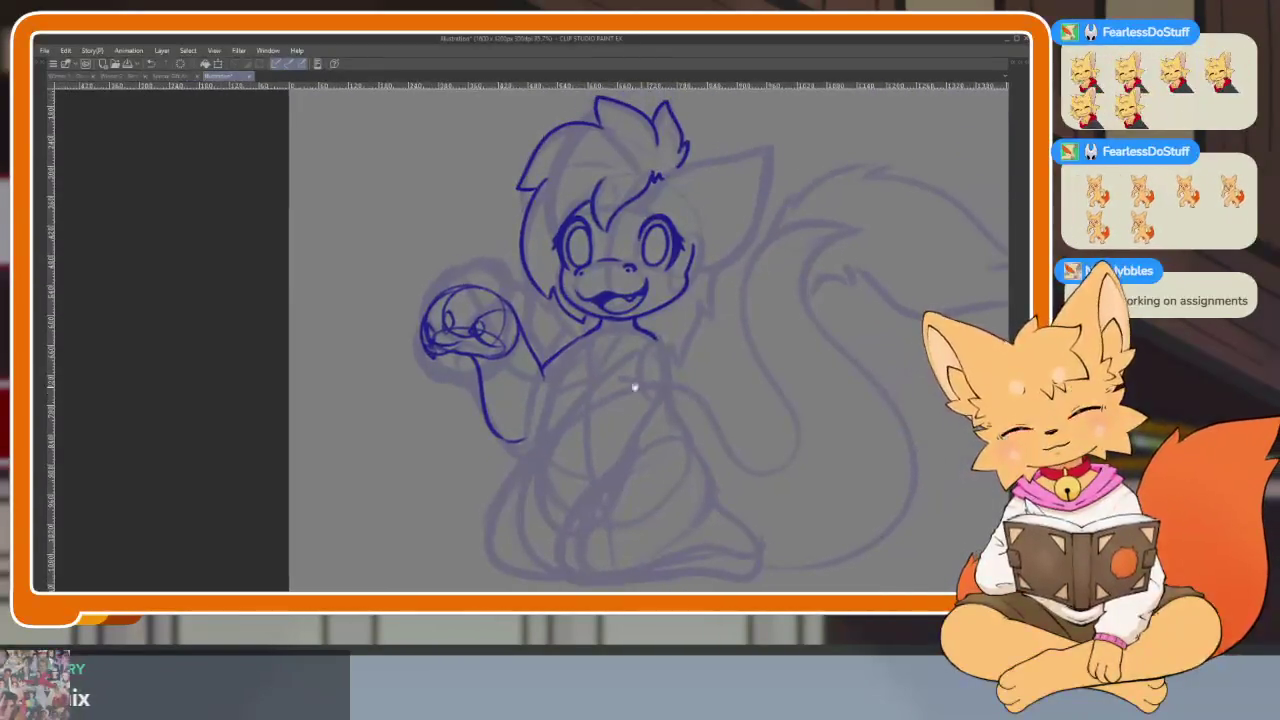
scroll(640, 320, "up", 5)
key("ctrl+z")
Erase the stray tails of the neck stroke below the chin
key("e")
left_click_drag(748, 271, 460, 425)
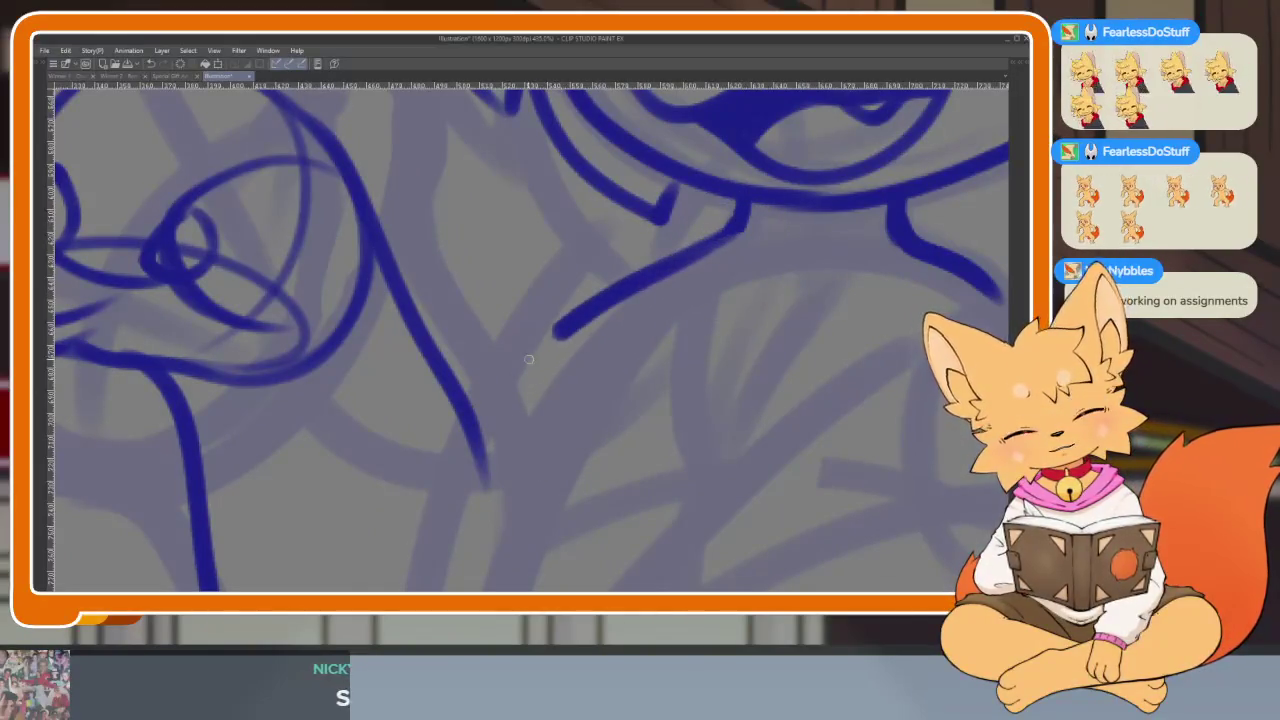
scroll(694, 400, "down", 5)
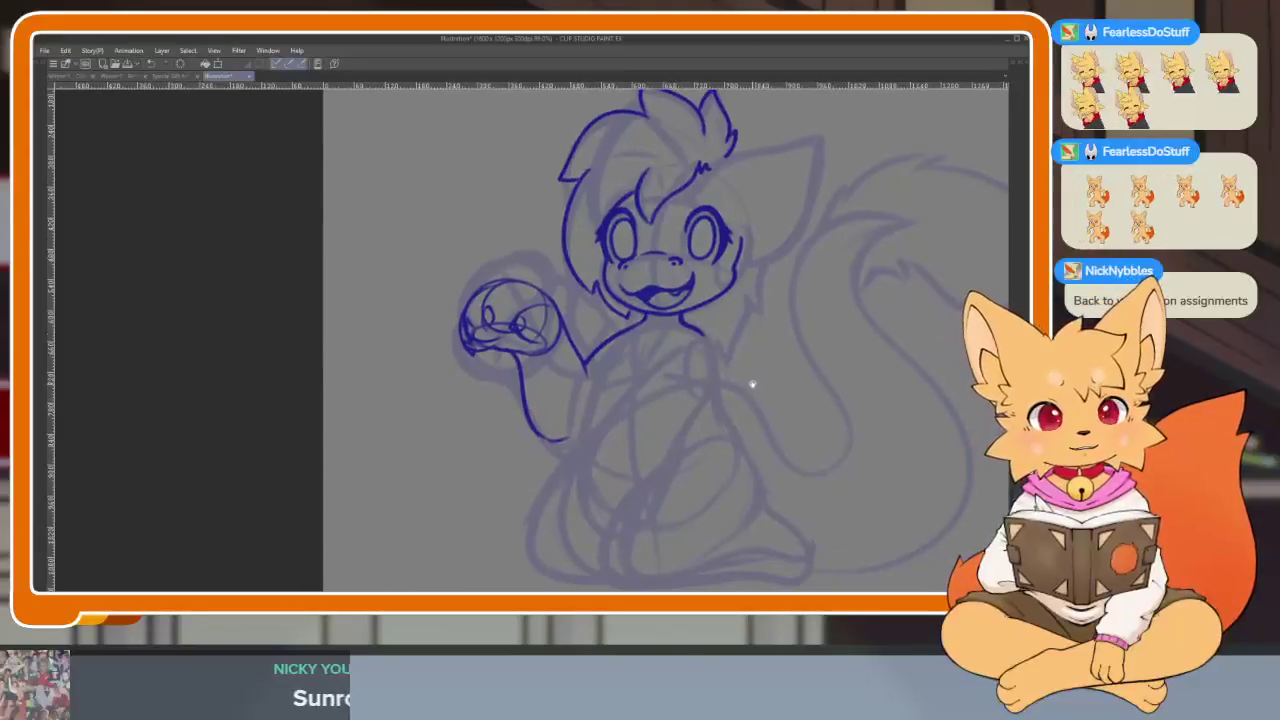
scroll(694, 306, "up", 5)
key("e")
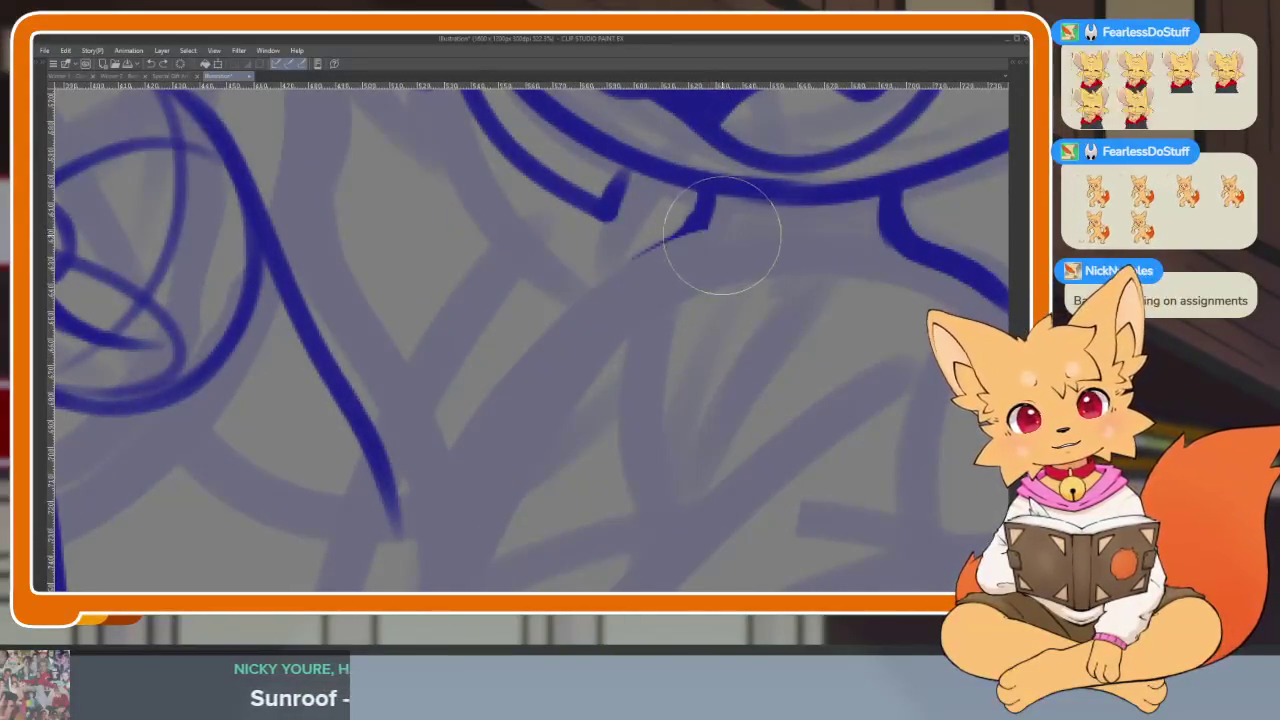
left_click_drag(714, 234, 579, 322)
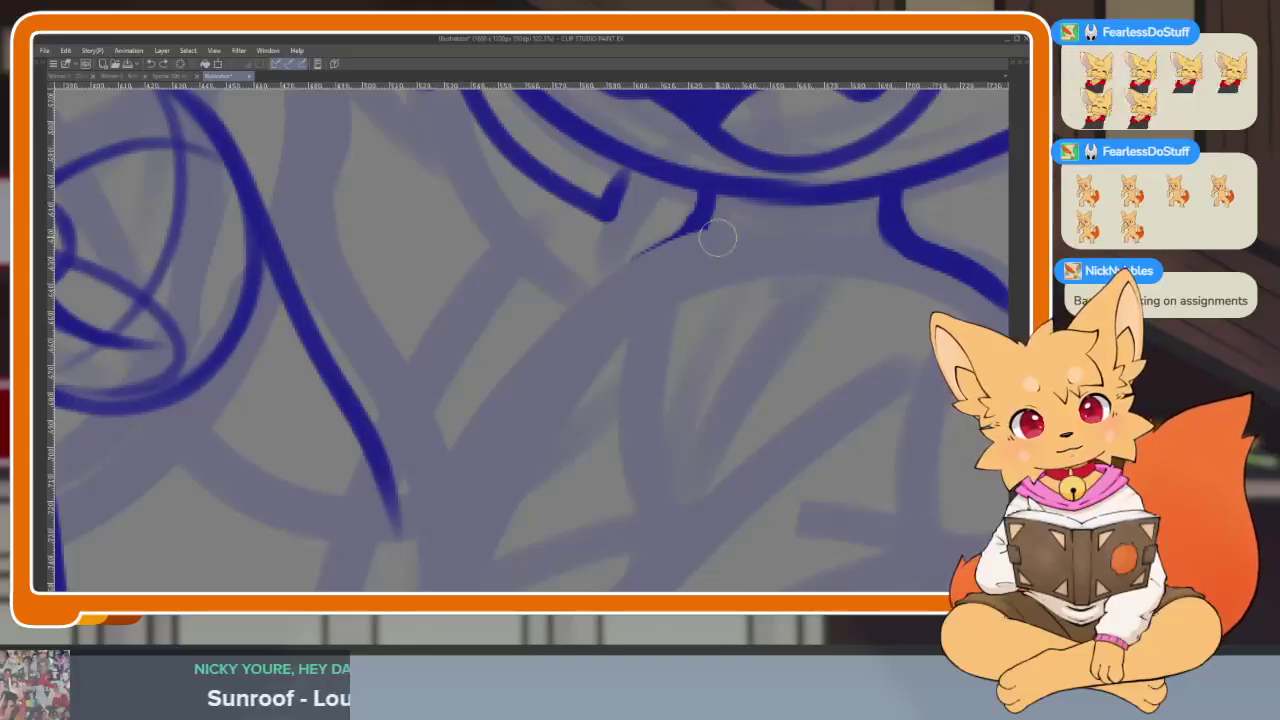
left_click_drag(710, 210, 684, 226)
Draw the inner arm line from the chin into a V, dotting its tip
mouse_move(606, 257)
left_mouse_down()
mouse_move(554, 300)
mouse_move(398, 492)
left_mouse_up()
key("ctrl+z")
key("ctrl+z")
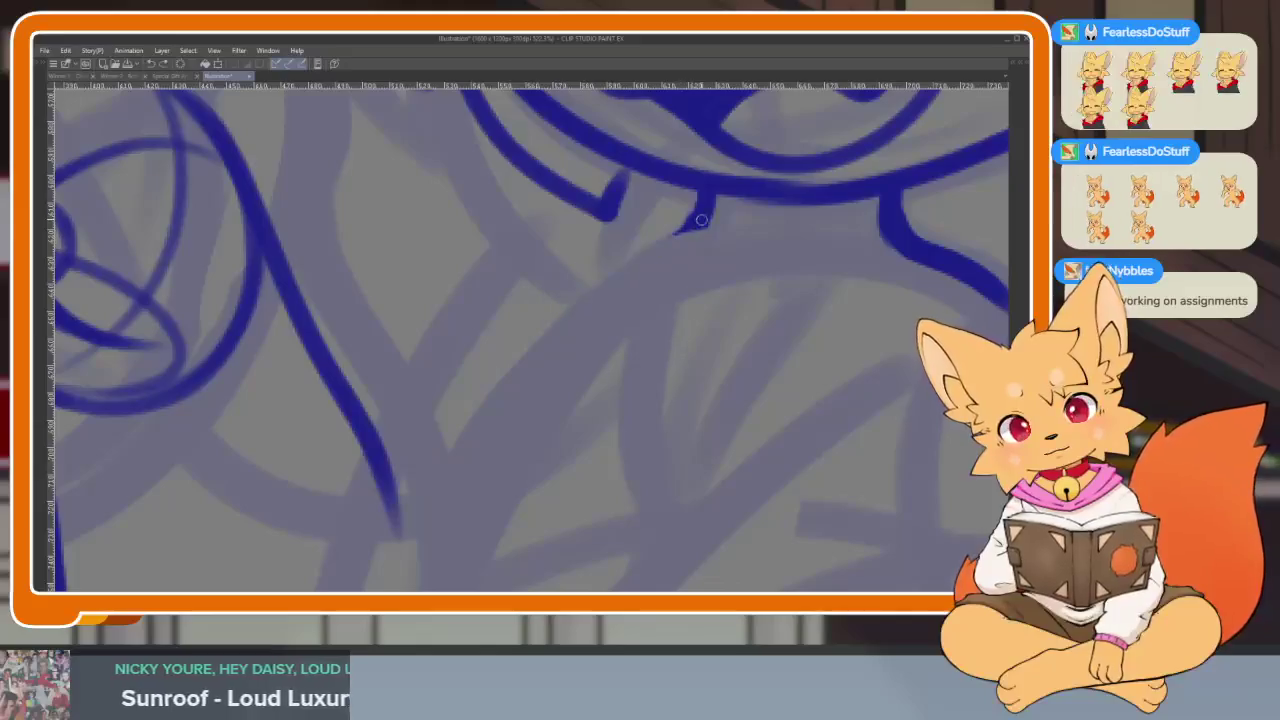
left_click_drag(690, 224, 385, 490)
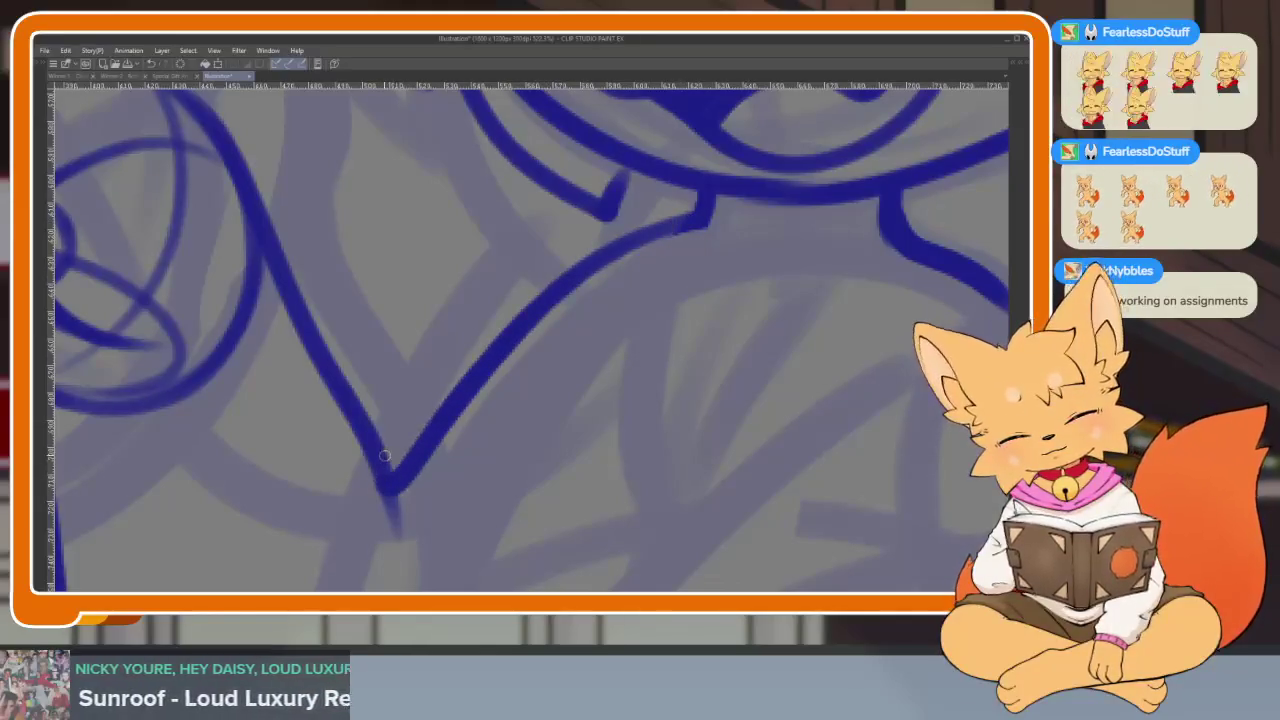
scroll(640, 451, "down", 3)
scroll(680, 451, "down", 3)
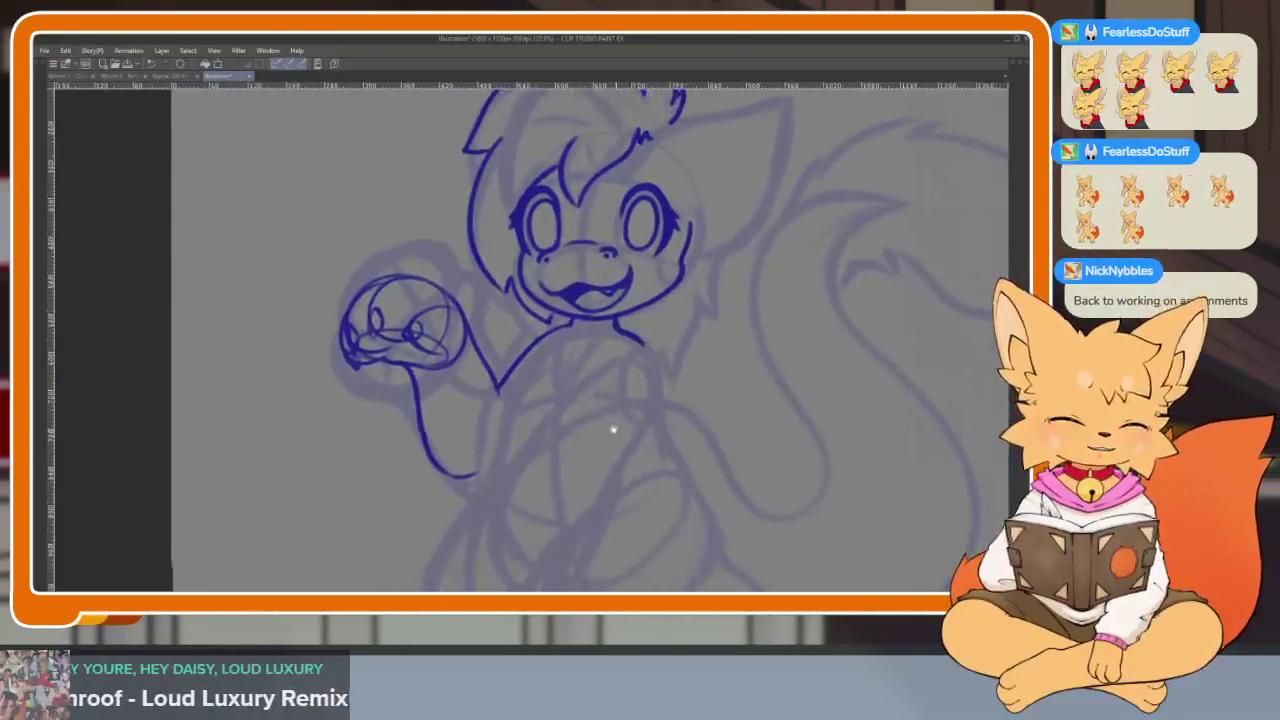
scroll(551, 408, "up", 5)
left_click(496, 308)
Redraw the short line below the V tip
mouse_move(499, 321)
left_mouse_down()
mouse_move(518, 178)
mouse_move(480, 235)
mouse_move(402, 468)
left_mouse_up()
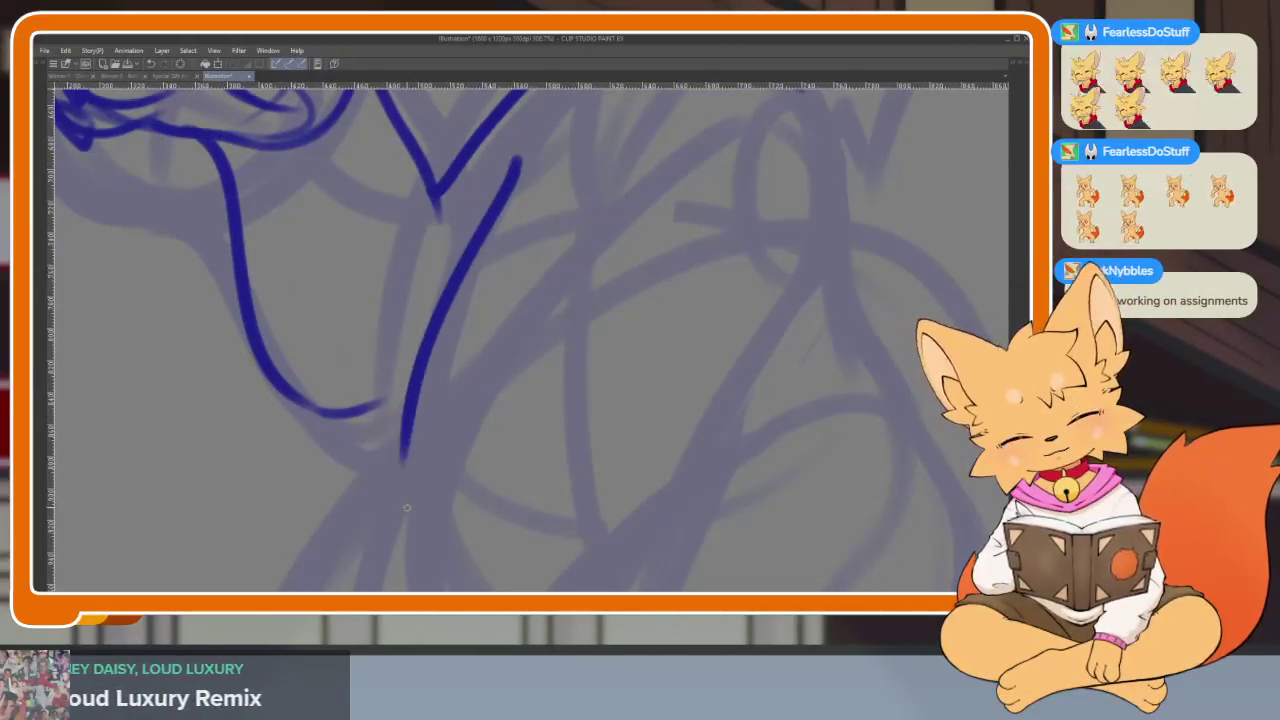
scroll(716, 389, "down", 3)
scroll(716, 389, "up", 2)
scroll(657, 386, "up", 2)
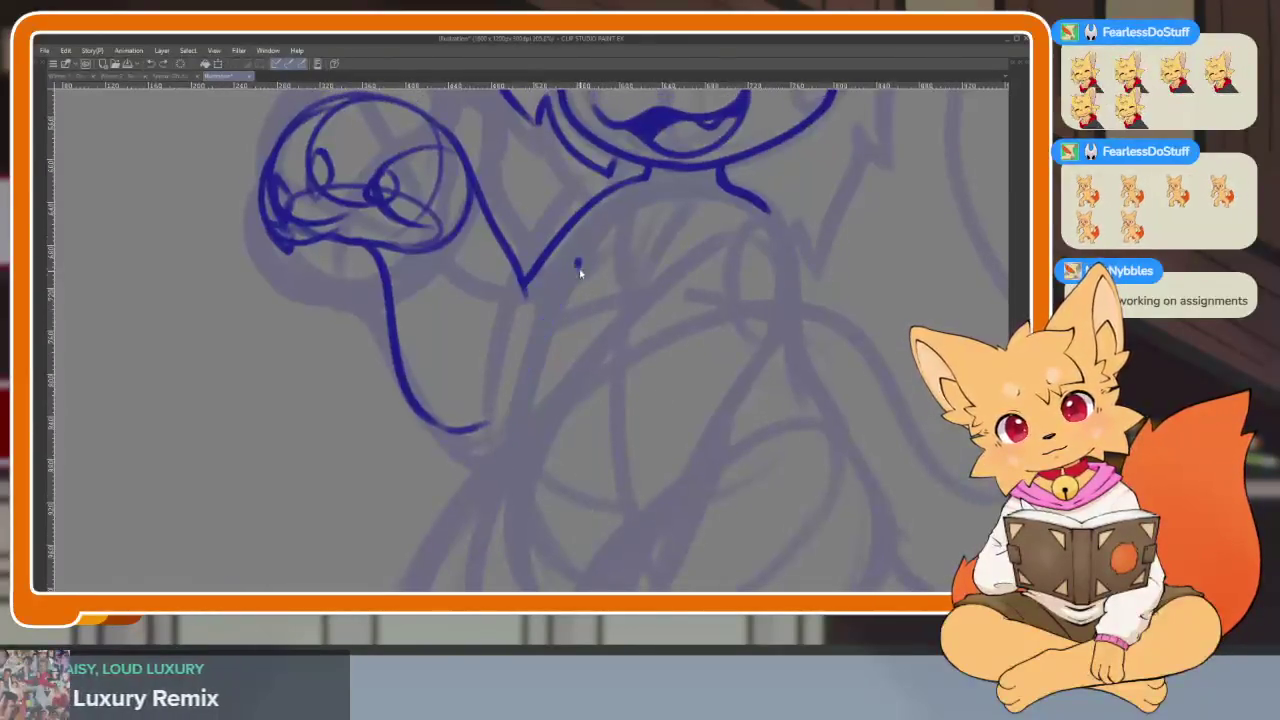
key("ctrl+z")
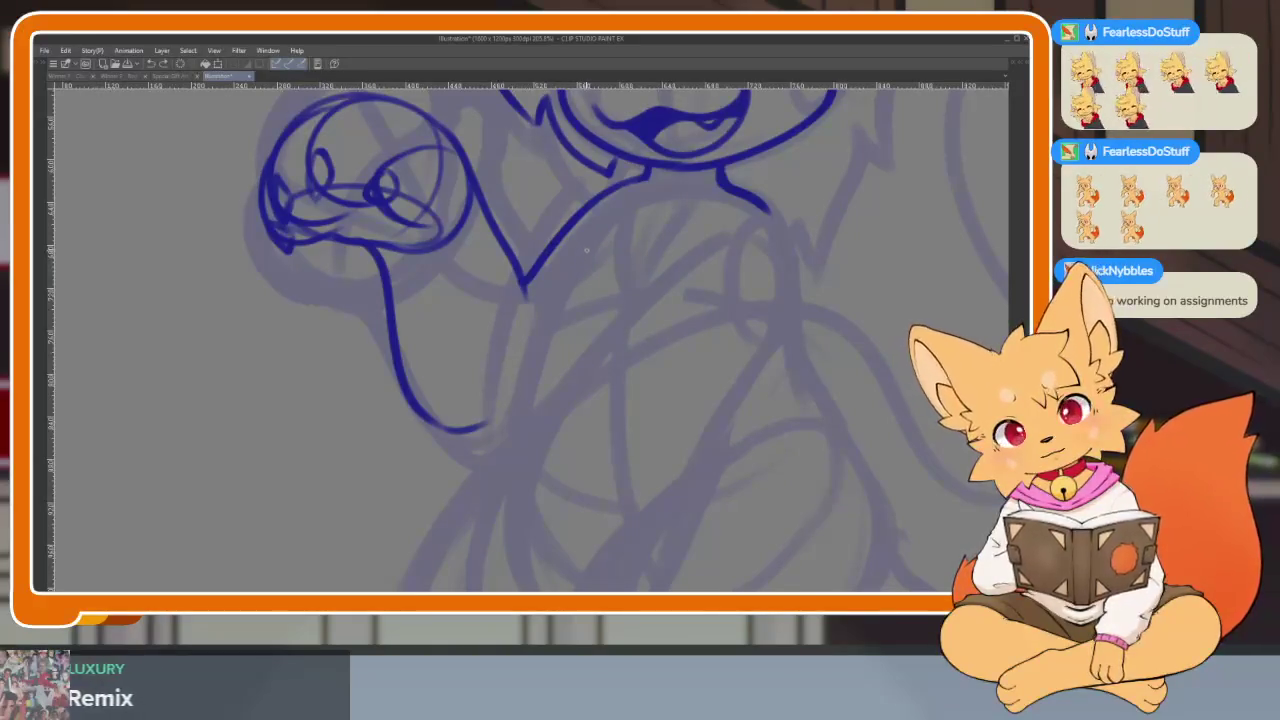
left_click_drag(580, 258, 500, 462)
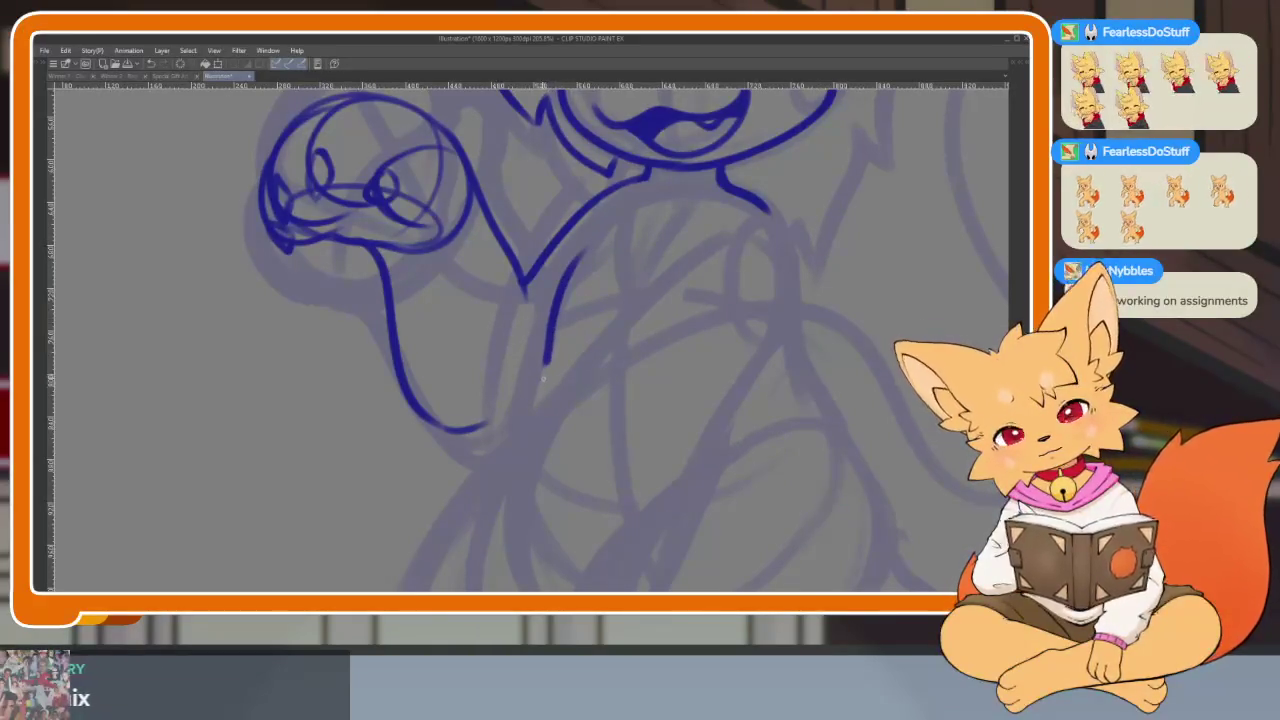
Join the bottom of the outer arm curve to the inner arm line
scroll(838, 412, "down", 3)
left_click_drag(838, 412, 771, 434)
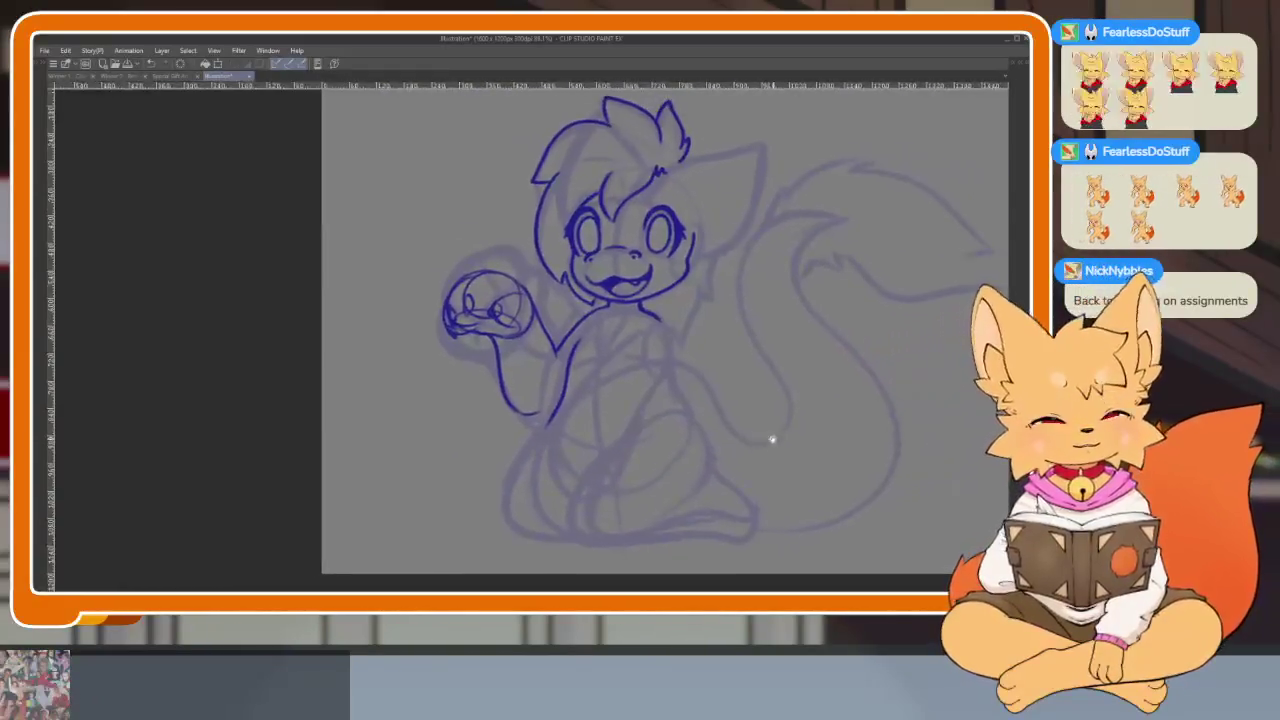
key("Tab")
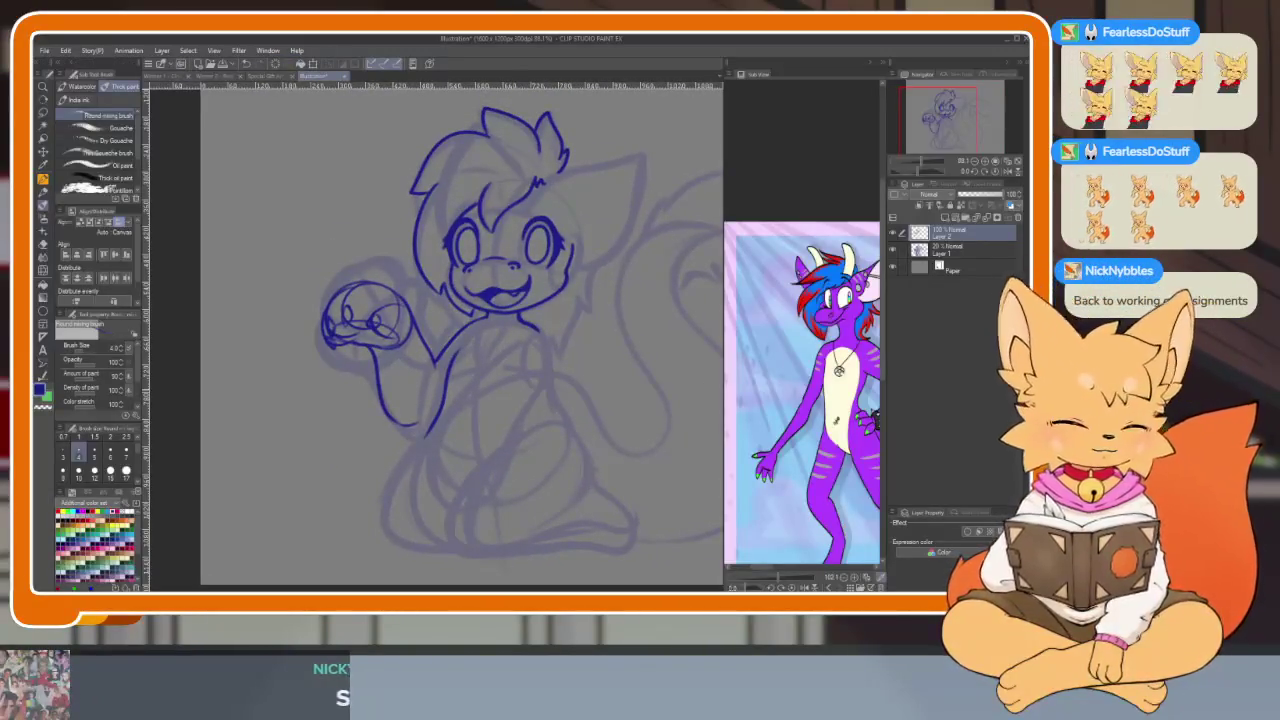
key("Tab")
scroll(586, 462, "up", 5)
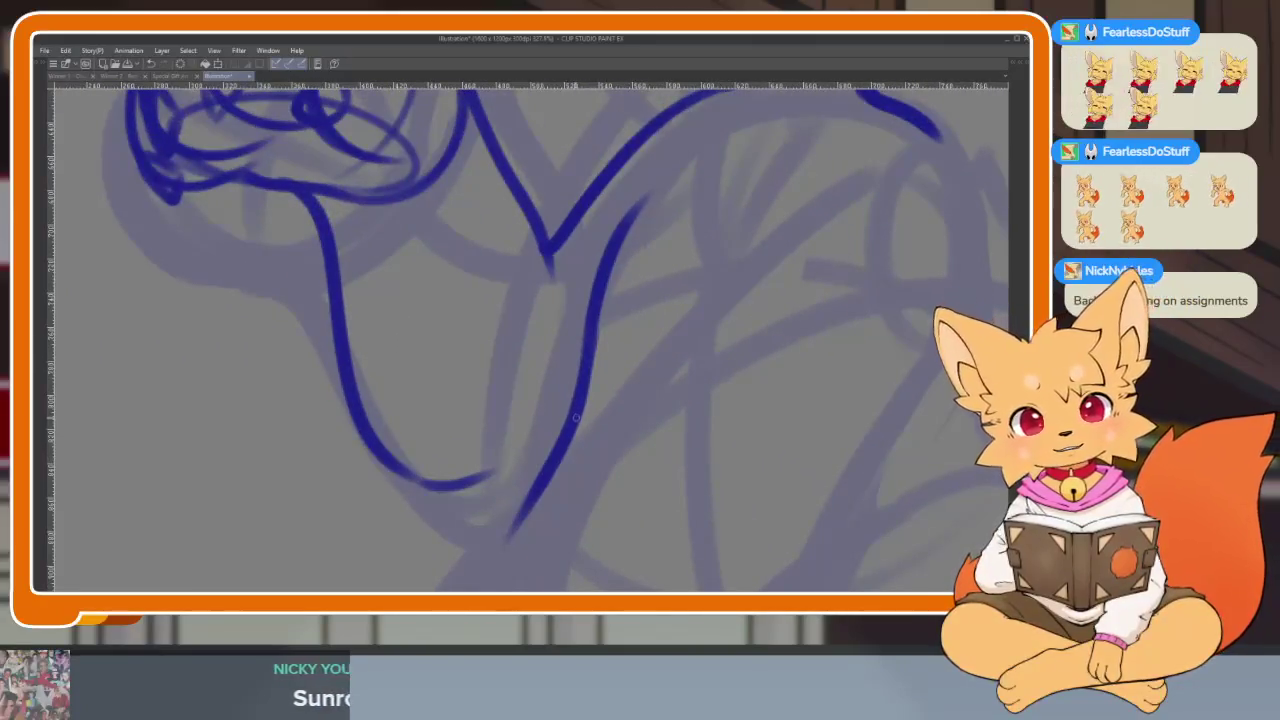
left_click_drag(550, 456, 378, 464)
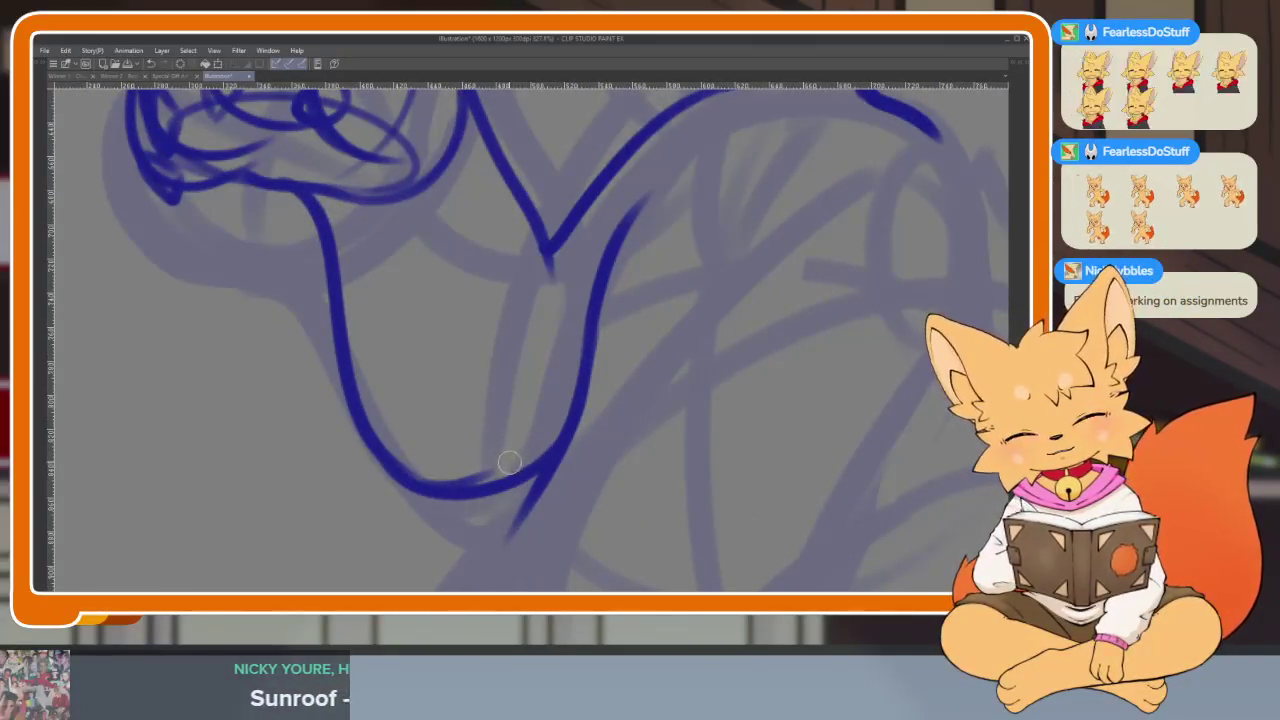
scroll(760, 407, "down", 5)
scroll(720, 420, "up", 1)
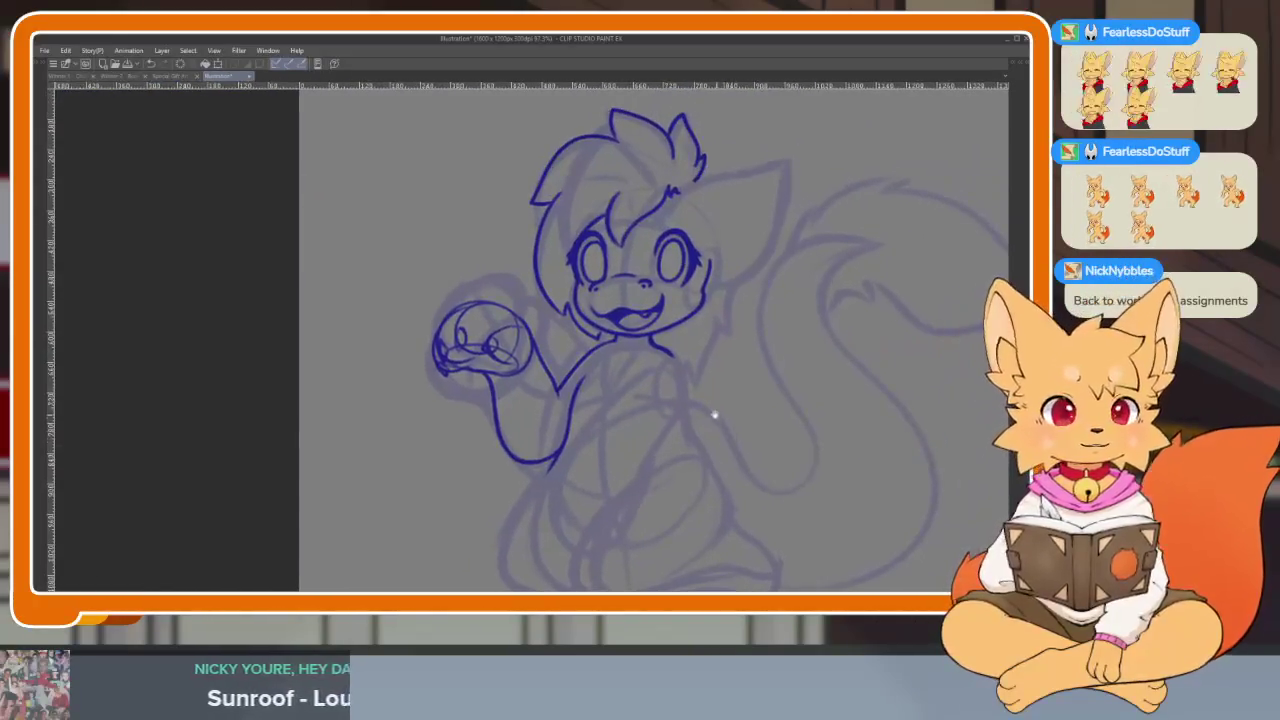
scroll(694, 420, "up", 2)
scroll(680, 420, "up", 1)
scroll(665, 420, "up", 1)
key("Tab")
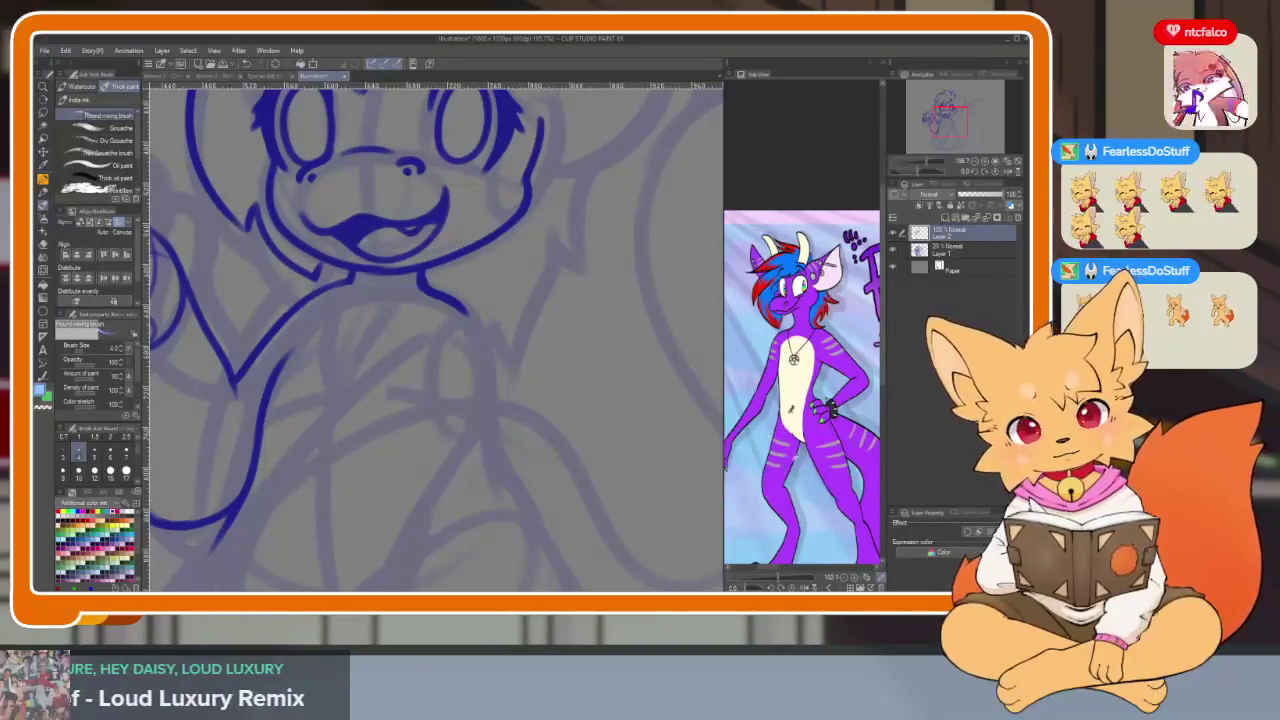
Check the reference's full-body back view, then zoom the full canvas onto the lower body
scroll(802, 390, "up", 2)
mouse_move(806, 453)
left_mouse_down()
mouse_move(845, 453)
mouse_move(836, 467)
left_mouse_up()
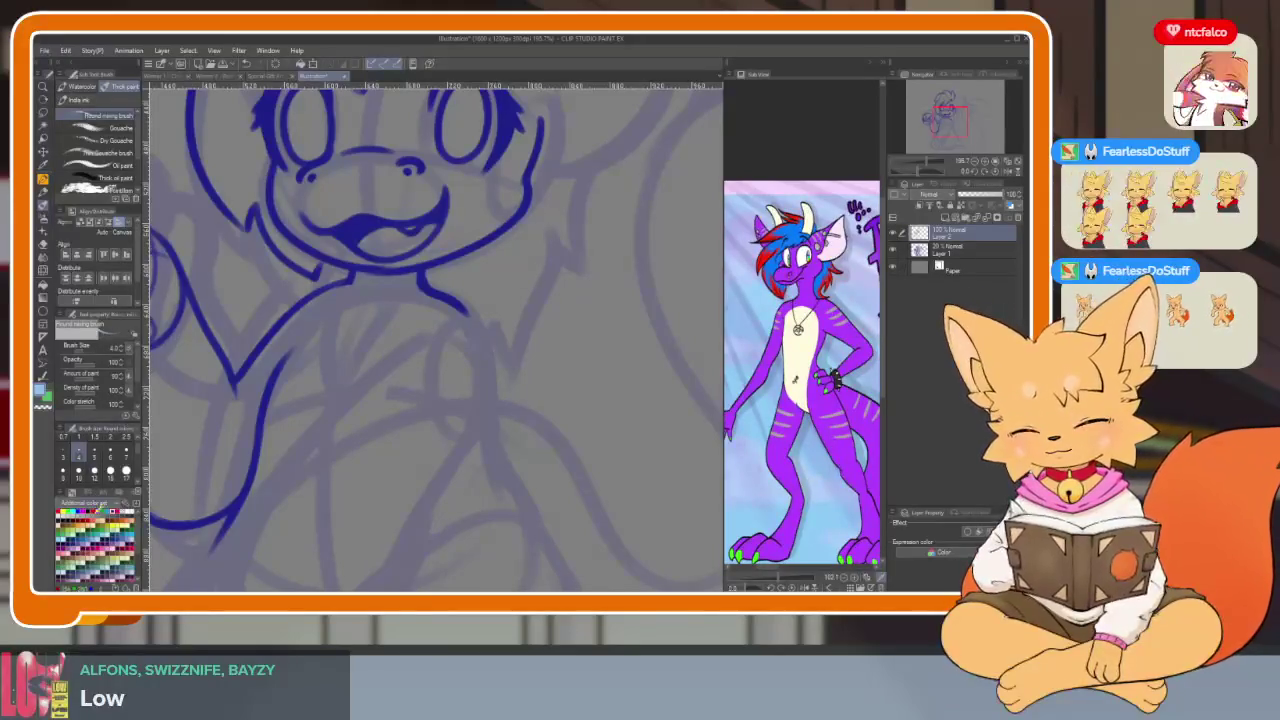
key("Tab")
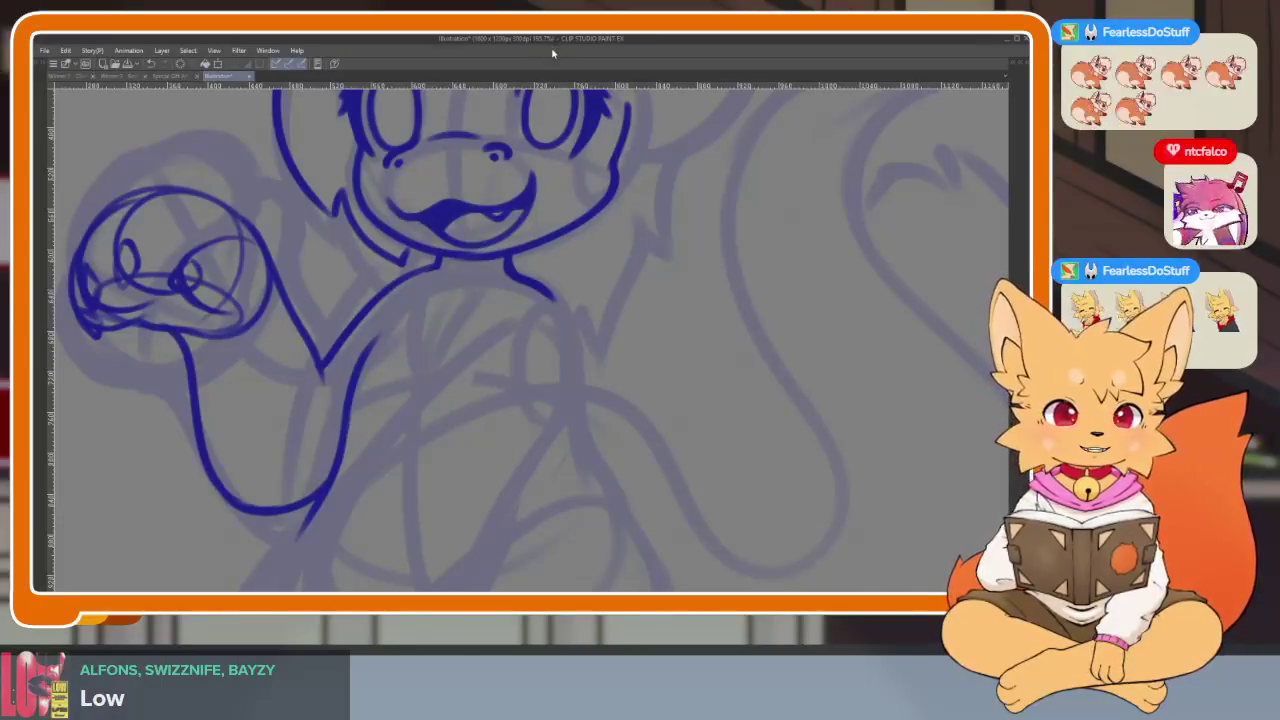
scroll(623, 449, "down", 3)
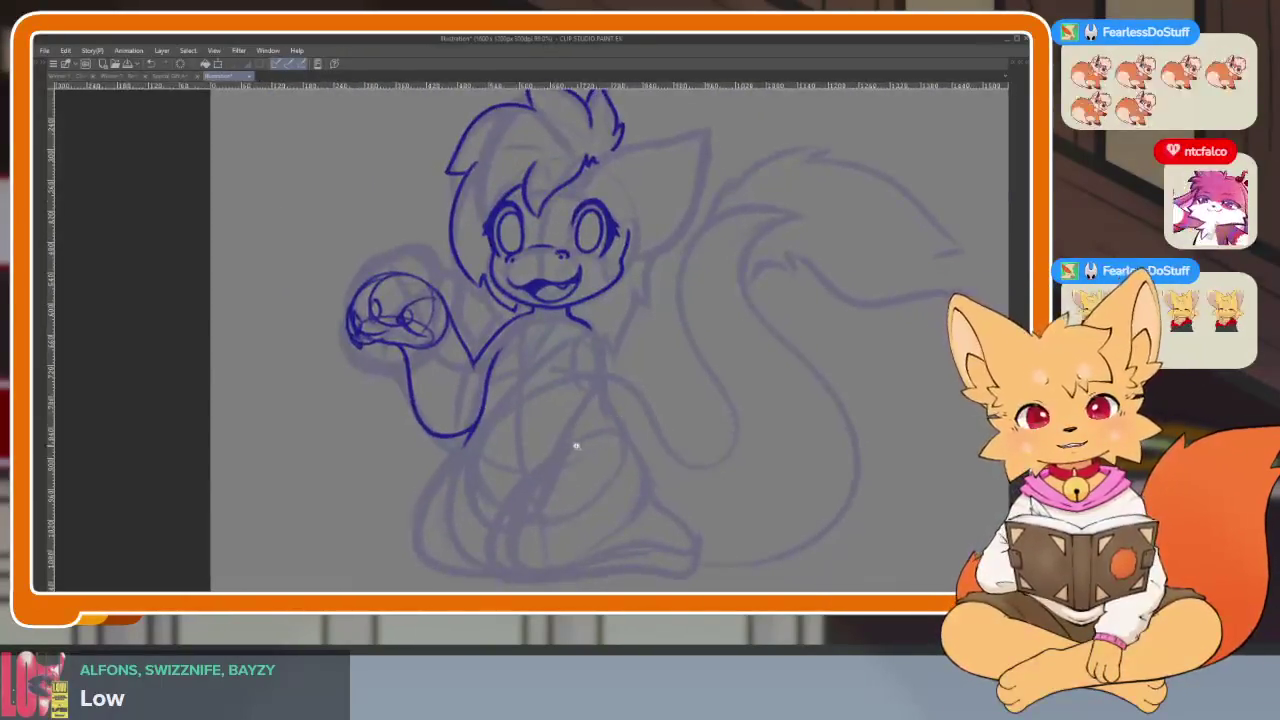
scroll(583, 449, "up", 4)
scroll(572, 458, "down", 2)
scroll(586, 429, "up", 2)
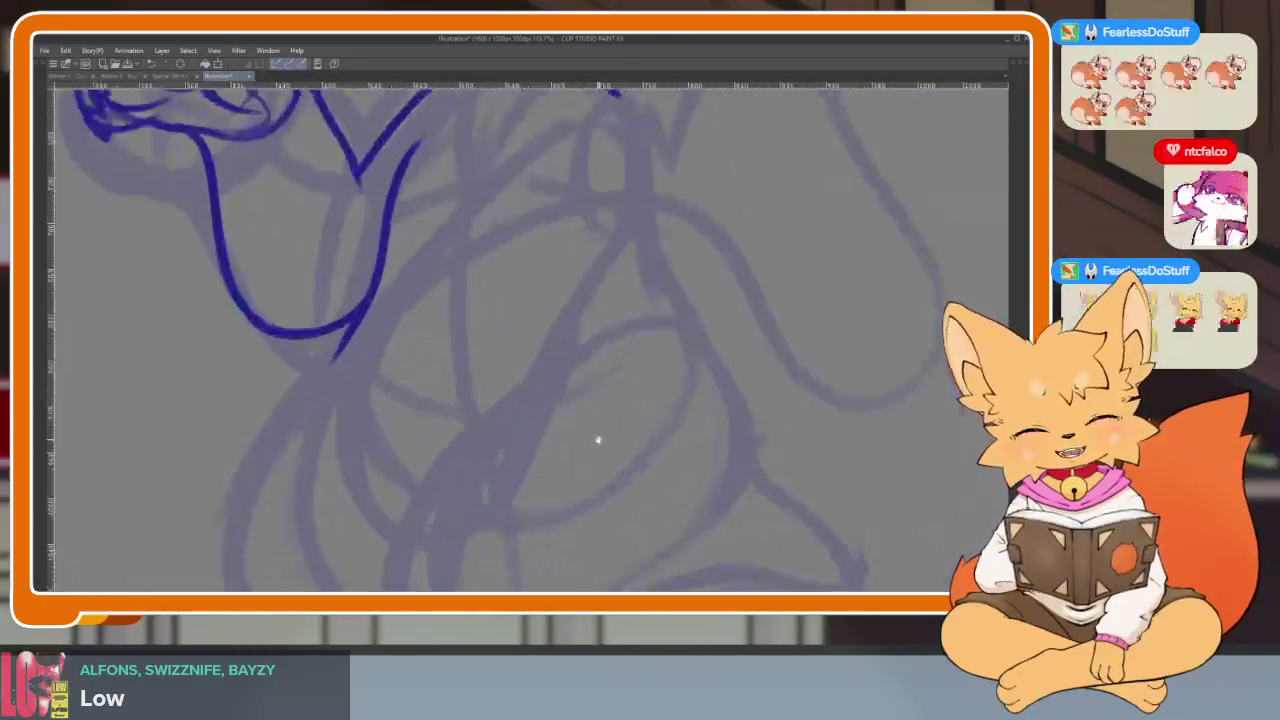
scroll(596, 451, "up", 1)
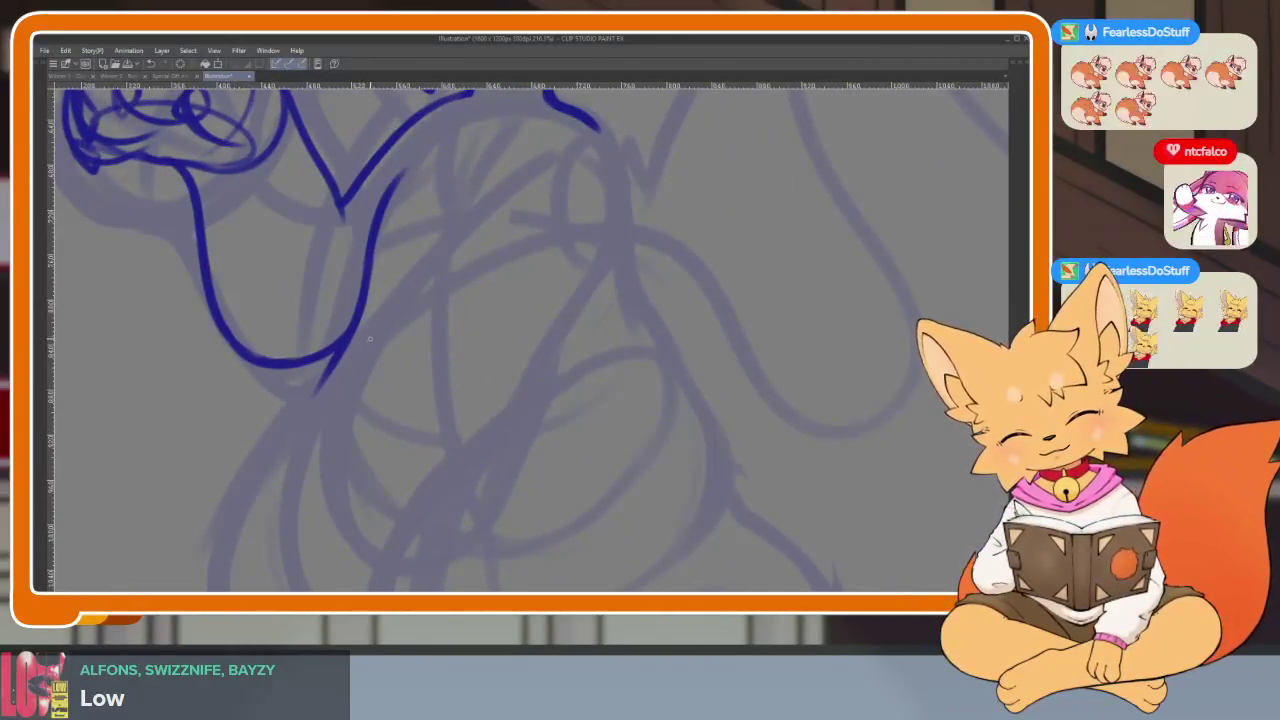
Start the lower paw in dark blue, redoing several rejected strokes
left_click_drag(353, 358, 316, 500)
key("ctrl+z")
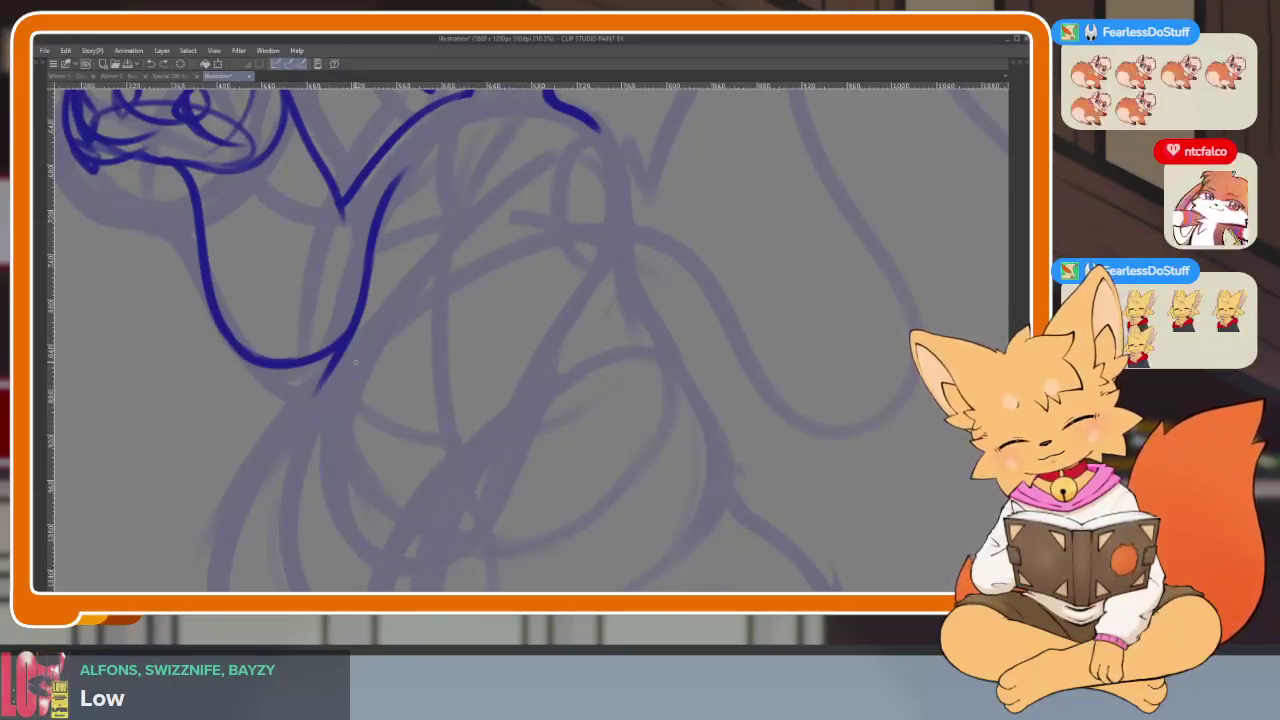
left_click_drag(325, 452, 406, 538)
key("ctrl+z")
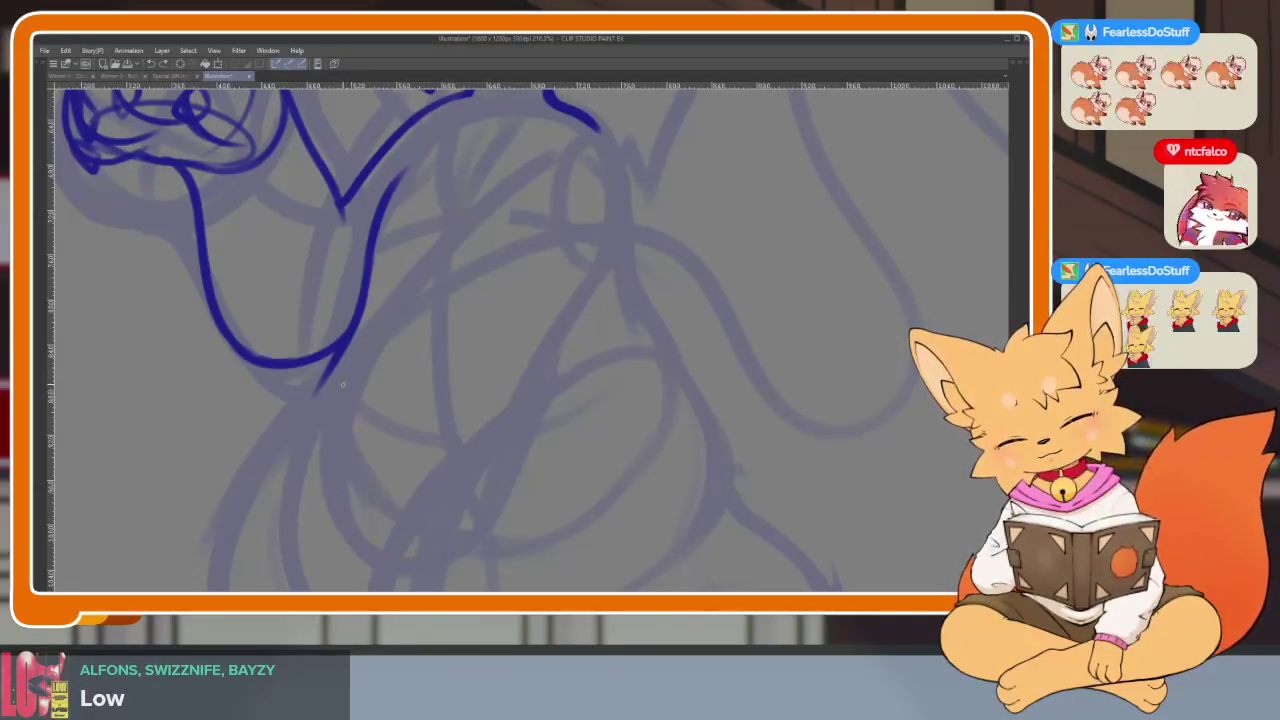
left_click_drag(350, 378, 470, 393)
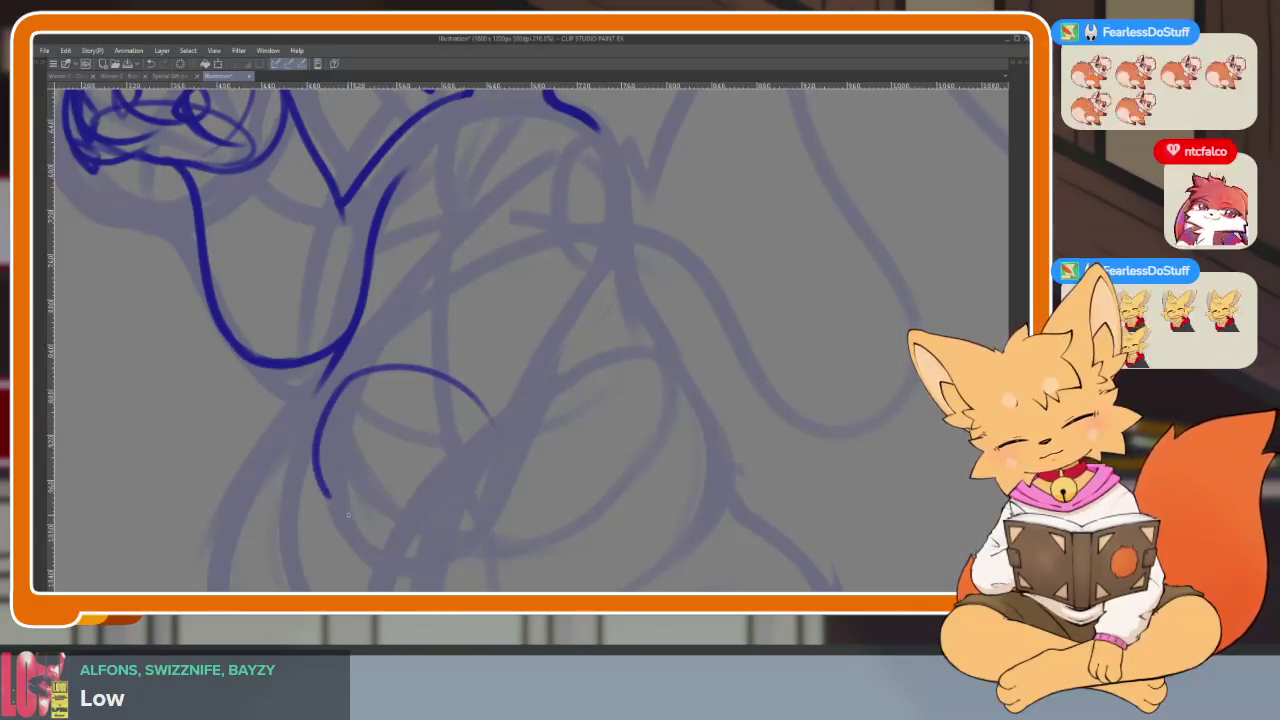
key("ctrl+z")
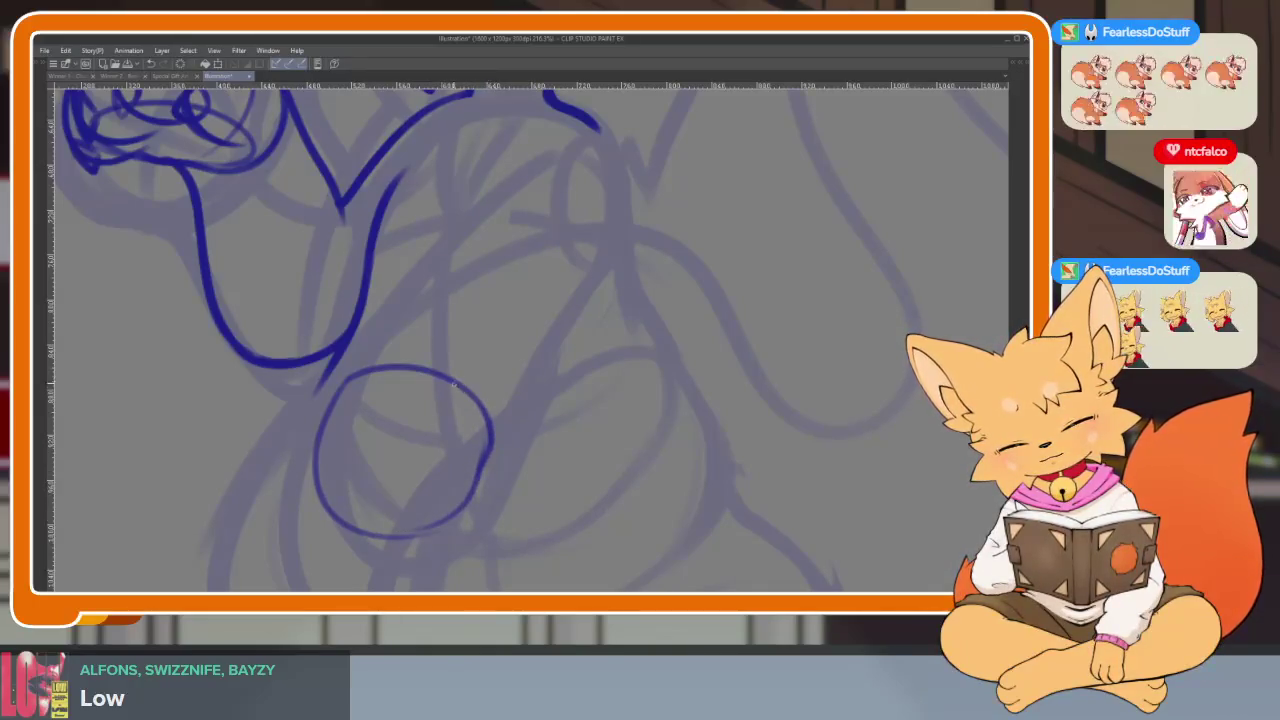
scroll(537, 450, "down", 5)
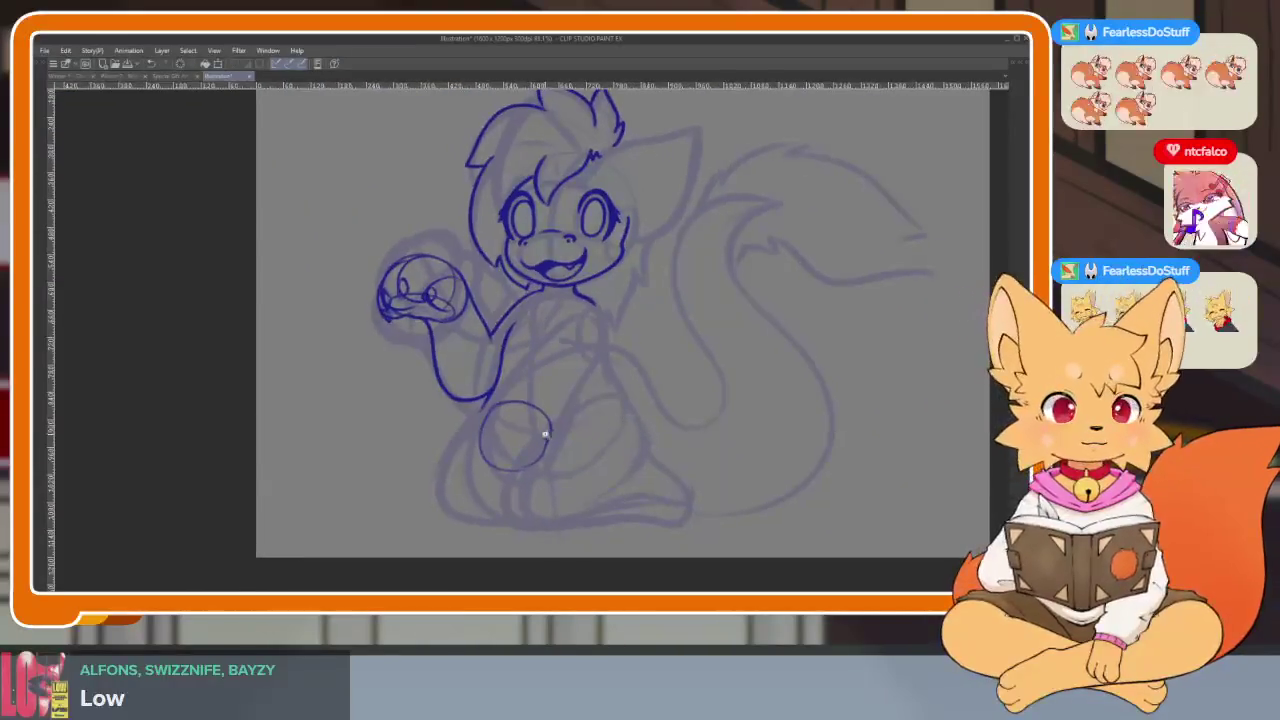
scroll(540, 449, "up", 4)
scroll(540, 449, "up", 3)
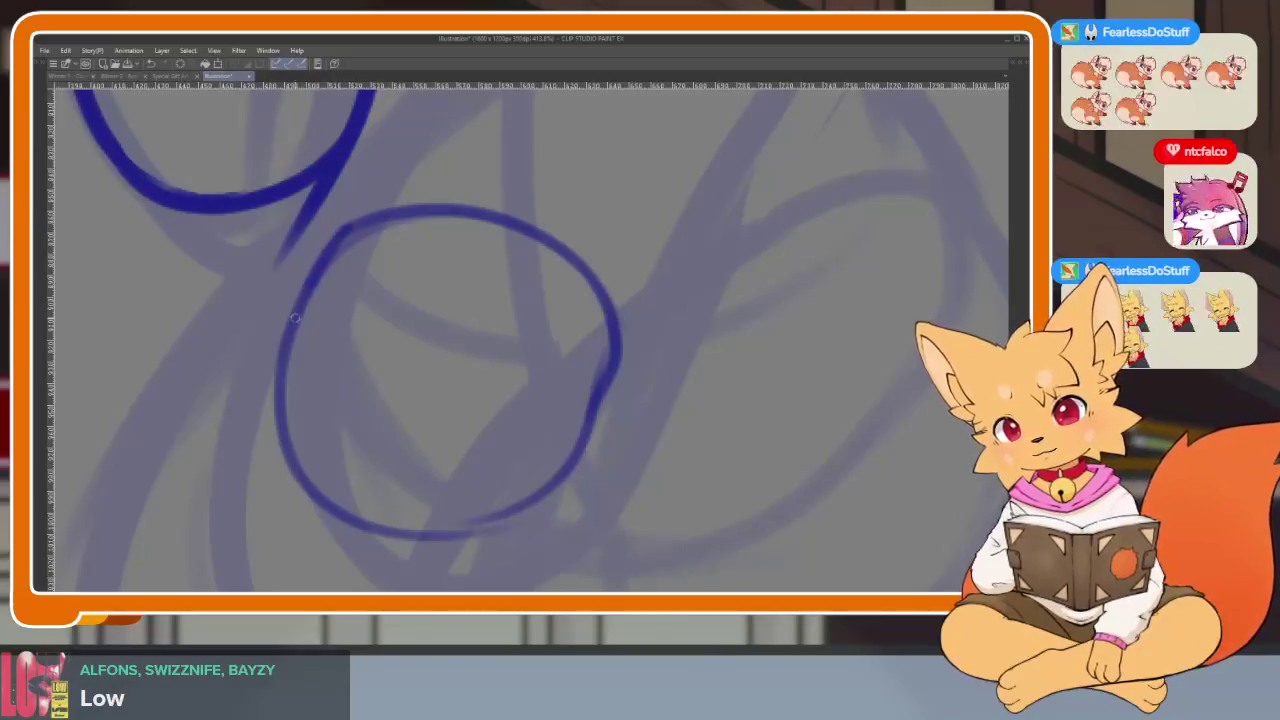
Trace the lower paw circle's left side and a darker lower-left edge
left_click_drag(308, 278, 335, 515)
mouse_move(322, 402)
left_mouse_down()
mouse_move(312, 458)
mouse_move(438, 537)
left_mouse_up()
key("ctrl+z")
mouse_move(310, 402)
left_mouse_down()
mouse_move(346, 531)
mouse_move(395, 545)
left_mouse_up()
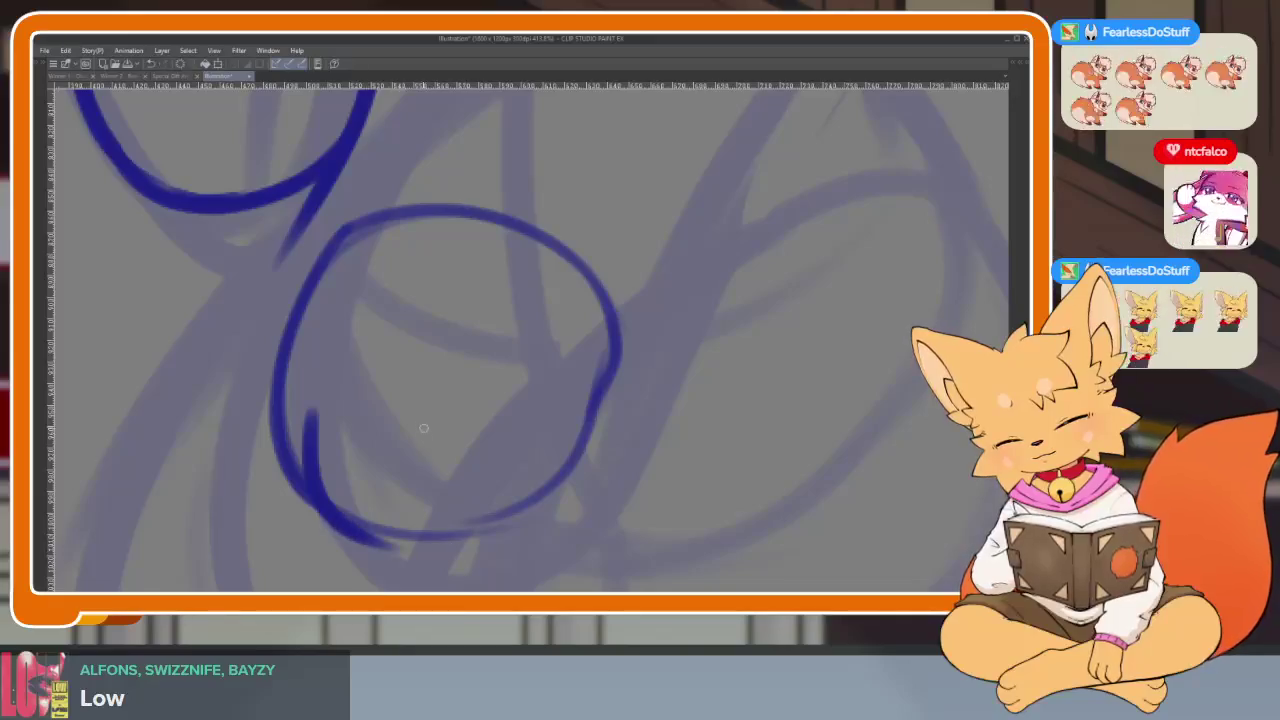
Add the curved toe line, the paw's right side and bottom, and retrace its left side
mouse_move(419, 485)
left_mouse_down()
mouse_move(488, 548)
mouse_move(606, 369)
left_mouse_up()
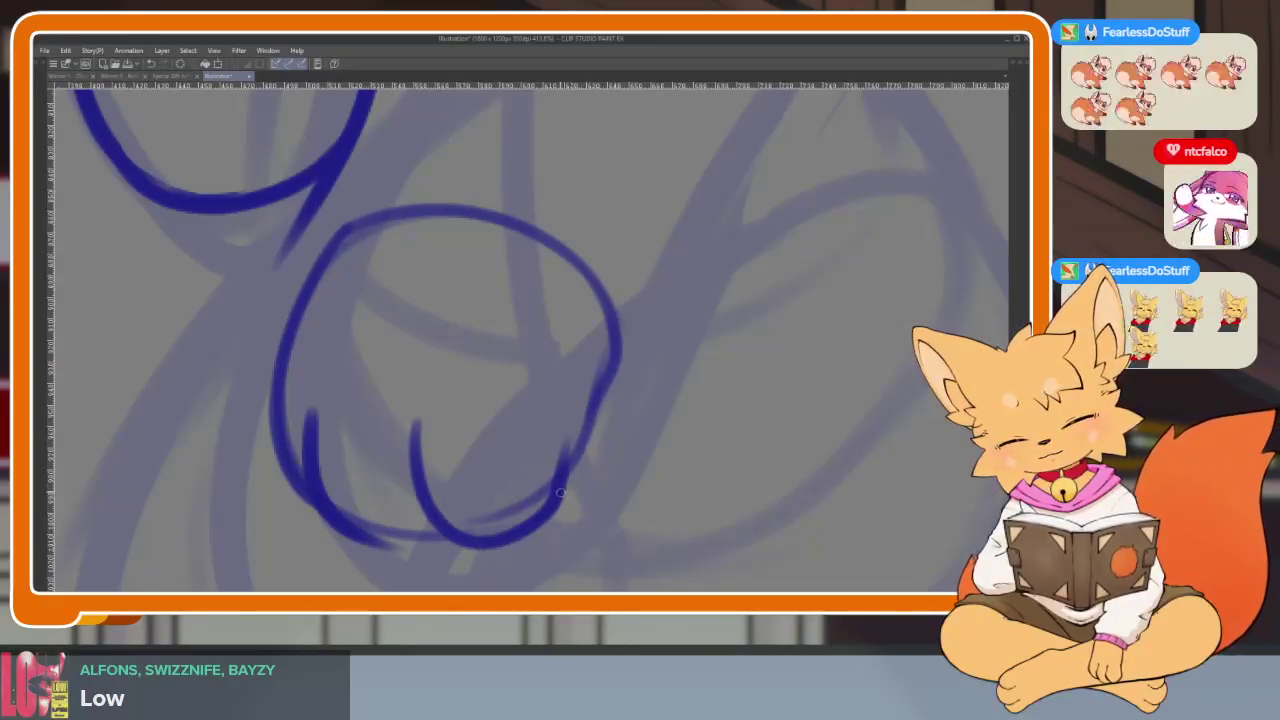
mouse_move(566, 468)
left_mouse_down()
mouse_move(604, 398)
mouse_move(614, 300)
left_mouse_up()
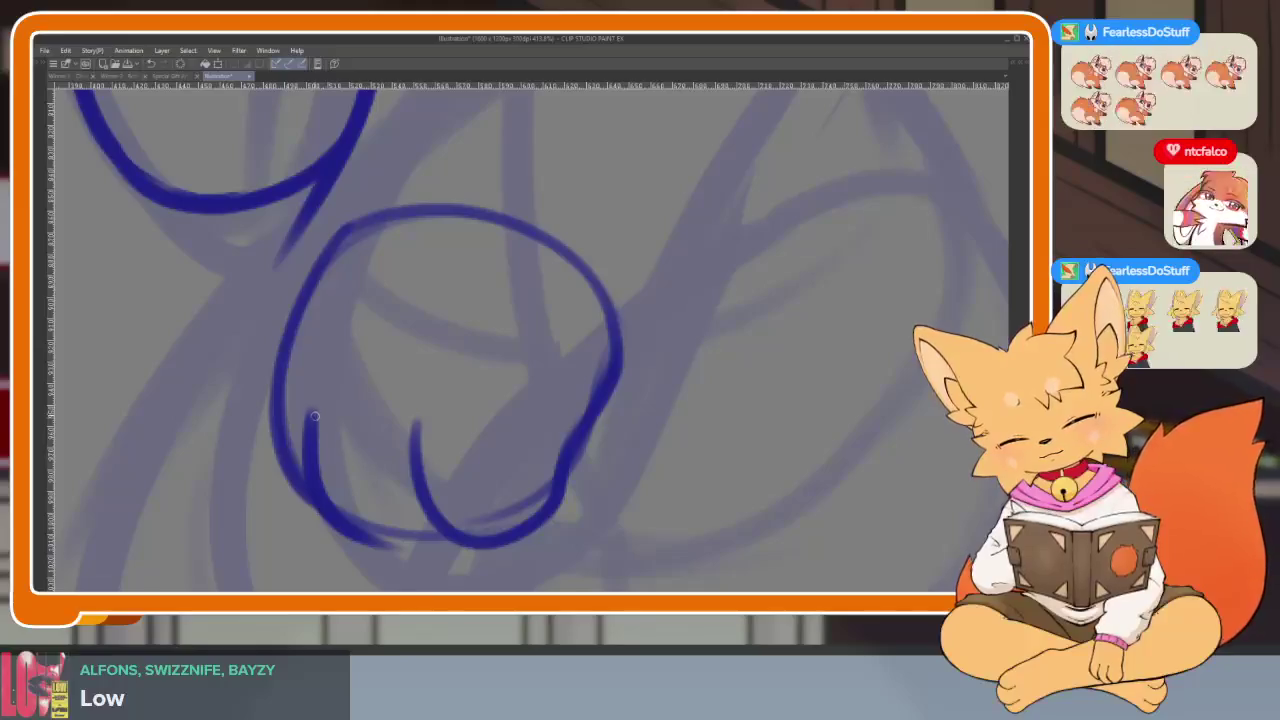
left_click_drag(346, 531, 445, 548)
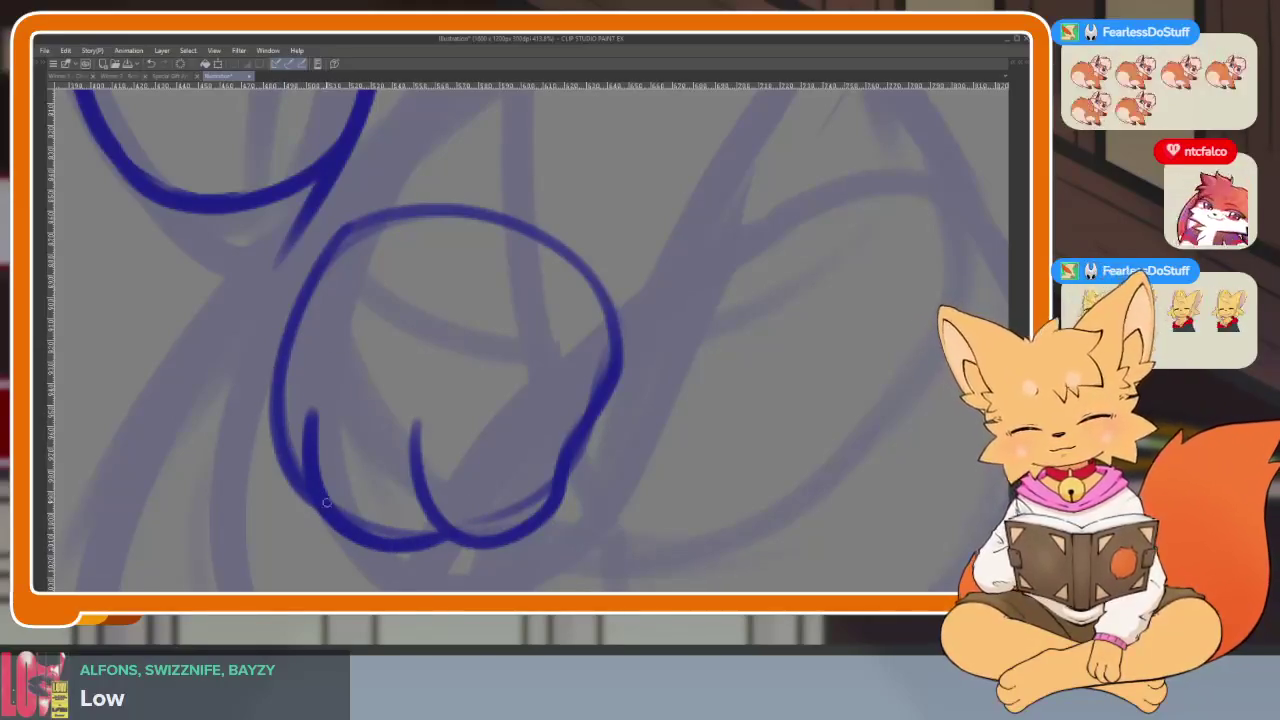
mouse_move(345, 222)
left_mouse_down()
mouse_move(310, 262)
mouse_move(274, 392)
left_mouse_up()
scroll(514, 351, "down", 2)
scroll(557, 391, "down", 3)
scroll(486, 442, "up", 4)
scroll(486, 442, "up", 2)
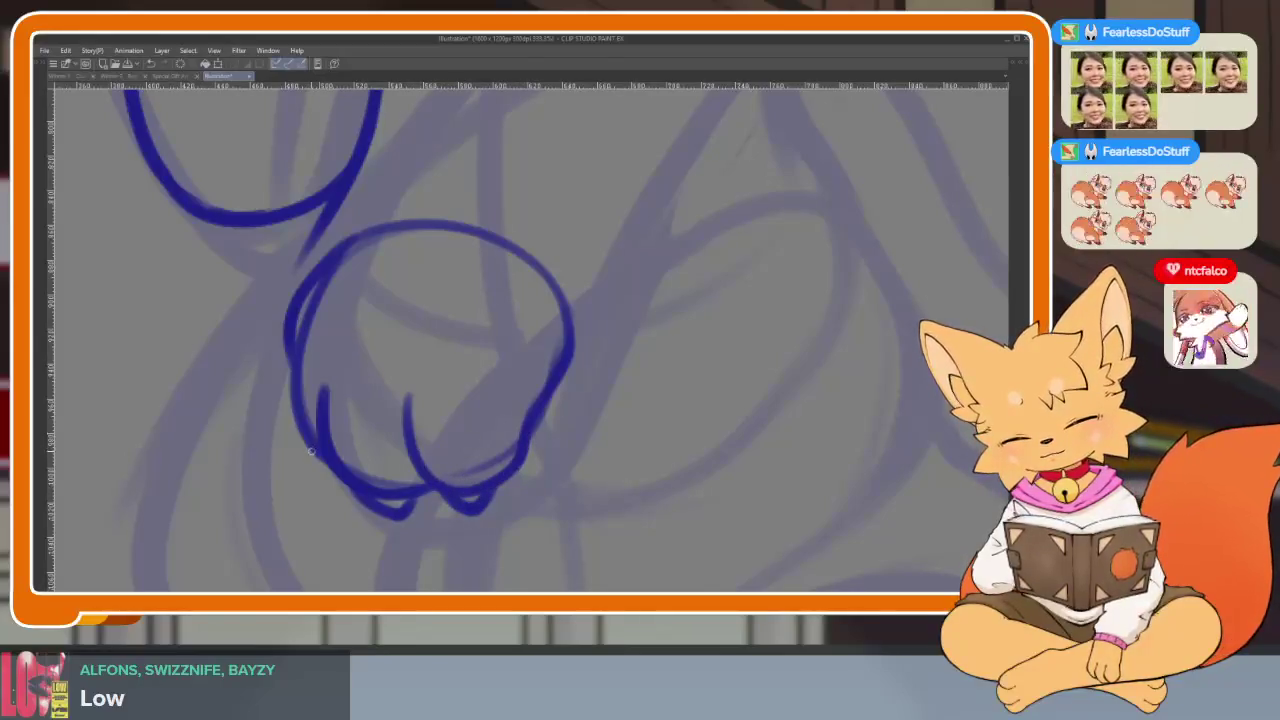
scroll(600, 450, "down", 4)
scroll(630, 460, "down", 1)
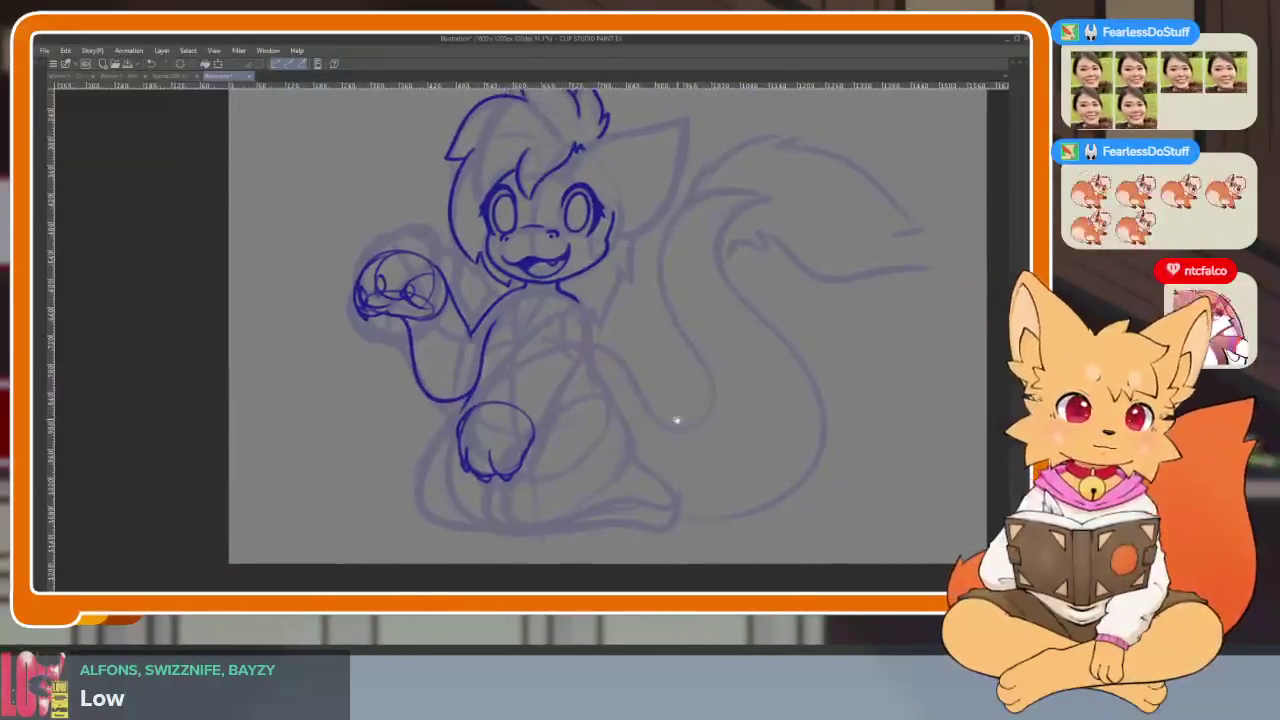
Erase the lower paw's top arc and the leftover fragment inside it
scroll(634, 445, "down", 2)
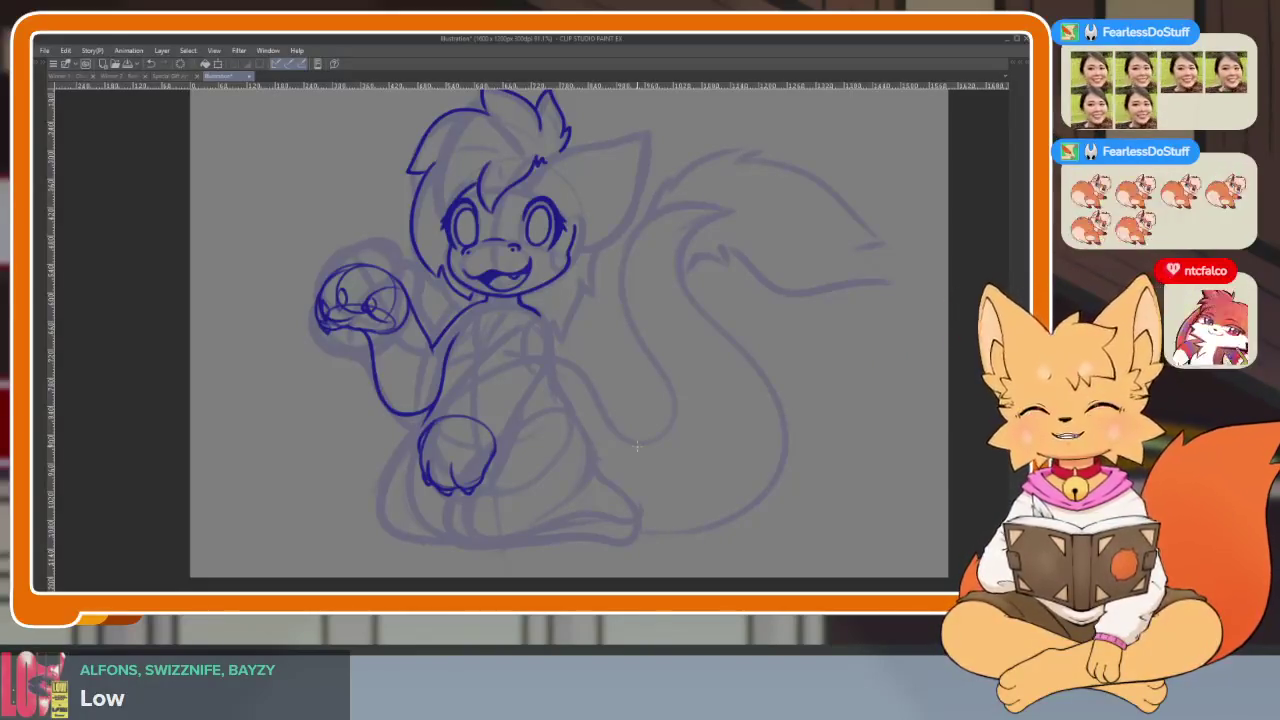
left_click_drag(581, 445, 574, 457)
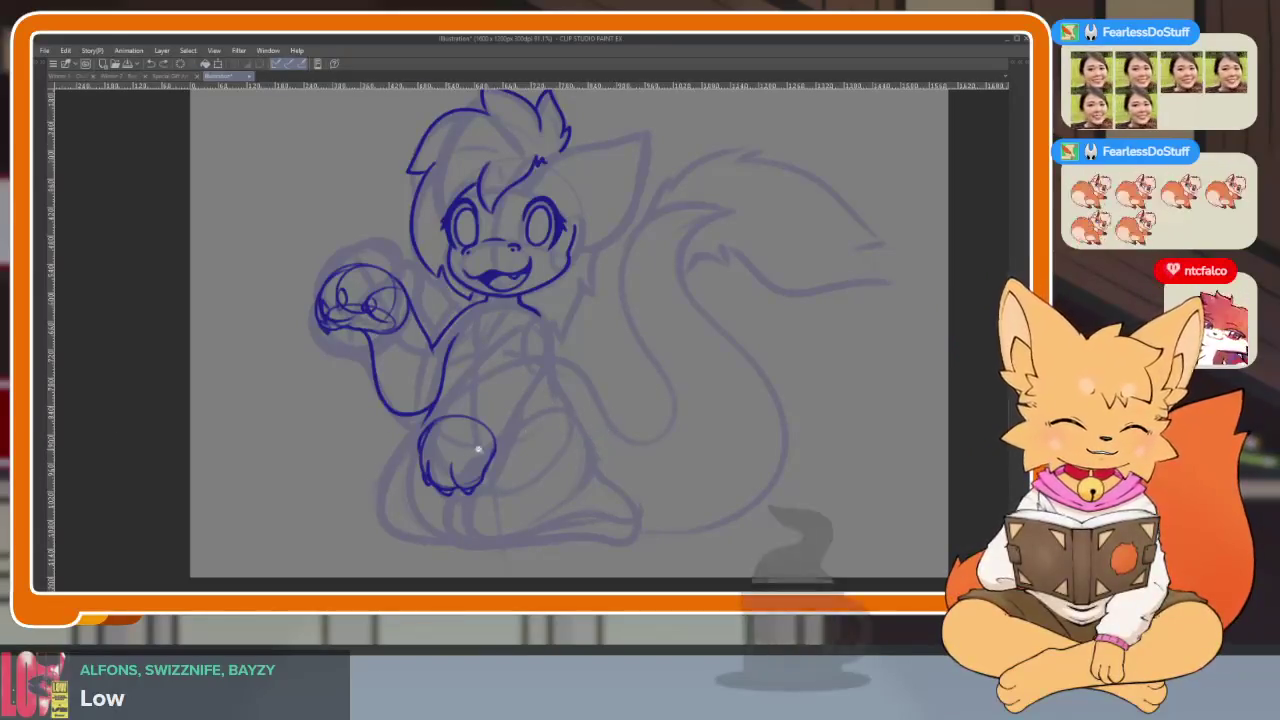
scroll(466, 451, "up", 5)
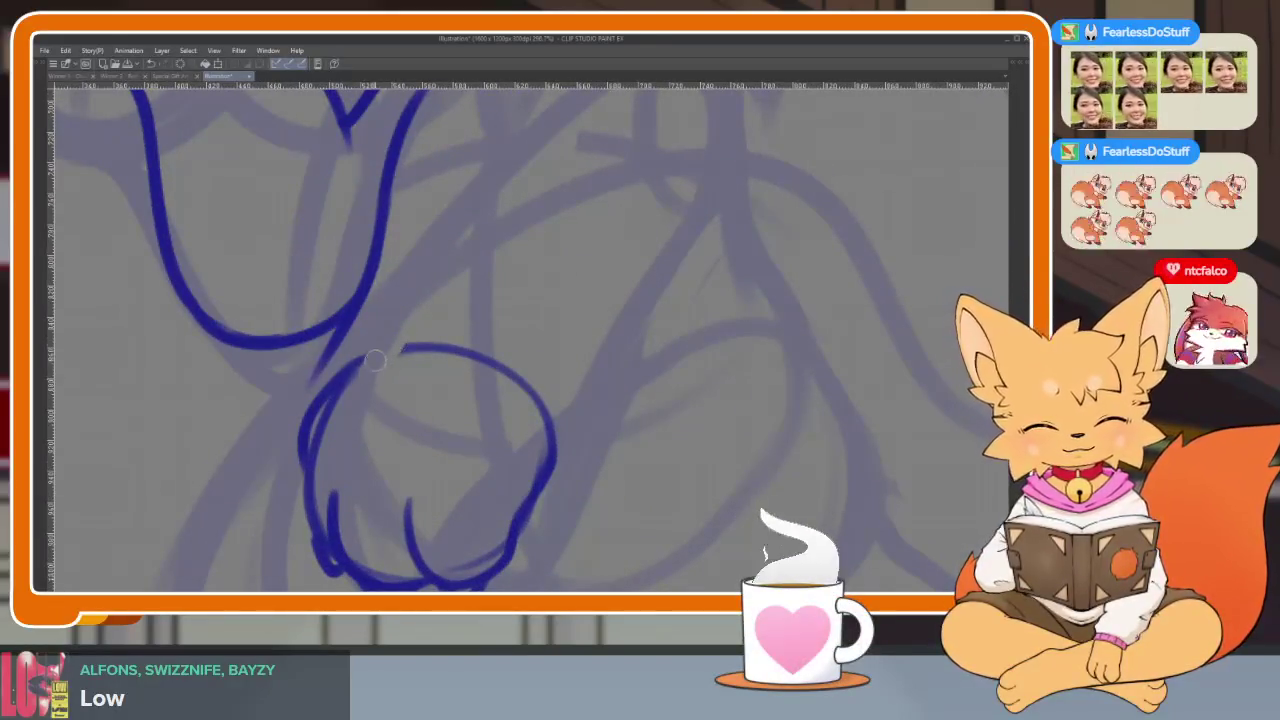
left_click_drag(383, 353, 547, 438)
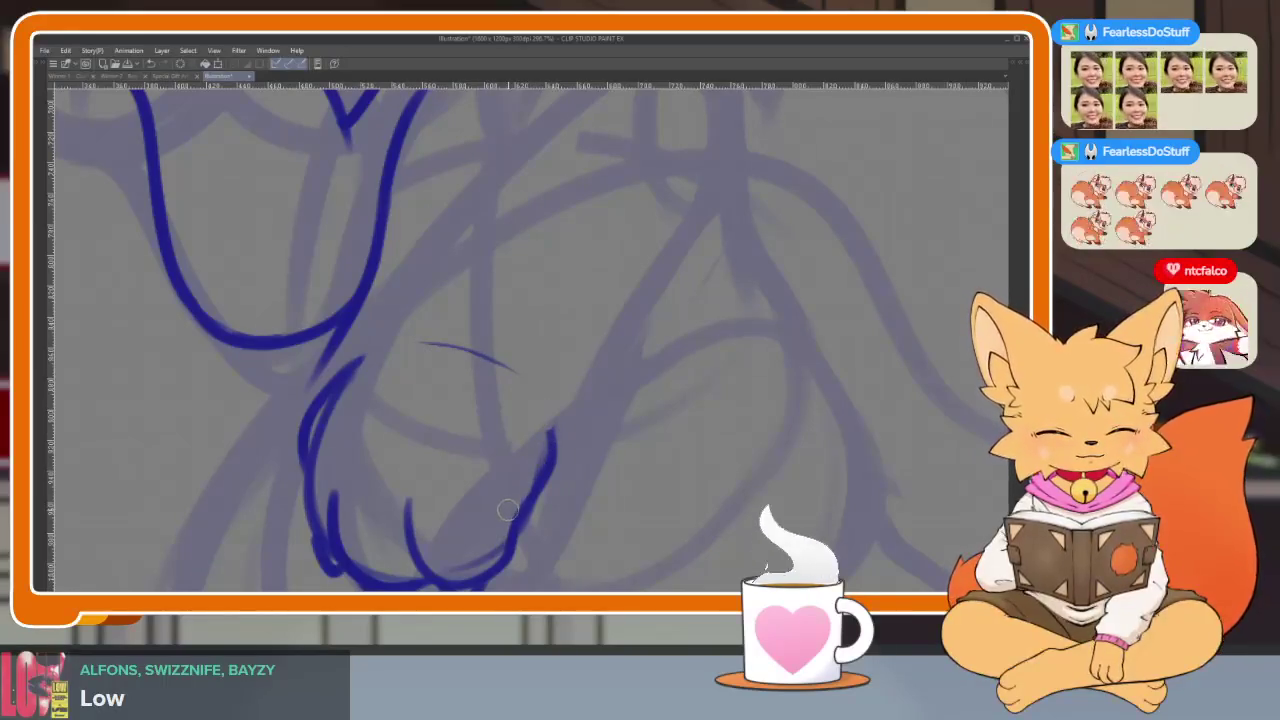
left_click_drag(484, 378, 533, 396)
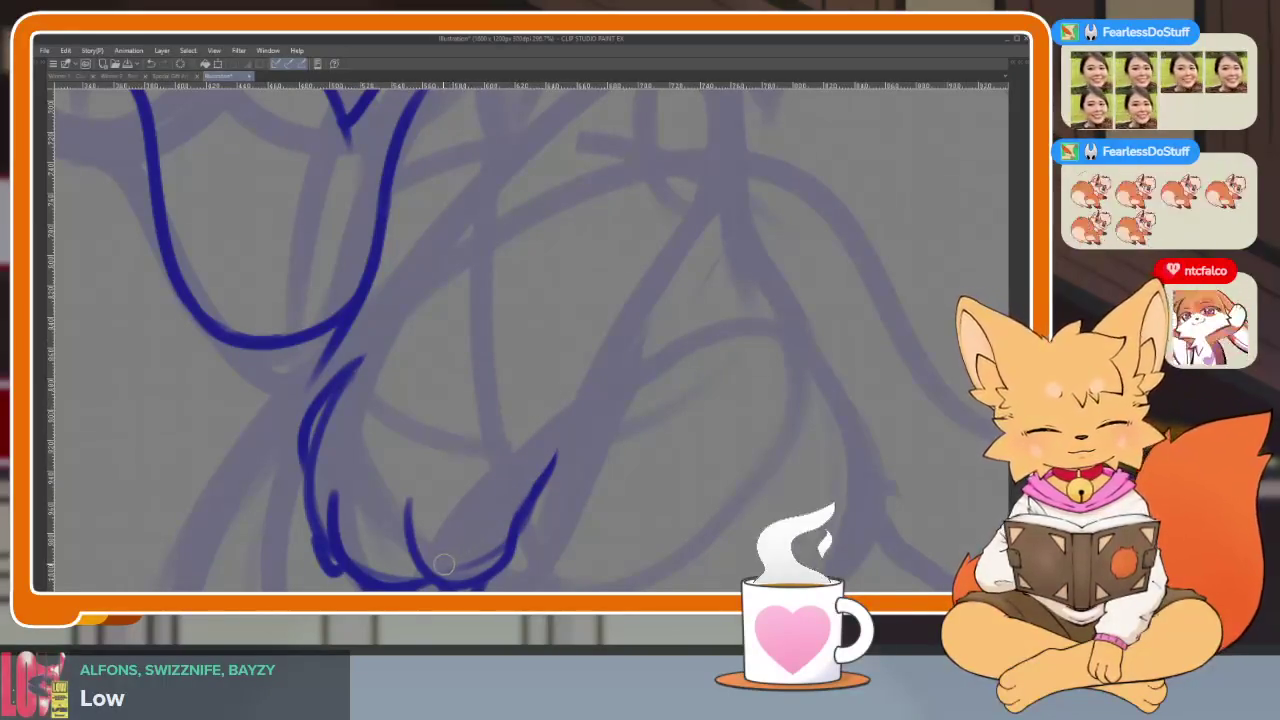
Begin the right-side body outline, drawing it downward beside the paw
mouse_move(652, 440)
left_mouse_down()
mouse_move(592, 418)
mouse_move(565, 460)
left_mouse_up()
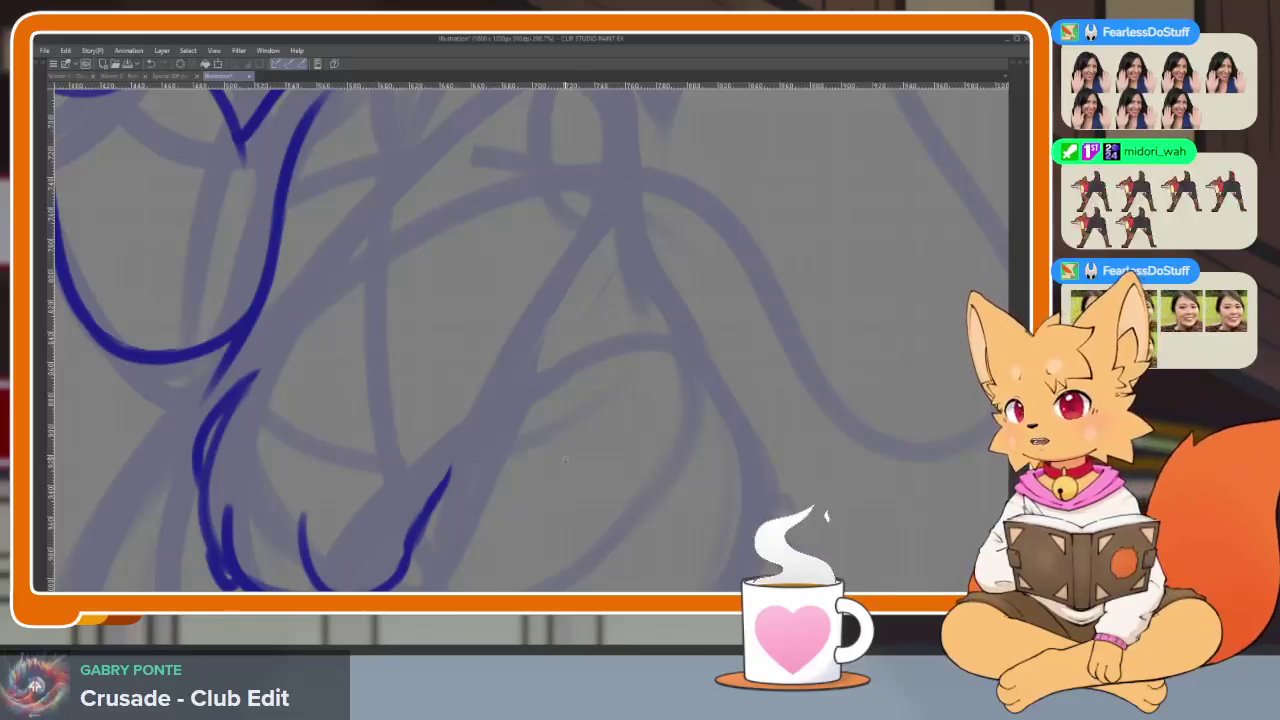
scroll(600, 420, "up", 3)
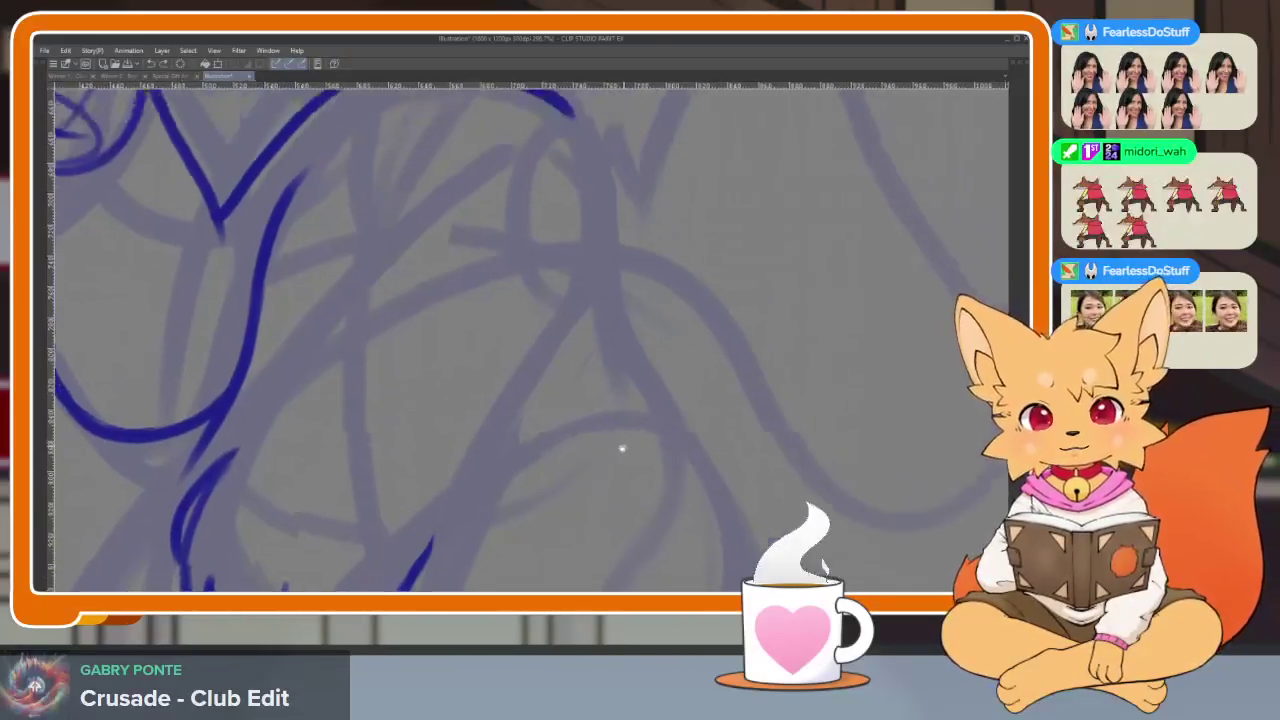
scroll(563, 411, "up", 3)
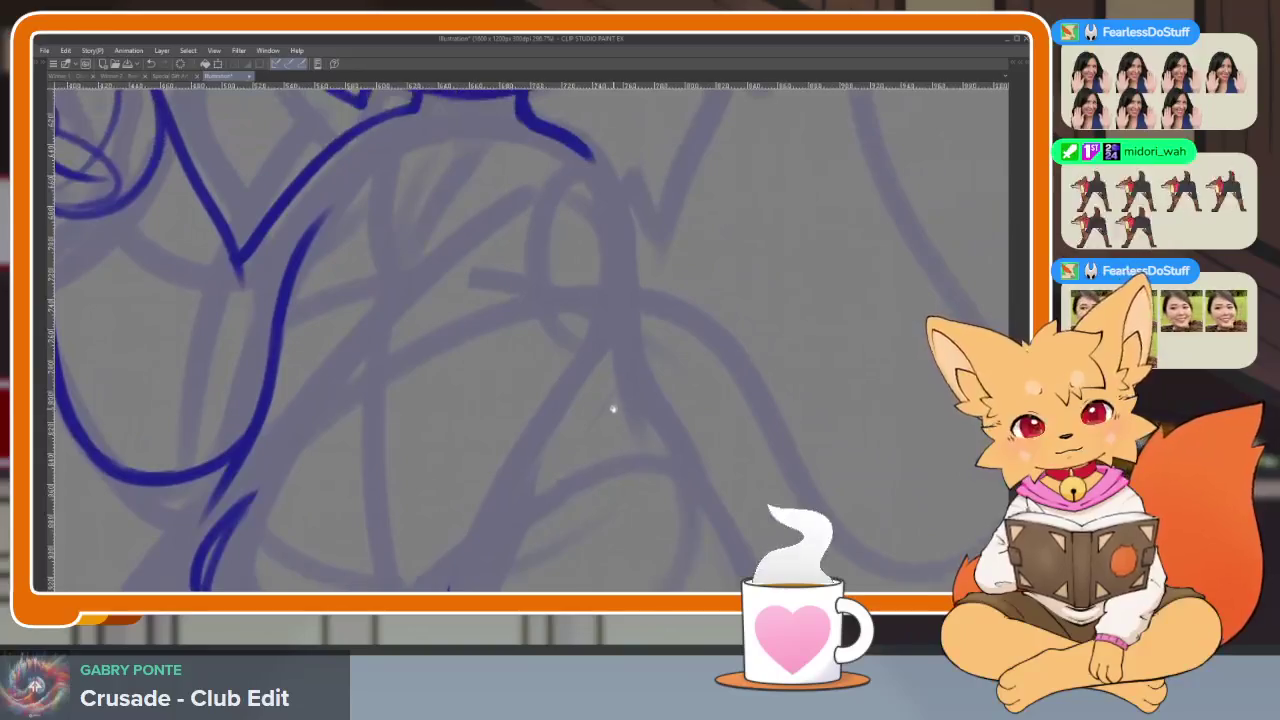
mouse_move(570, 185)
left_mouse_down()
mouse_move(620, 290)
mouse_move(622, 440)
left_mouse_up()
scroll(728, 348, "down", 5)
scroll(734, 391, "up", 5)
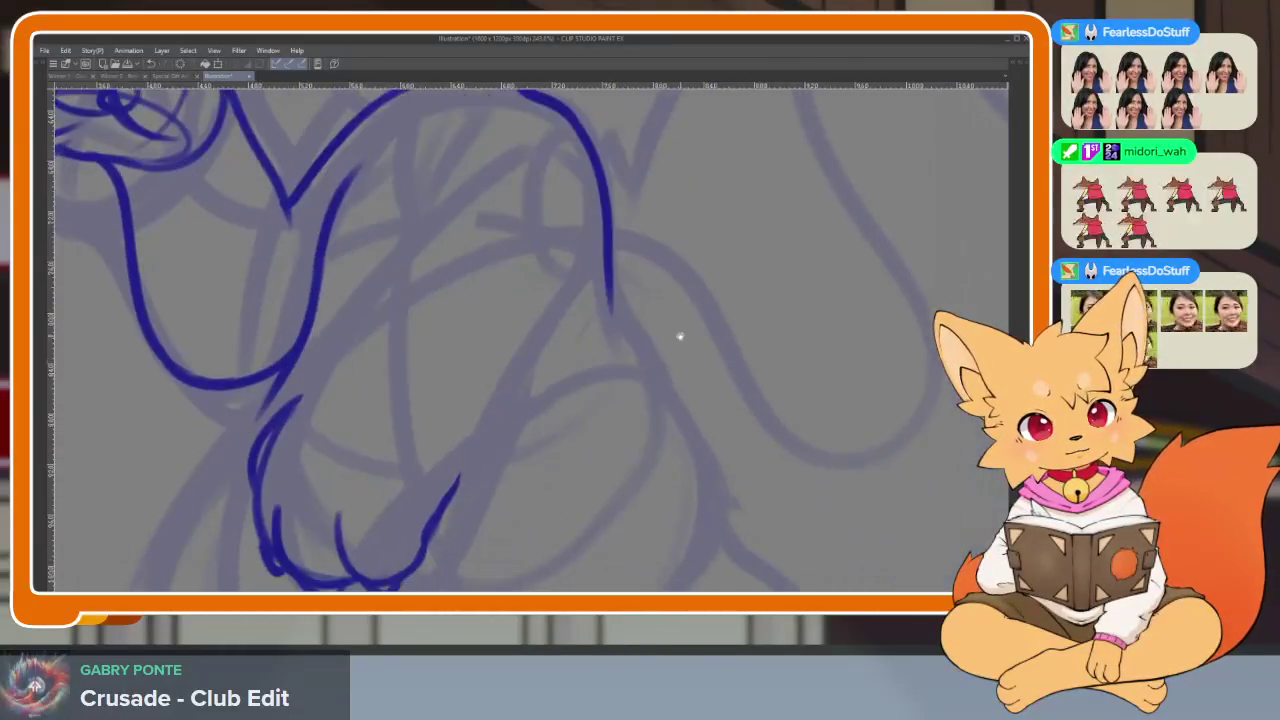
scroll(680, 343, "down", 3)
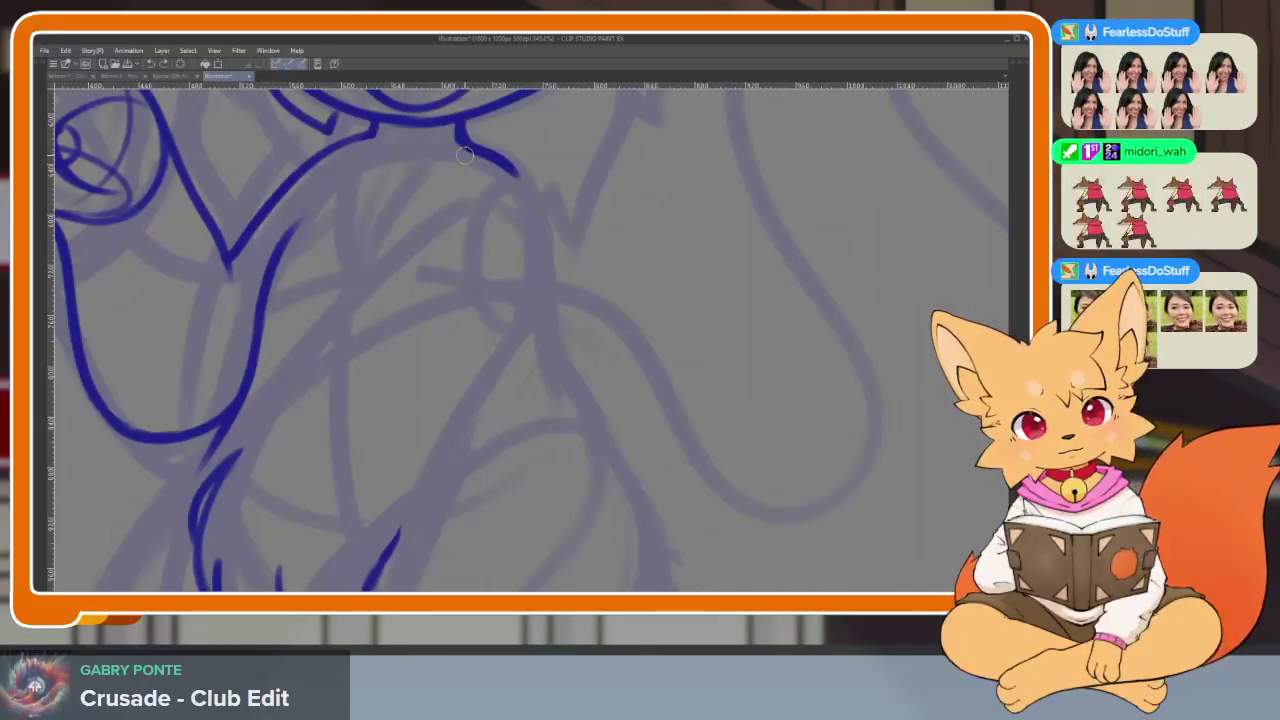
Continue the right-side body contour down and curve it toward the seated base
left_click_drag(533, 203, 552, 380)
scroll(586, 363, "down", 3)
scroll(500, 200, "down", 2)
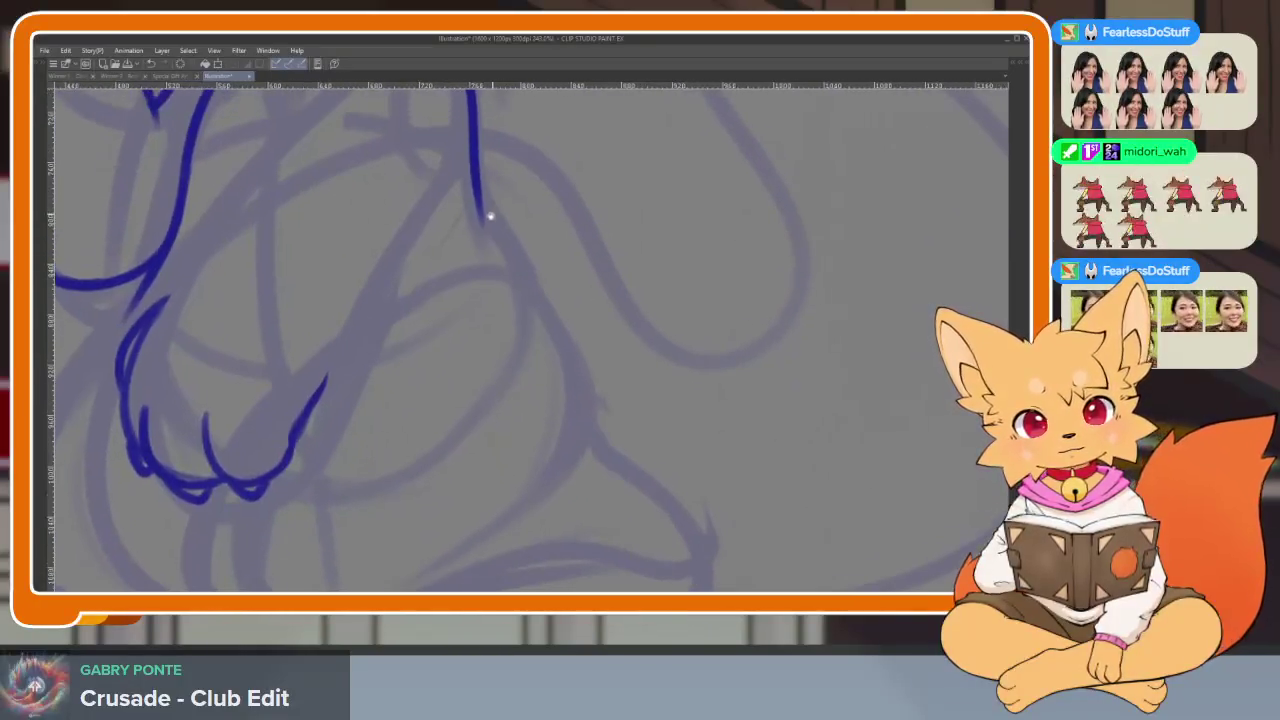
left_click_drag(502, 250, 568, 342)
left_click_drag(576, 445, 455, 550)
scroll(746, 451, "down", 5)
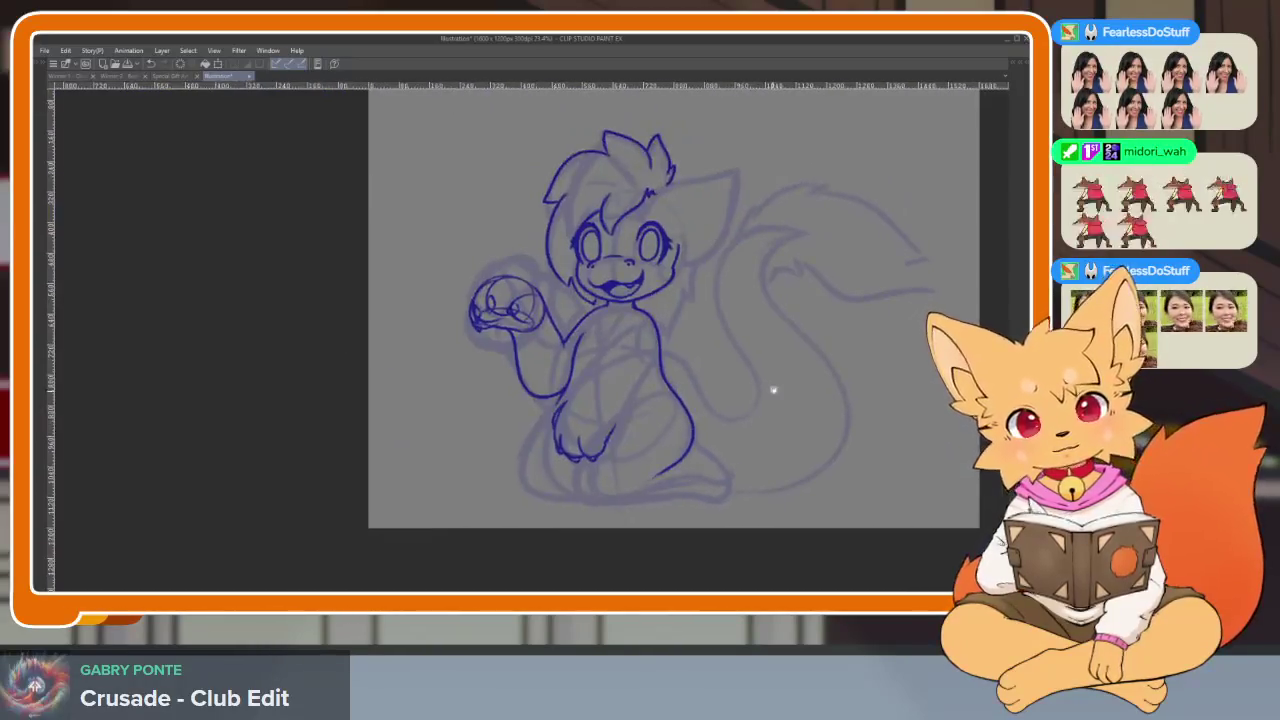
Draw the long dark blue curve of the fox's belly and front leg
scroll(720, 420, "up", 5)
scroll(723, 449, "down", 2)
scroll(663, 437, "up", 1)
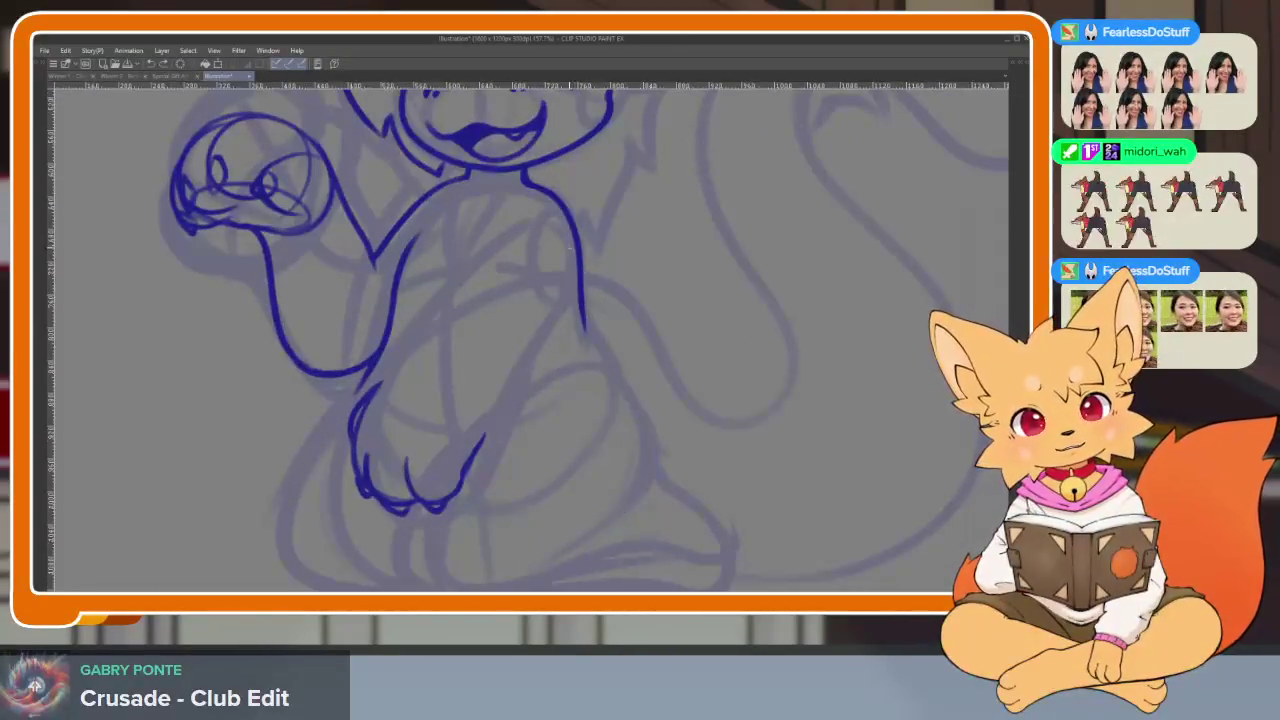
scroll(590, 340, "up", 3)
mouse_move(578, 134)
left_mouse_down()
mouse_move(663, 309)
mouse_move(562, 476)
left_mouse_up()
scroll(685, 311, "down", 4)
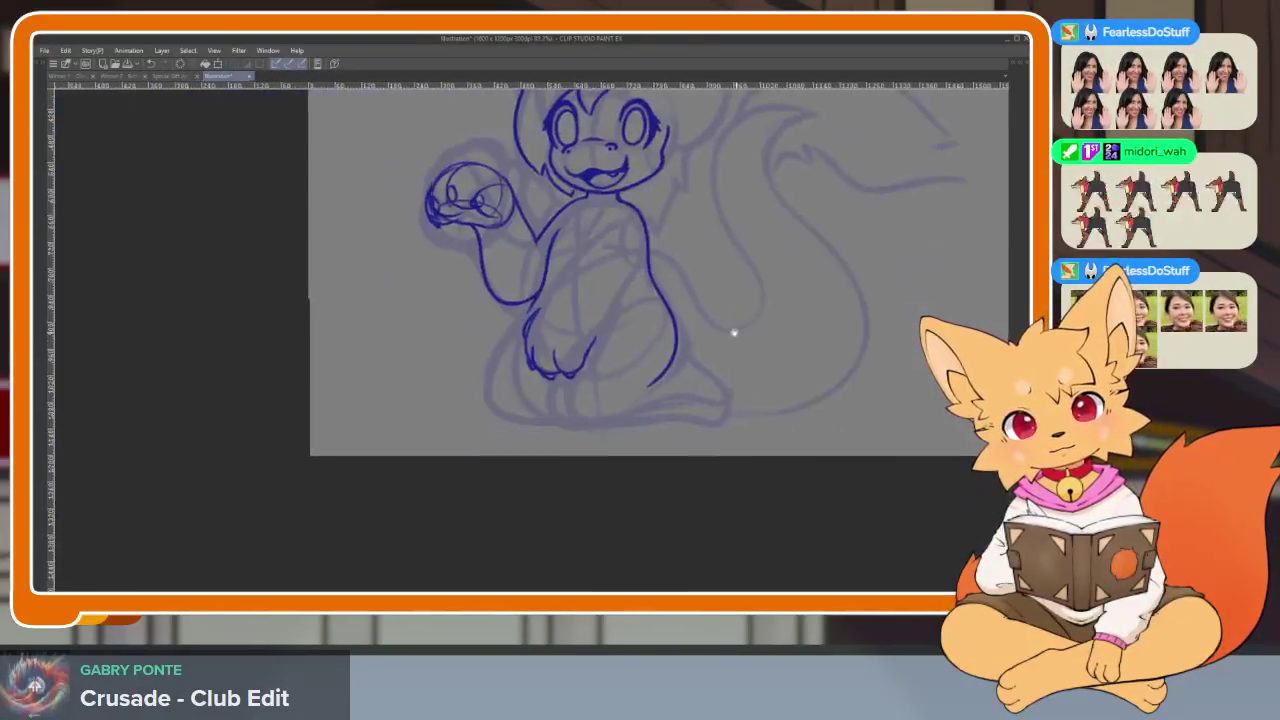
scroll(737, 331, "up", 1)
scroll(680, 394, "up", 3)
scroll(629, 403, "up", 1)
scroll(603, 485, "up", 1)
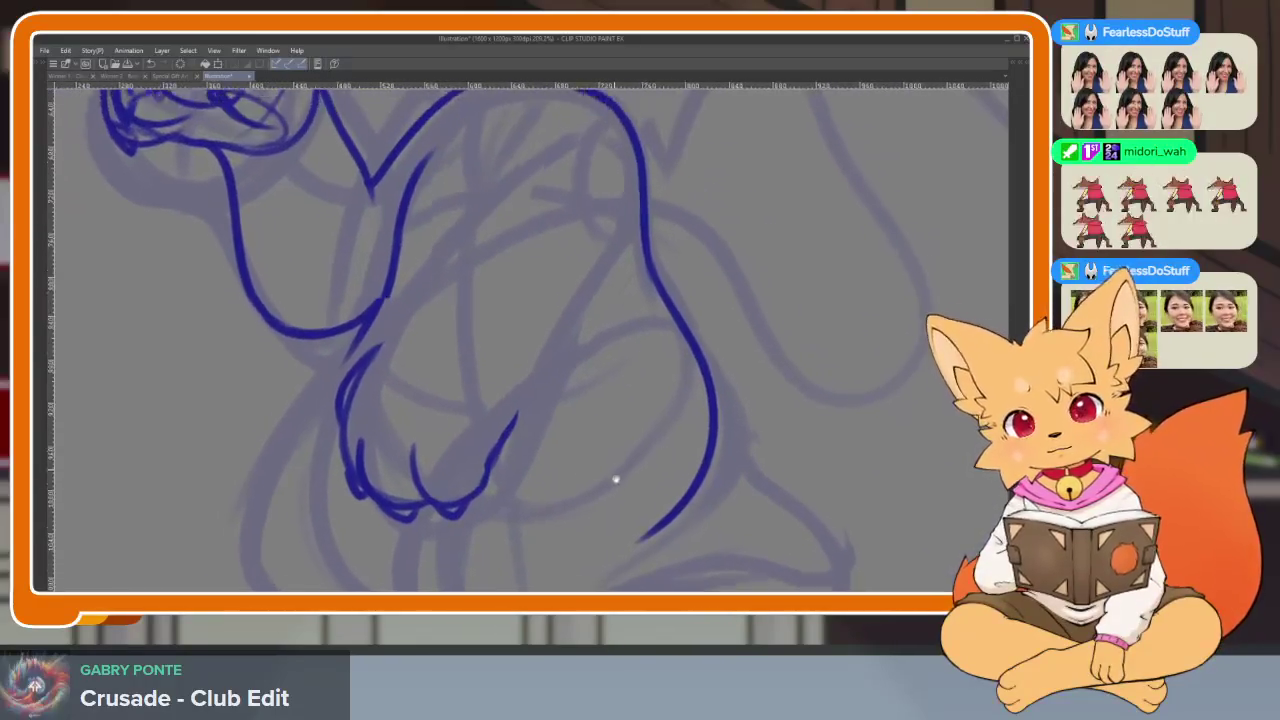
scroll(611, 466, "up", 1)
scroll(591, 394, "up", 1)
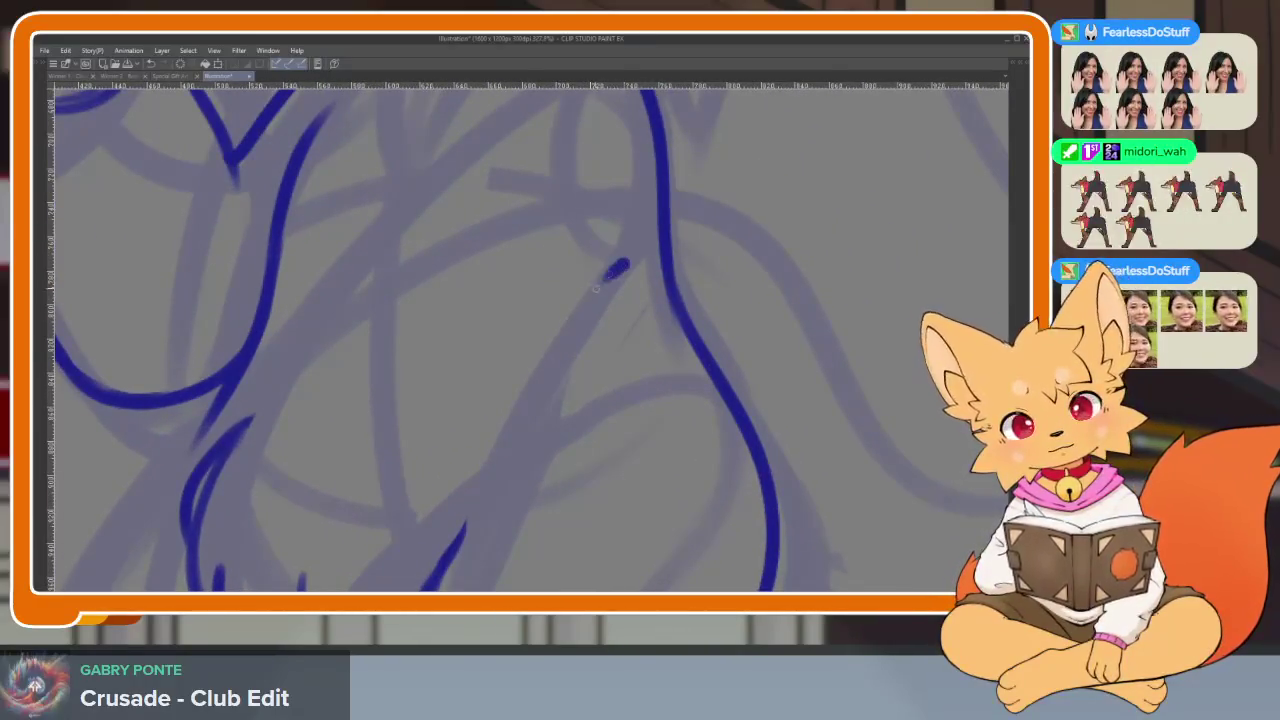
Redo the small stroke near the leg and trace the leg outline down toward the knee
key("ctrl+z")
mouse_move(603, 268)
left_mouse_down()
mouse_move(632, 245)
mouse_move(592, 278)
mouse_move(460, 510)
left_mouse_up()
scroll(640, 230, "up", 1)
scroll(669, 434, "down", 5)
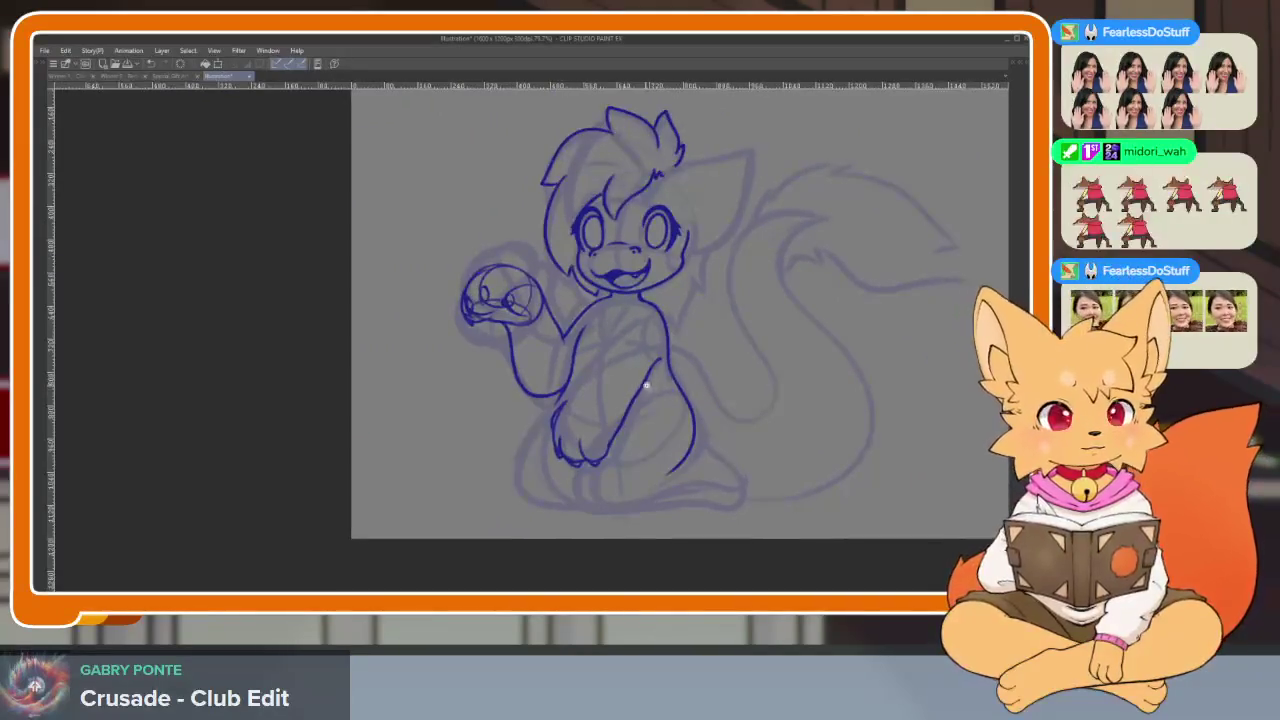
scroll(646, 366, "up", 3)
scroll(640, 370, "up", 2)
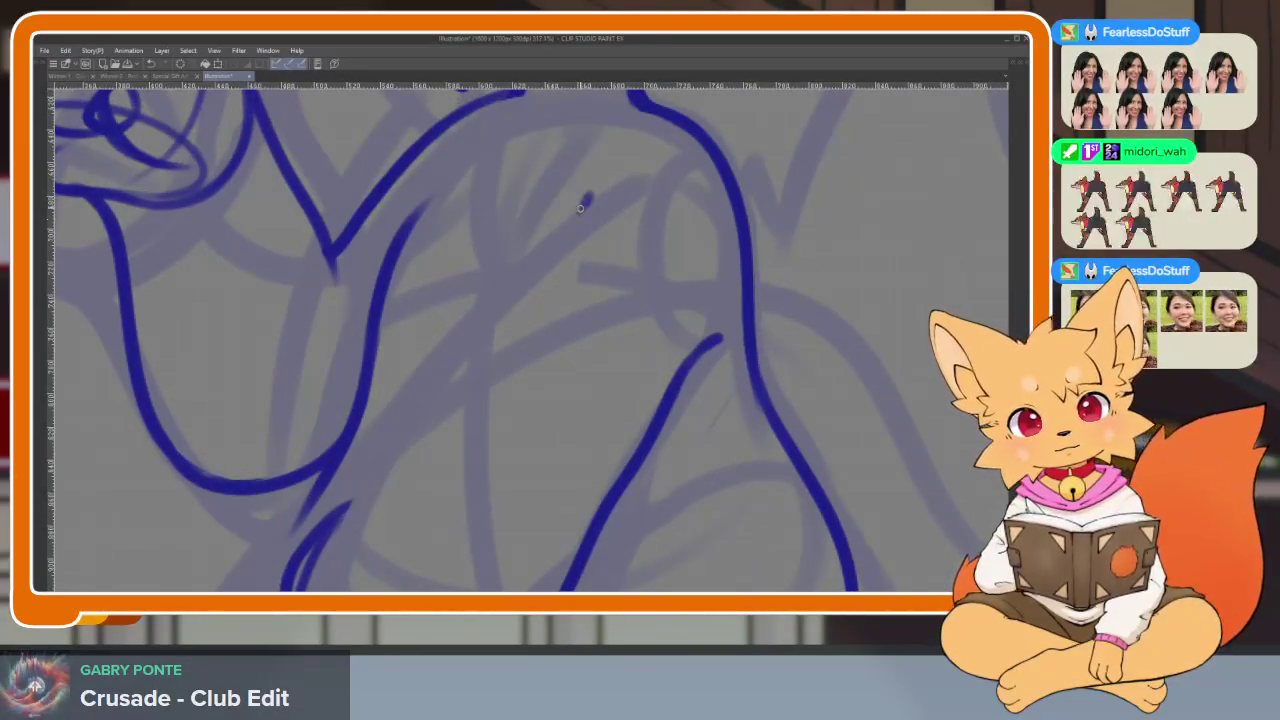
left_click_drag(553, 240, 332, 520)
scroll(707, 415, "down", 3)
mouse_move(707, 415)
left_mouse_down()
mouse_move(691, 409)
mouse_move(642, 437)
left_mouse_up()
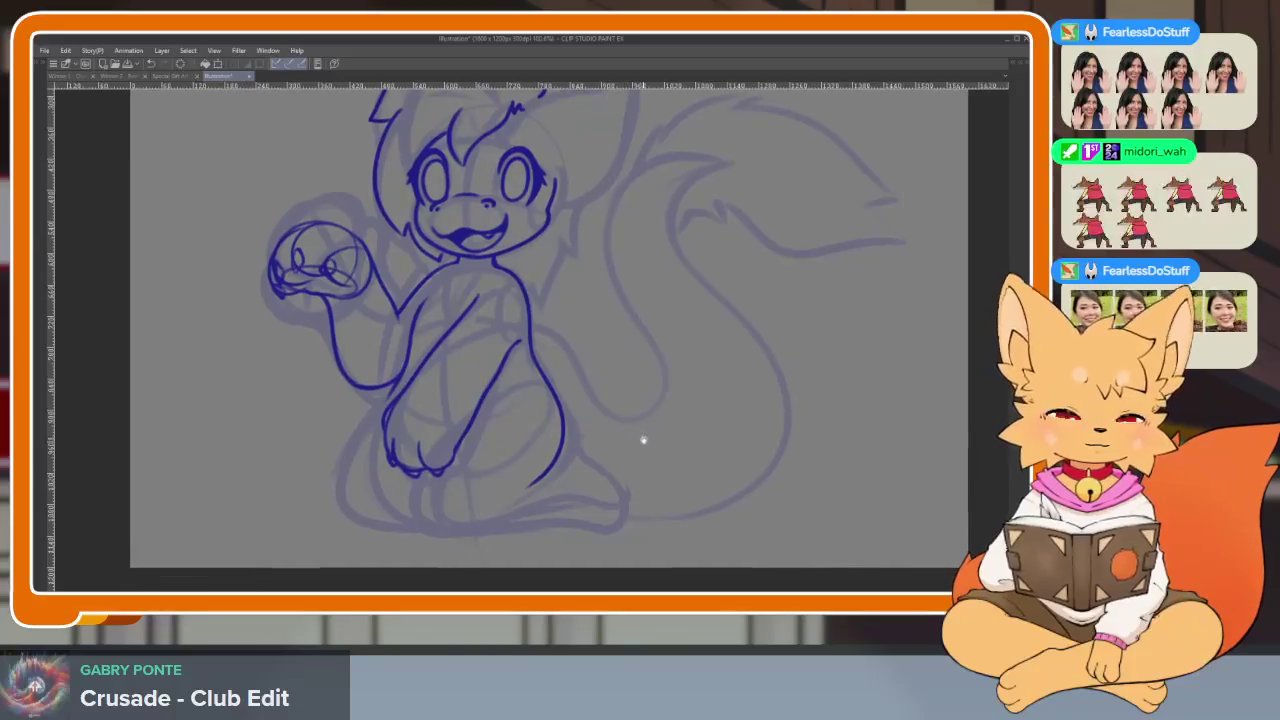
Draw a first bottom contour for the hind foot, discarding an underside attempt
scroll(630, 436, "down", 2)
scroll(600, 465, "up", 3)
scroll(517, 508, "up", 1)
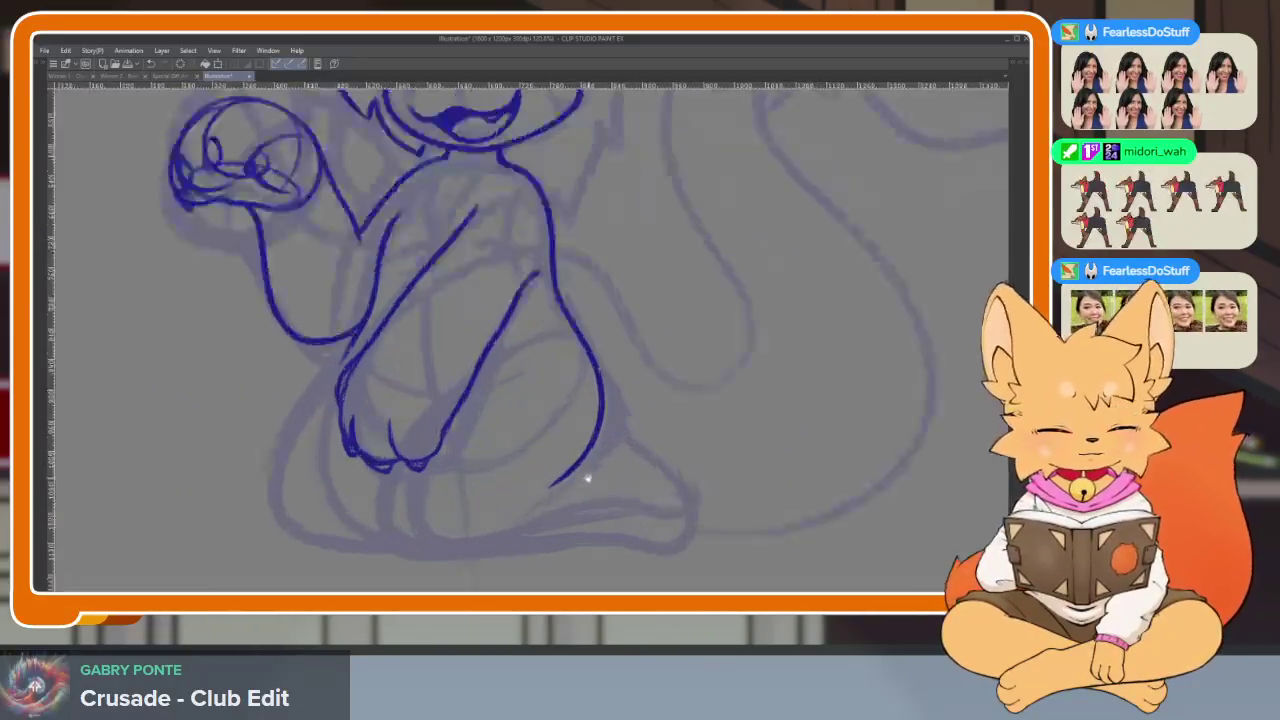
scroll(369, 434, "up", 1)
scroll(310, 371, "up", 1)
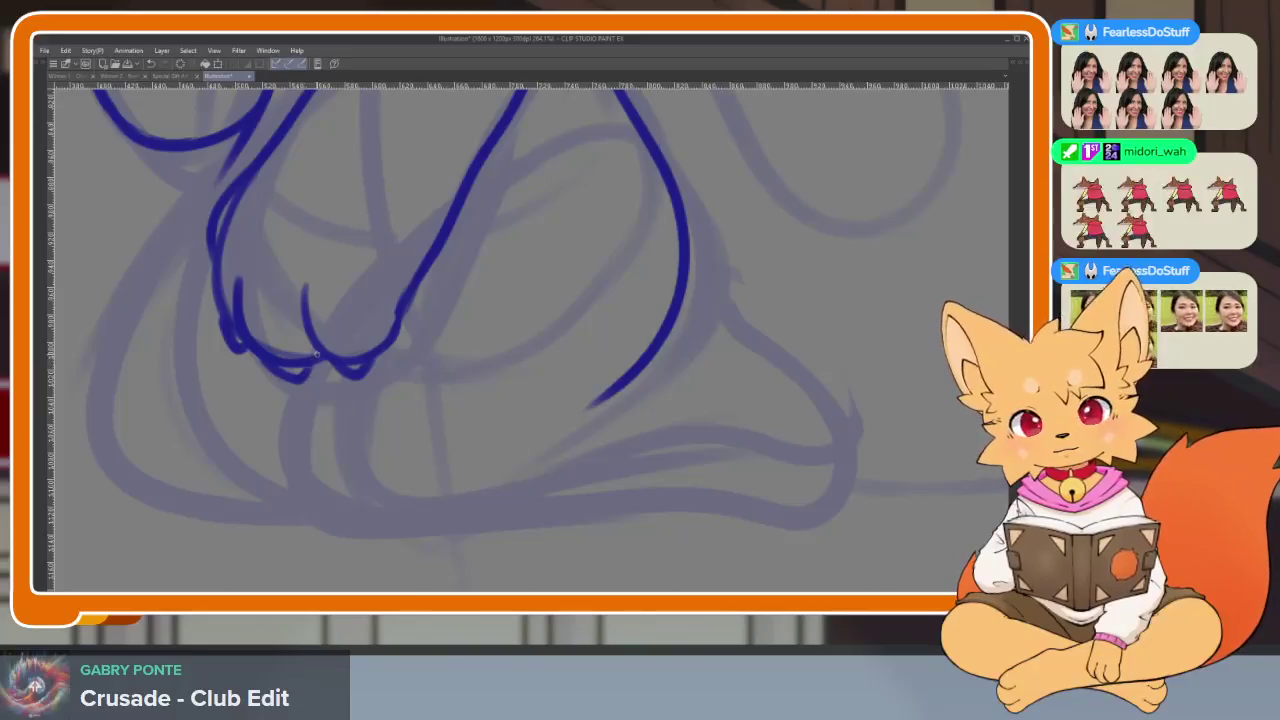
left_click_drag(286, 474, 636, 480)
key("ctrl+z")
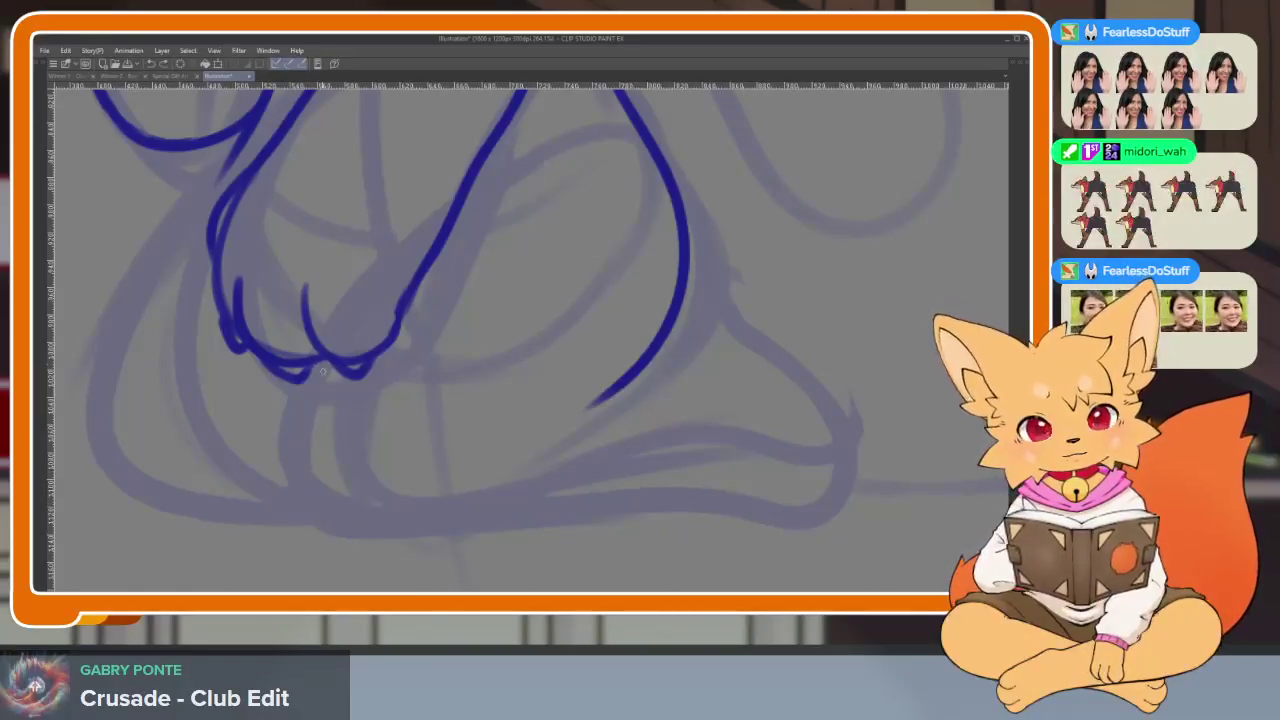
left_click_drag(312, 368, 672, 511)
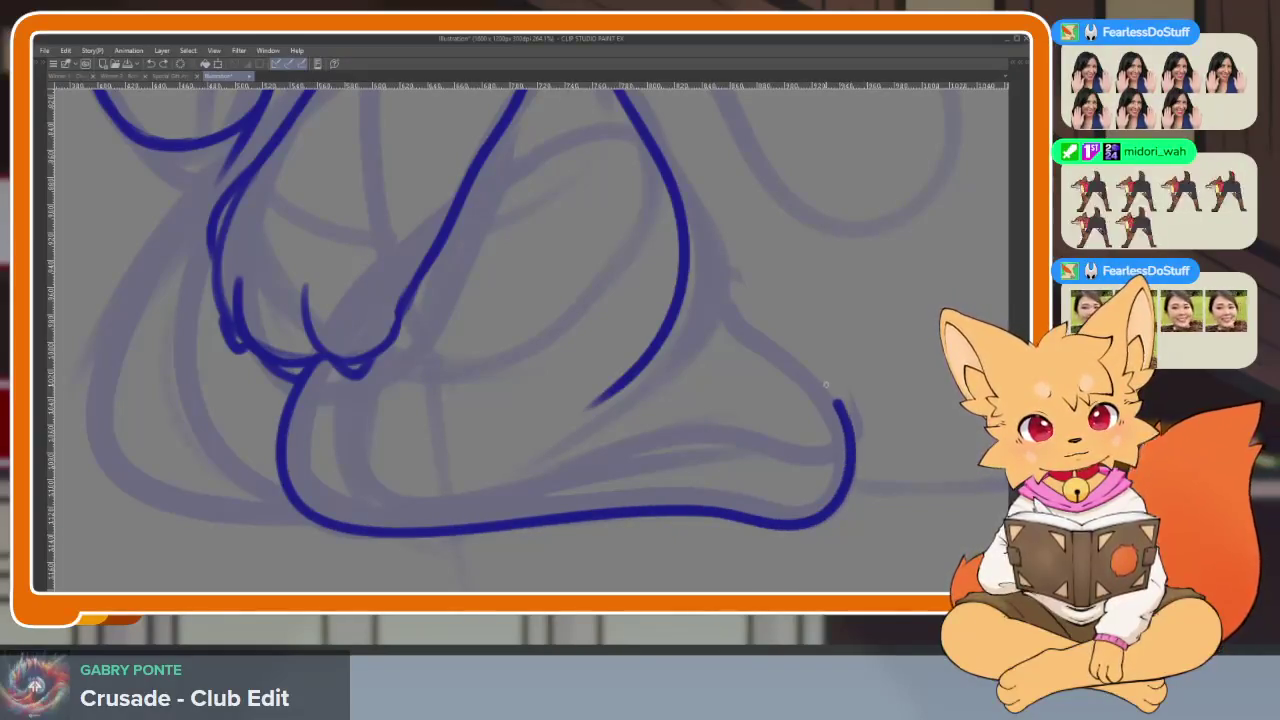
Replace the foot's bottom and ankle strokes with one long sole line
left_click_drag(828, 387, 701, 310)
scroll(790, 380, "down", 10)
scroll(780, 423, "up", 1)
scroll(783, 440, "up", 5)
scroll(797, 440, "up", 2)
scroll(797, 440, "down", 2)
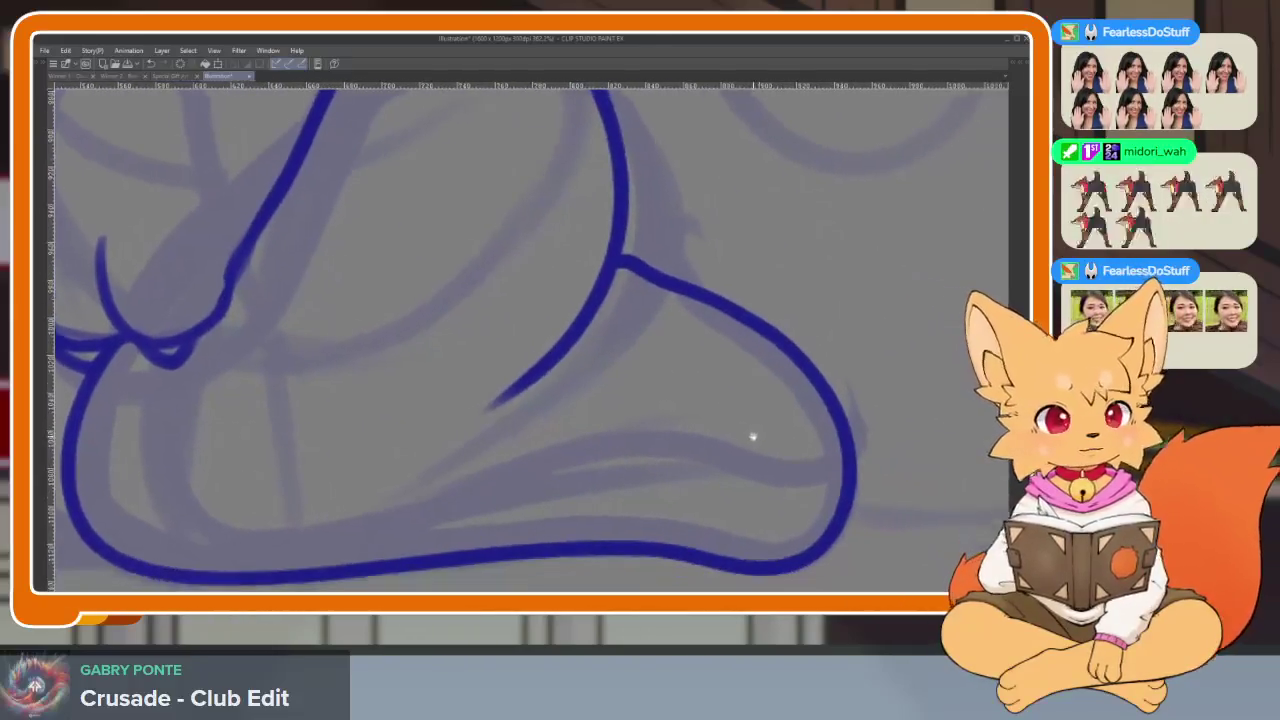
scroll(766, 457, "up", 2)
key("ctrl+z")
key("ctrl+z")
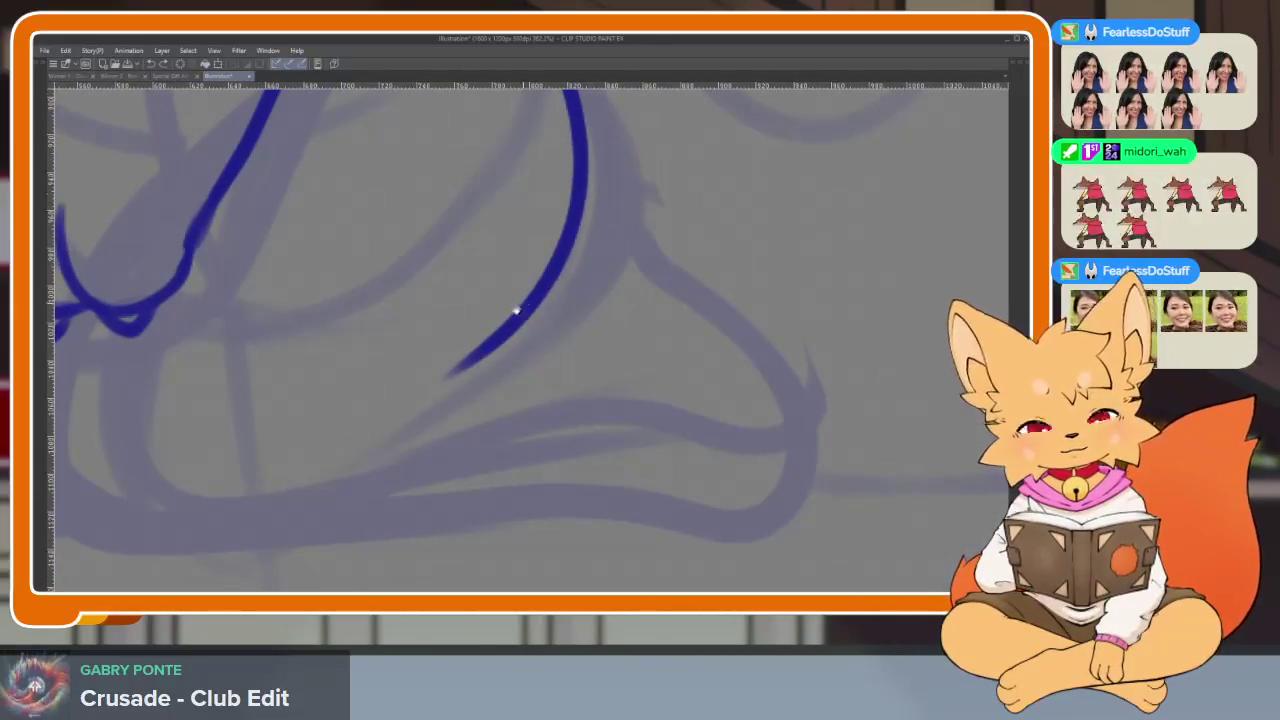
scroll(440, 330, "left", 2)
scroll(358, 357, "left", 3)
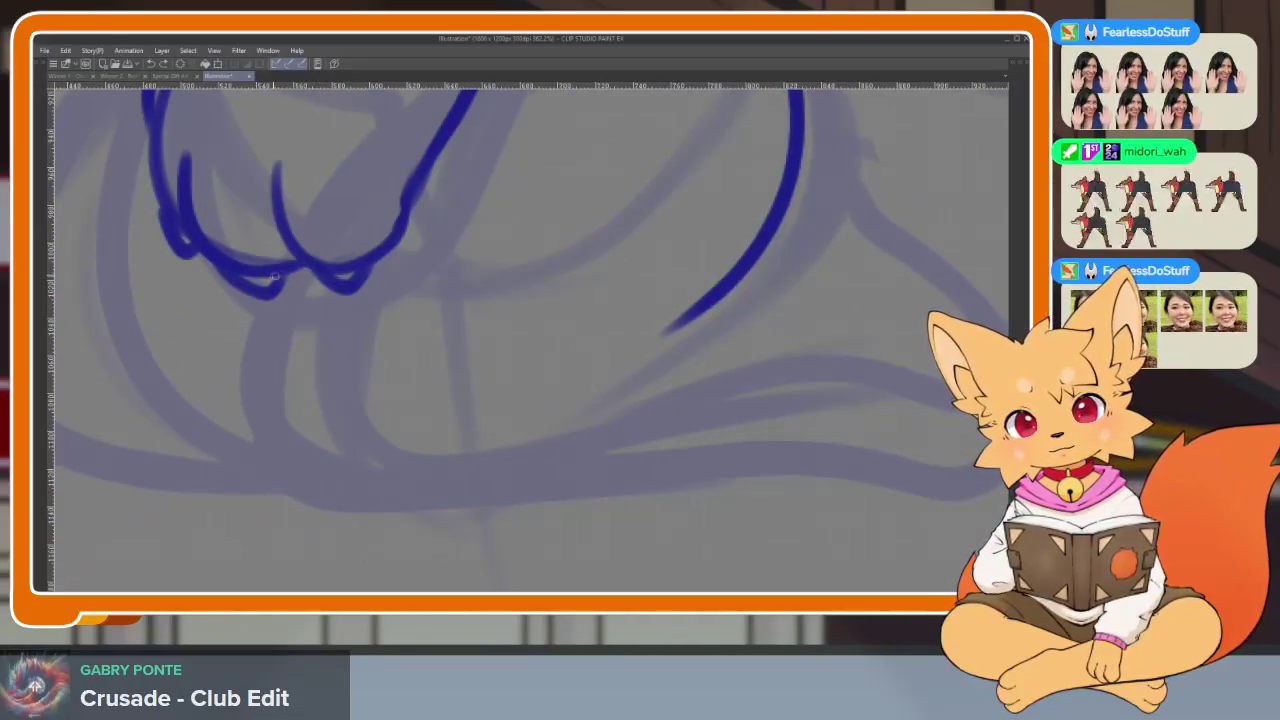
mouse_move(251, 323)
left_mouse_down()
mouse_move(229, 423)
mouse_move(343, 500)
mouse_move(833, 463)
mouse_move(966, 478)
left_mouse_up()
Curve the hind foot's outline upward from the end of the sole
scroll(800, 477, "right", 3)
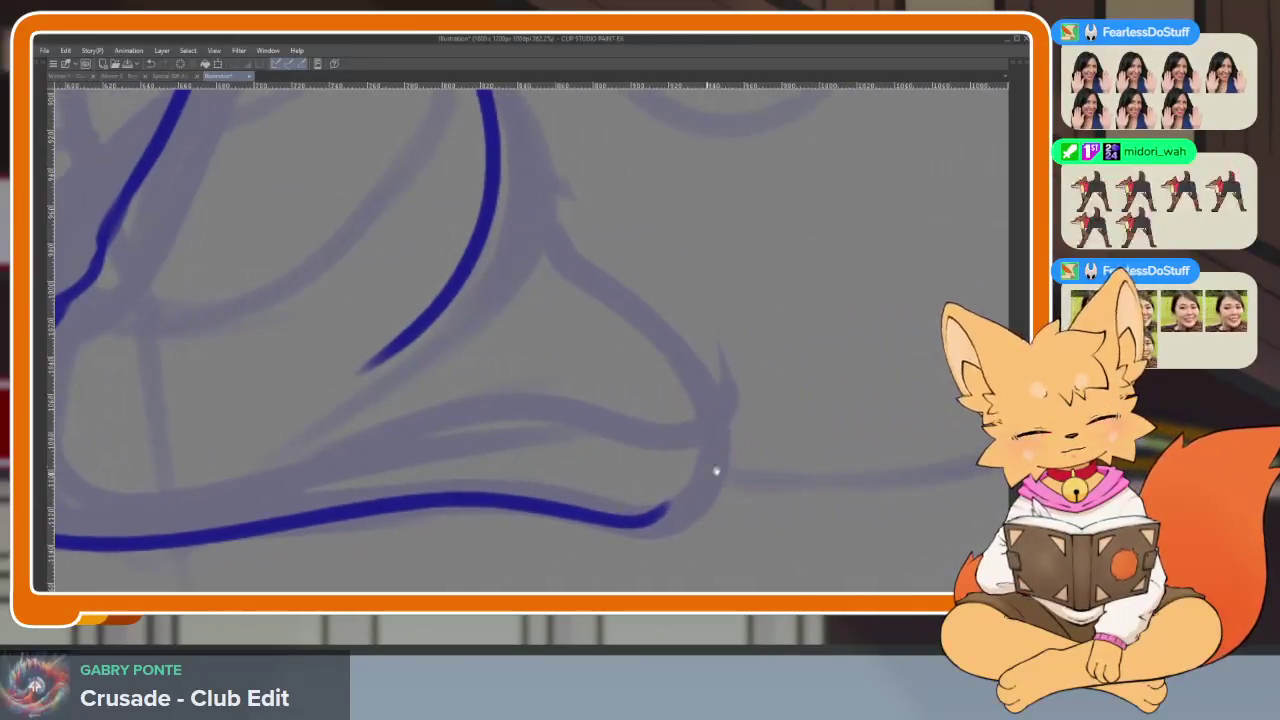
mouse_move(673, 500)
left_mouse_down()
mouse_move(700, 414)
mouse_move(650, 325)
left_mouse_up()
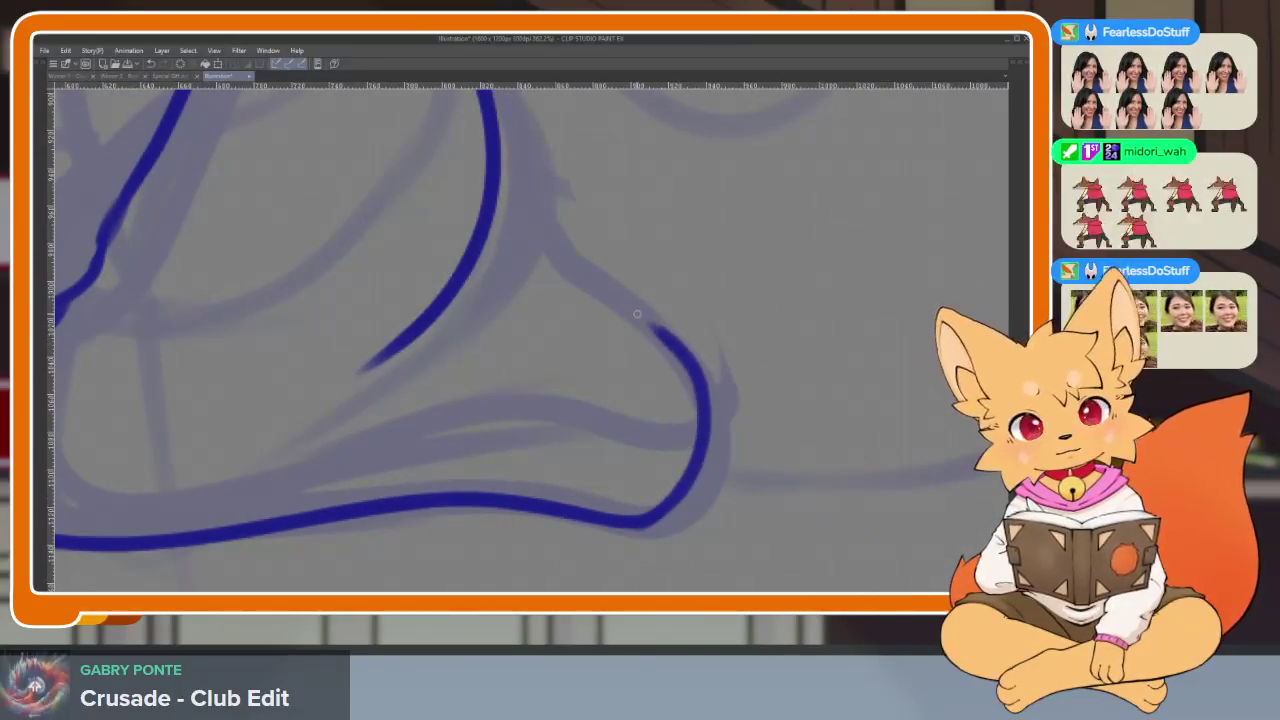
key("ctrl+z")
mouse_move(670, 503)
left_mouse_down()
mouse_move(690, 372)
mouse_move(495, 213)
left_mouse_up()
scroll(450, 268, "down", 5)
scroll(612, 289, "up", 1)
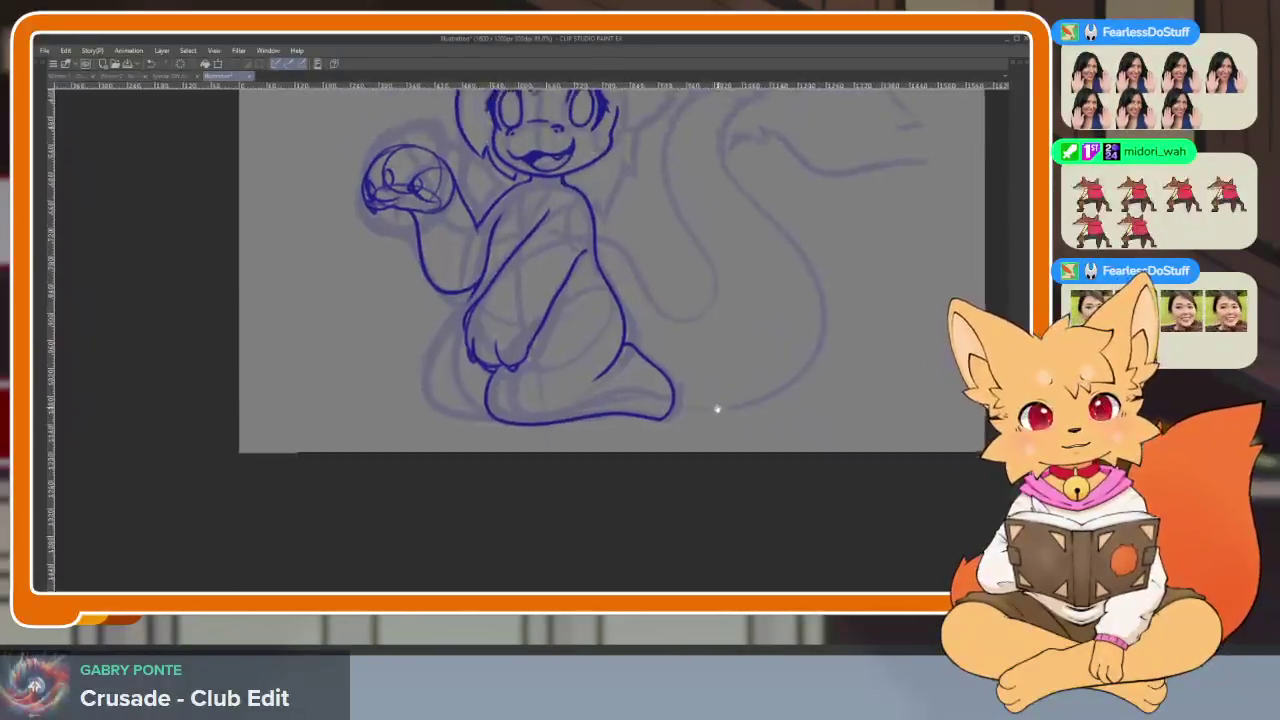
scroll(714, 503, "up", 3)
Redraw the foot's lower-right side curve and add a small toe hook
key("Tab")
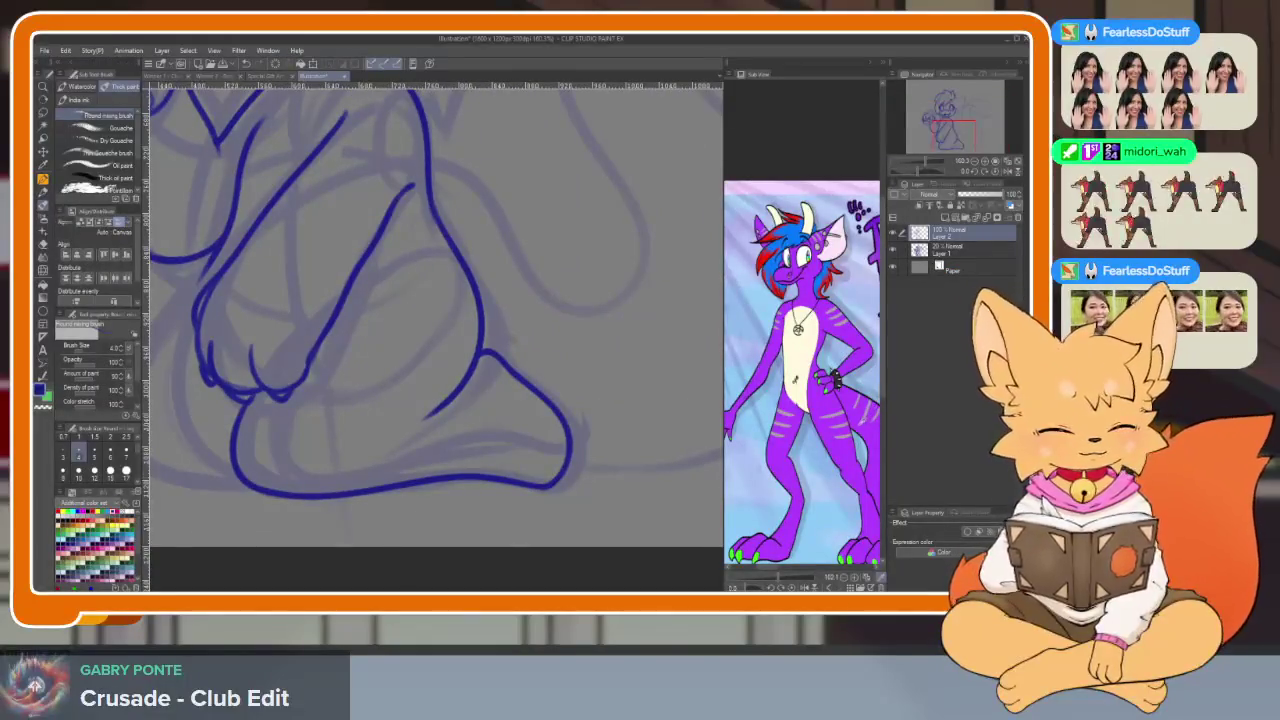
key("Tab")
scroll(660, 480, "up", 2)
scroll(660, 480, "down", 2)
scroll(663, 477, "down", 1)
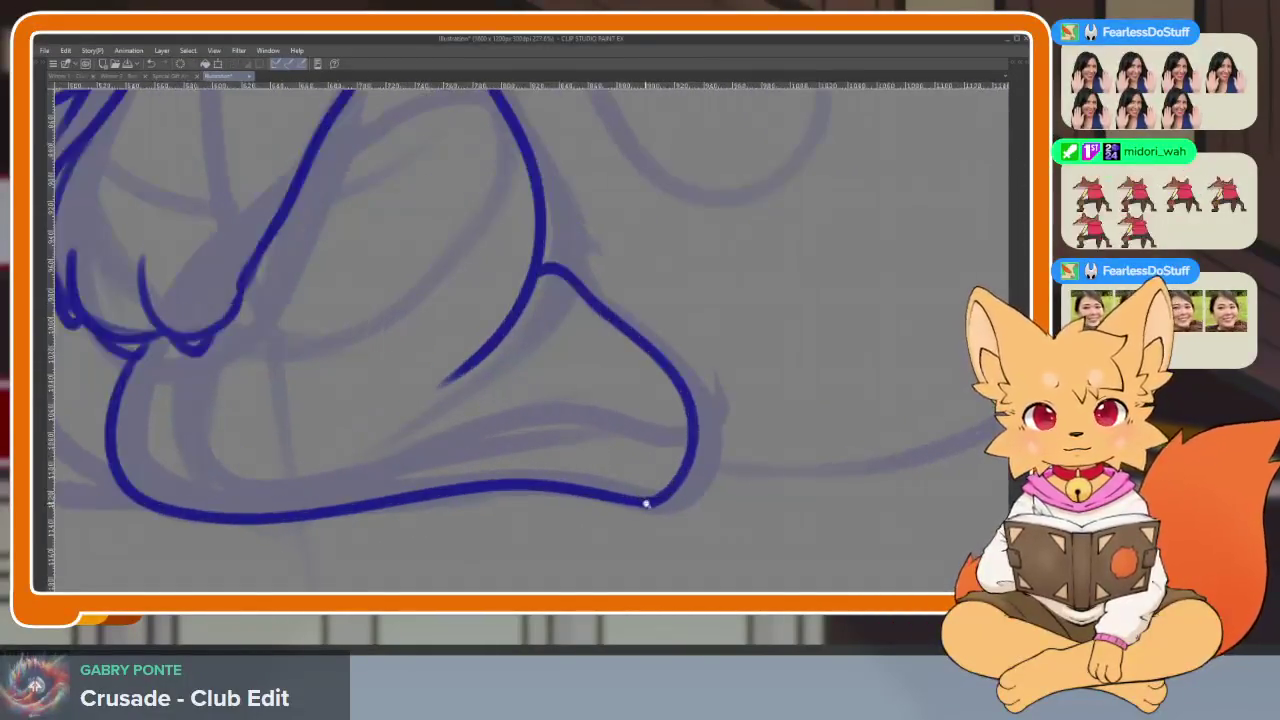
scroll(643, 503, "up", 1)
scroll(651, 506, "up", 3)
left_click_drag(646, 512, 586, 542)
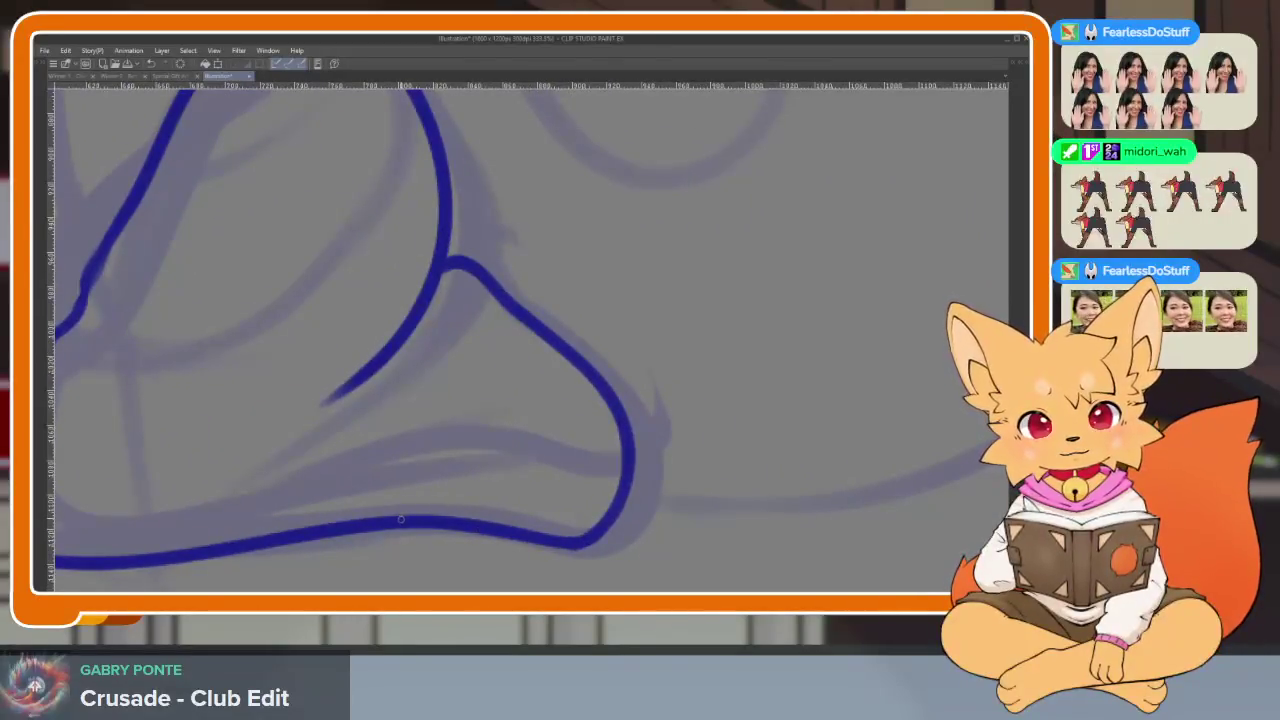
left_click_drag(482, 540, 645, 435)
key("ctrl+z")
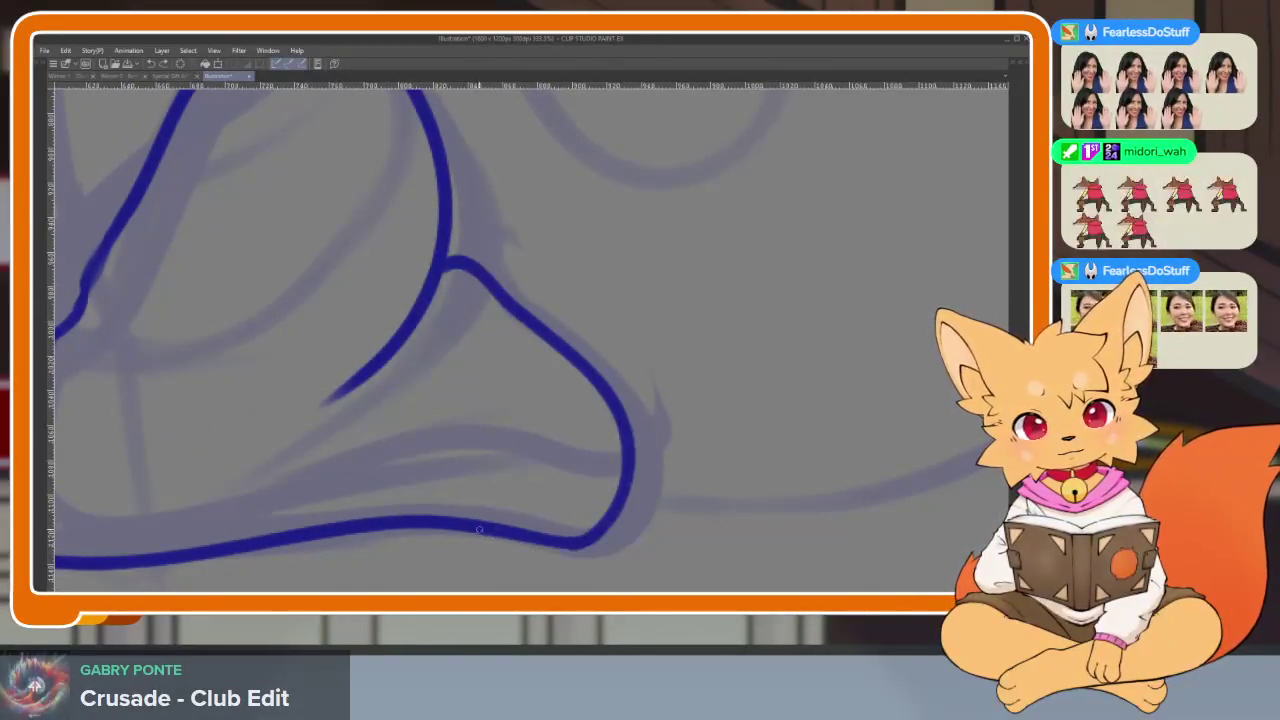
mouse_move(511, 534)
left_mouse_down()
mouse_move(642, 490)
mouse_move(532, 386)
left_mouse_up()
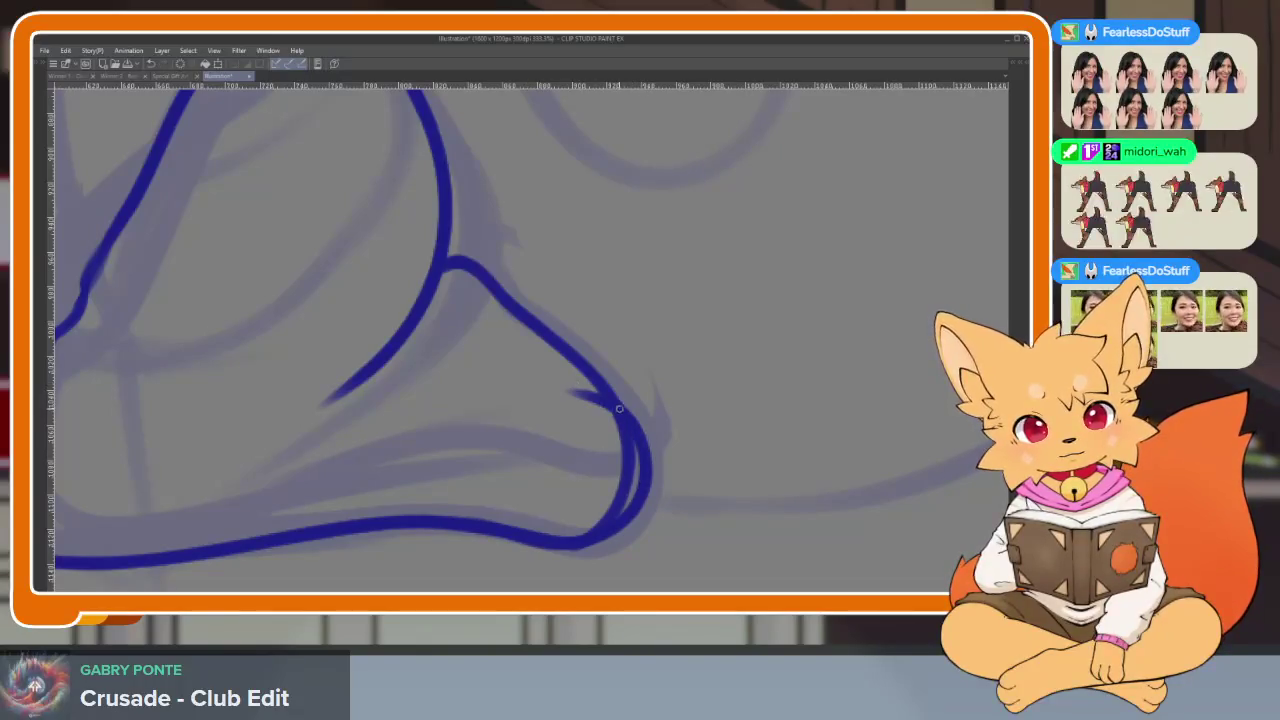
left_click_drag(591, 386, 510, 284)
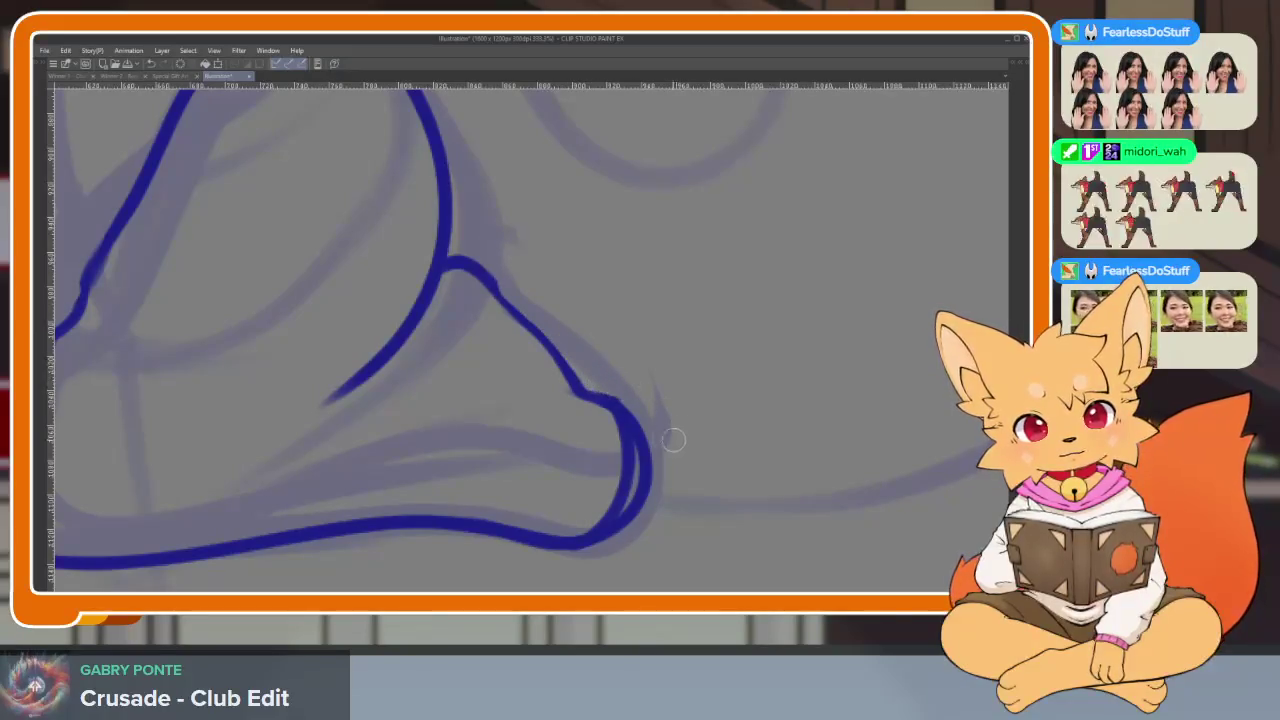
Erase the duplicate inner foot line and add a short toe curve at the tip
mouse_move(600, 414)
left_mouse_down()
mouse_move(623, 500)
mouse_move(588, 528)
left_mouse_up()
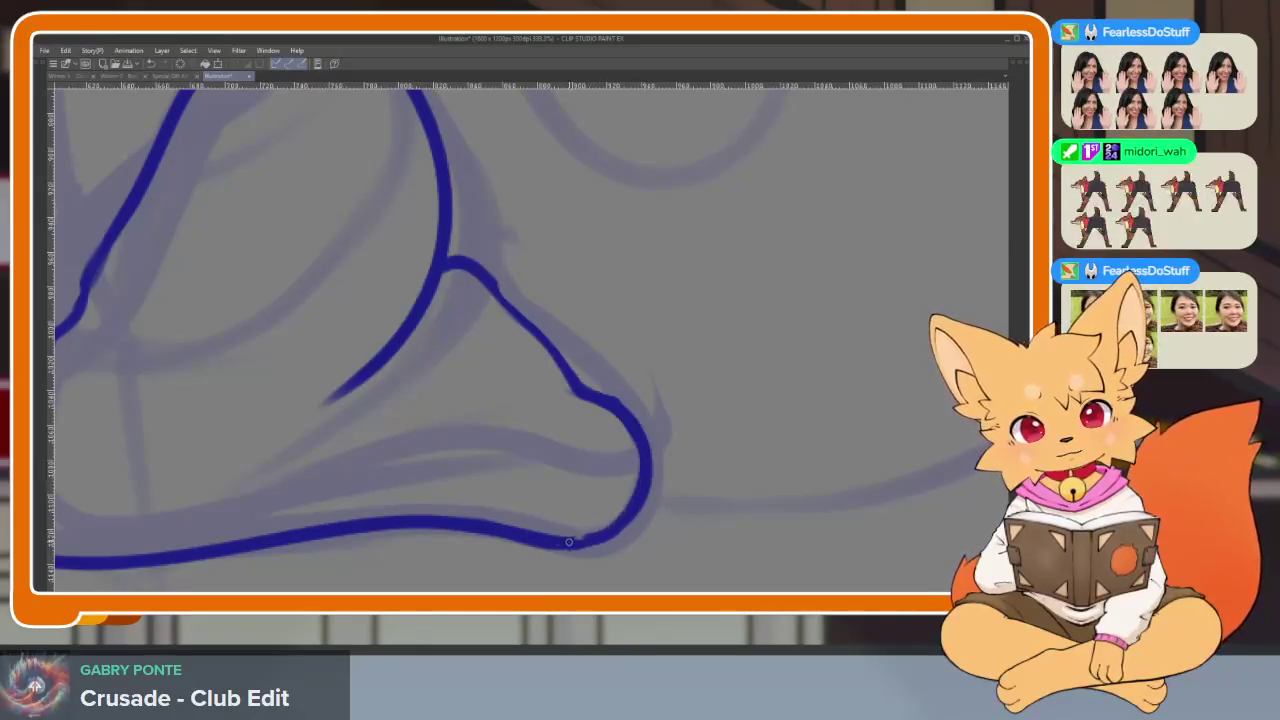
scroll(615, 420, "down", 5)
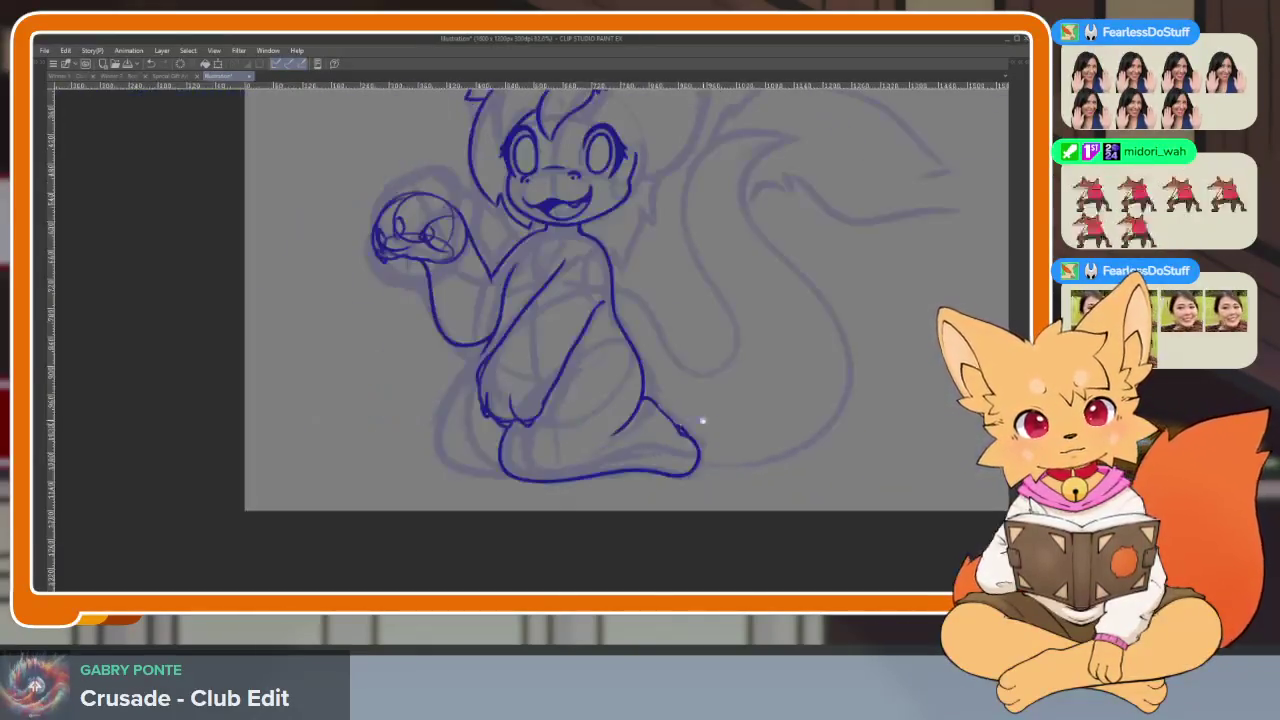
scroll(714, 463, "up", 5)
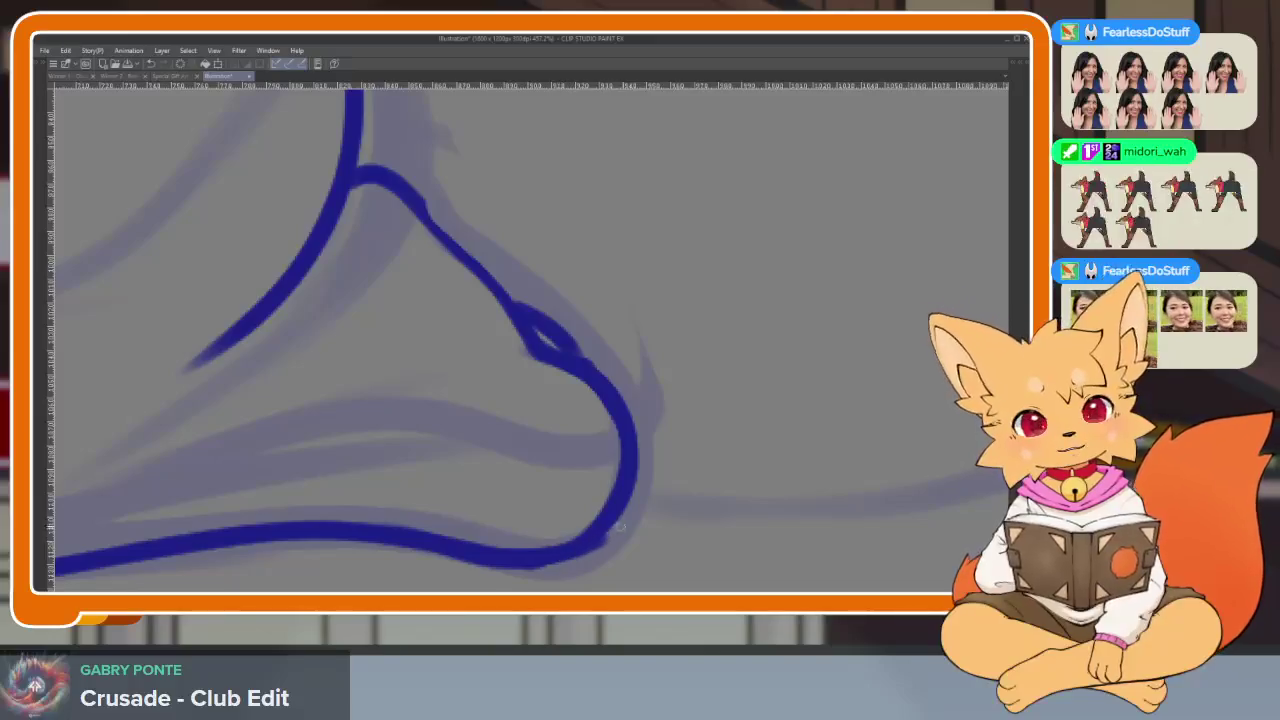
left_click_drag(572, 549, 673, 460)
key("ctrl+z")
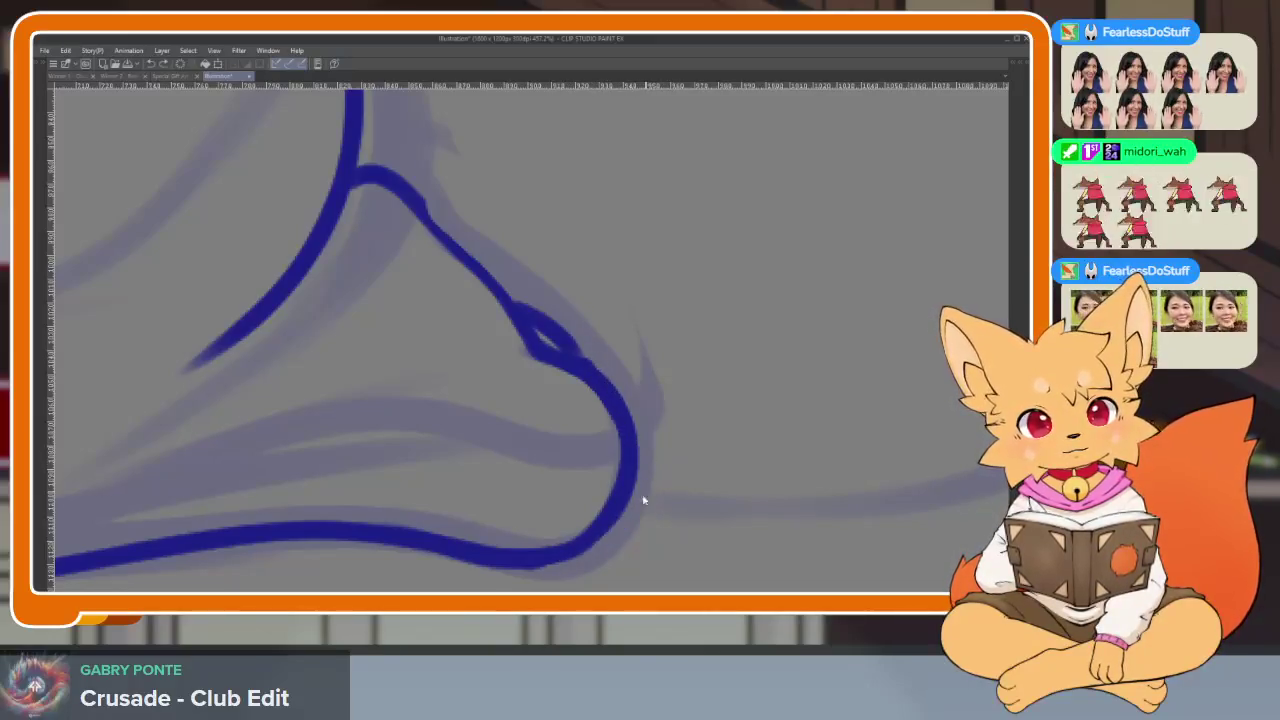
mouse_move(597, 530)
left_mouse_down()
mouse_move(662, 452)
mouse_move(634, 420)
left_mouse_up()
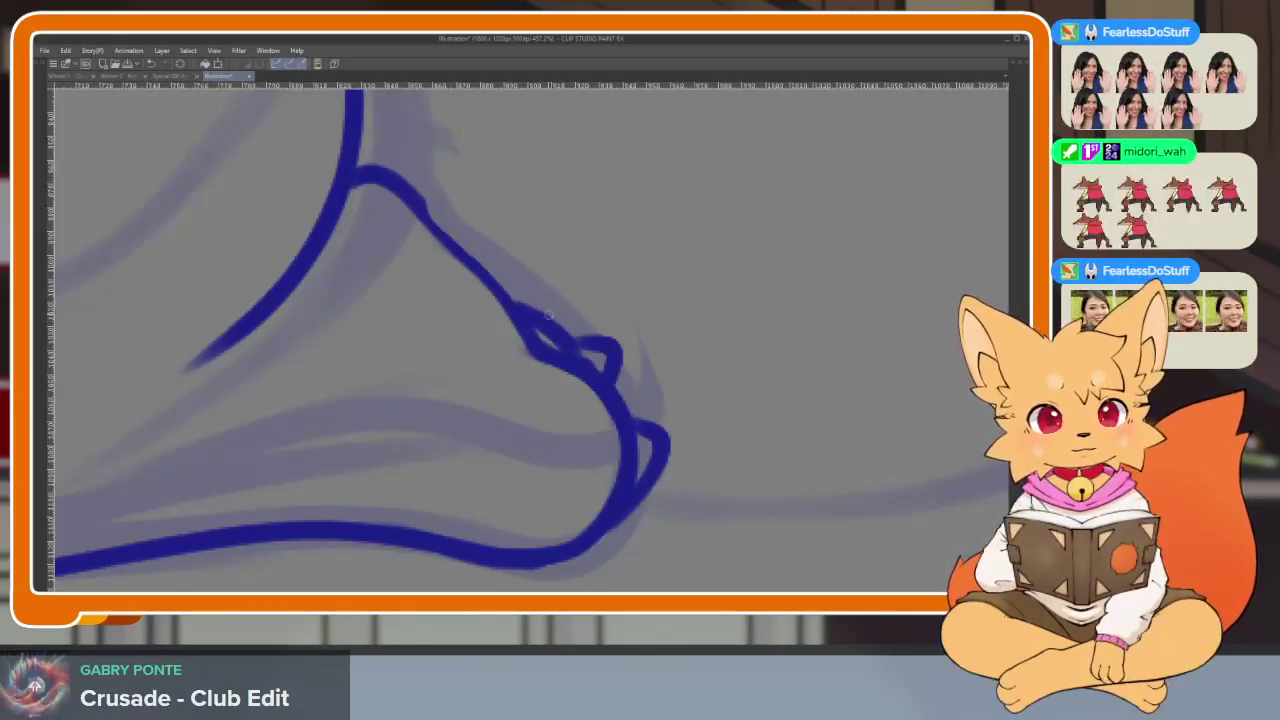
scroll(700, 366, "down", 3)
scroll(748, 434, "down", 3)
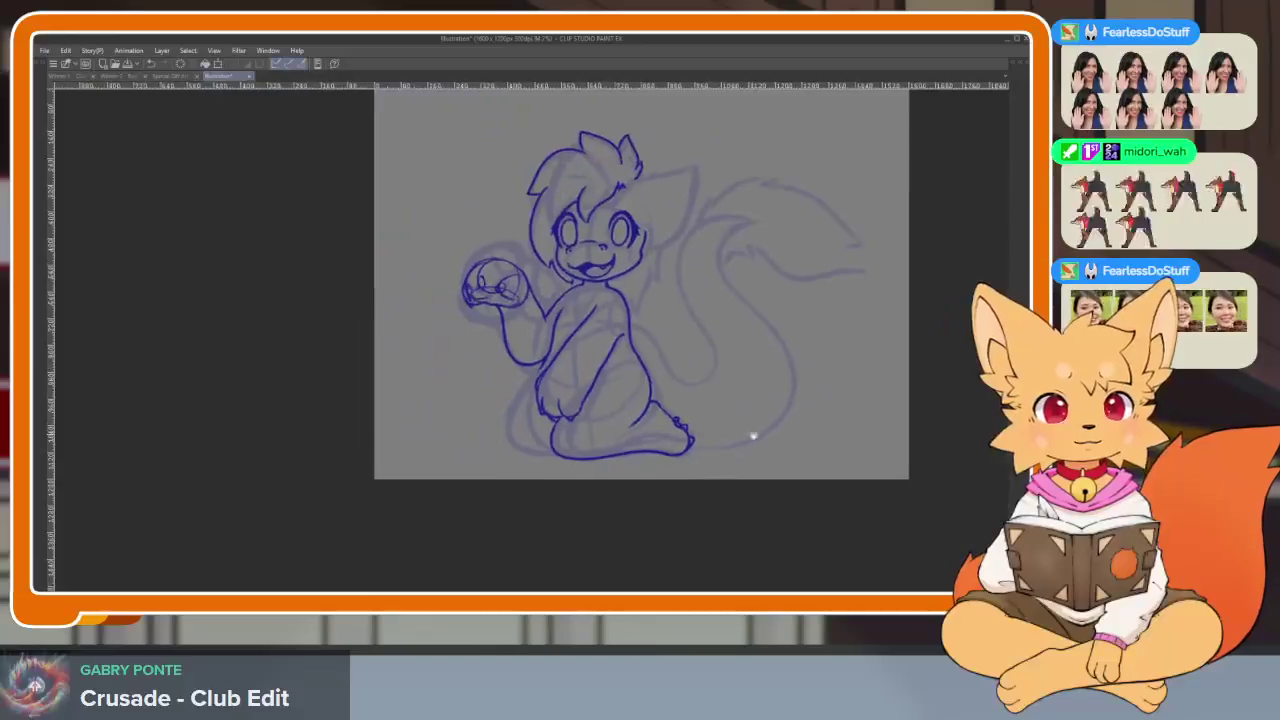
scroll(737, 434, "up", 3)
scroll(632, 452, "up", 2)
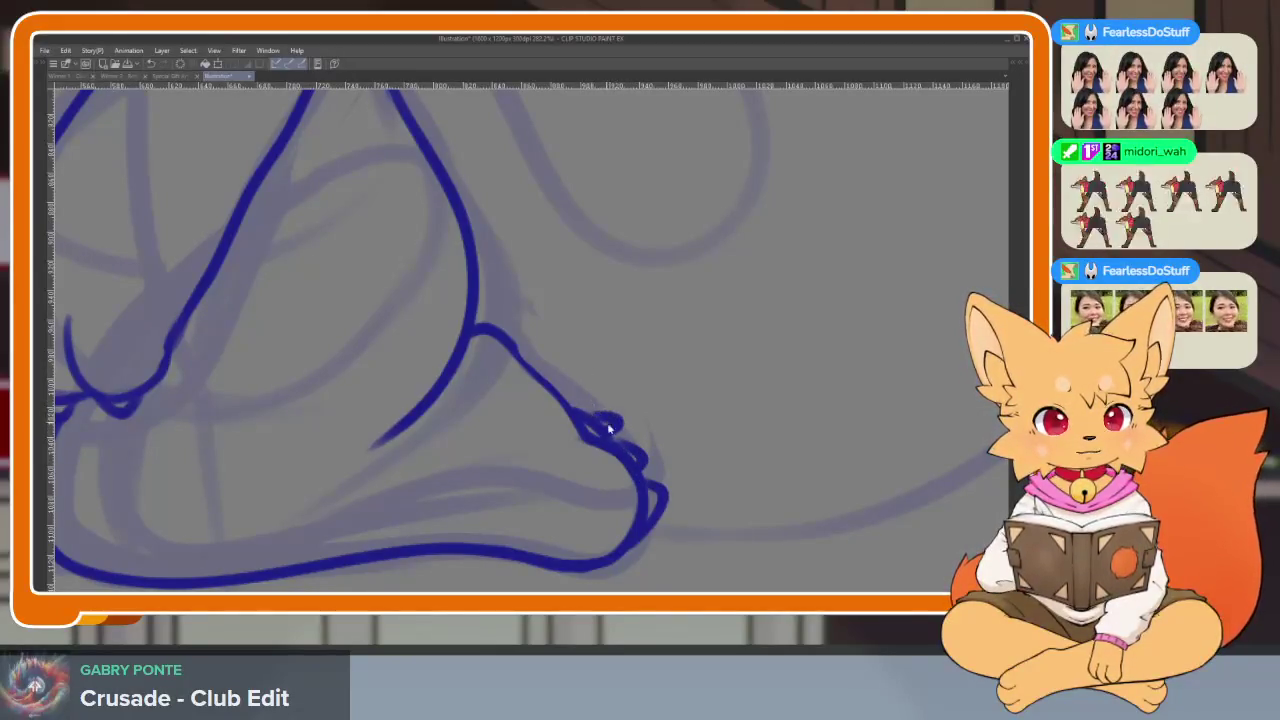
scroll(608, 440, "down", 3)
scroll(651, 443, "down", 2)
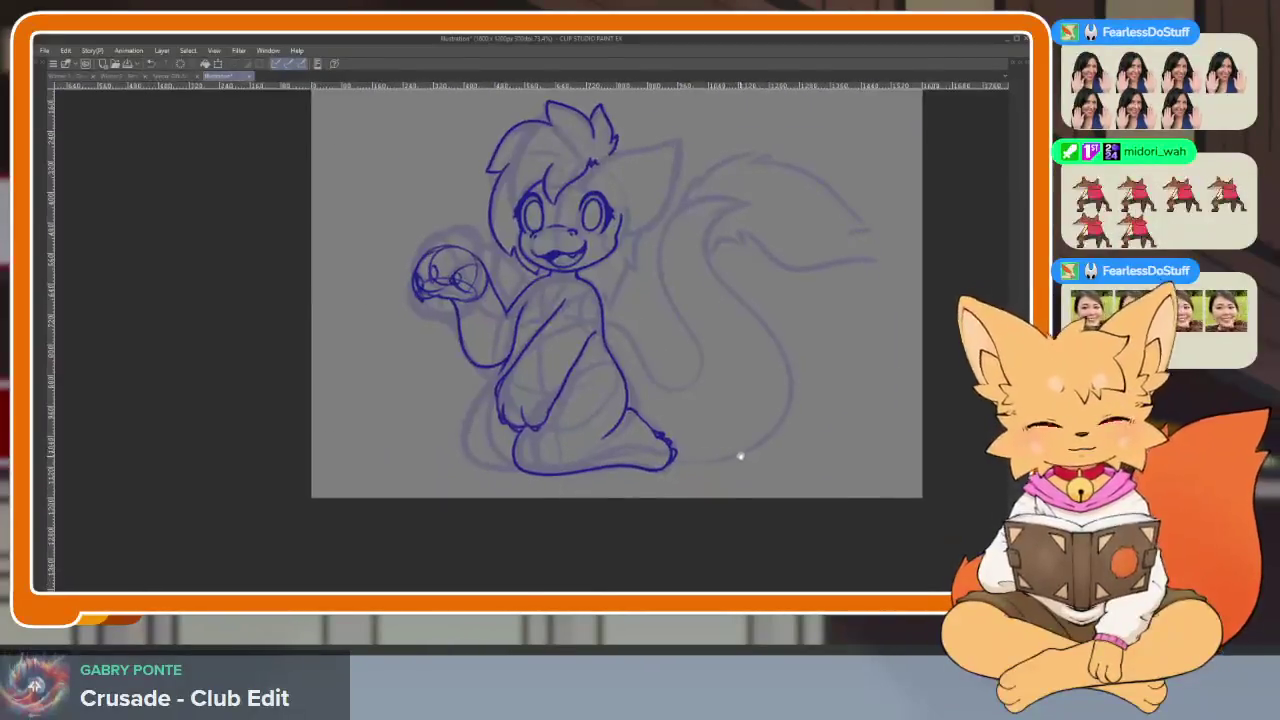
Ink the hind leg's outer side in dark blue, retrying the stroke once
scroll(749, 451, "up", 1)
scroll(583, 471, "up", 3)
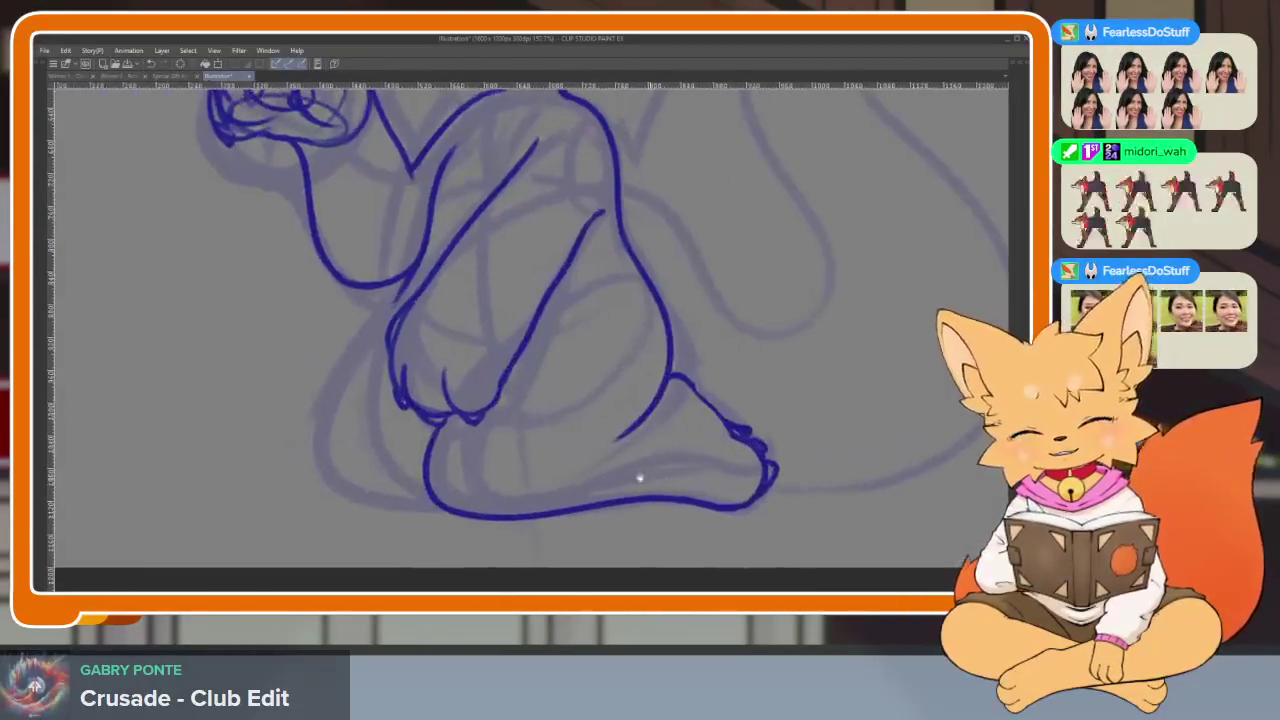
scroll(657, 480, "up", 1)
left_click_drag(450, 228, 508, 530)
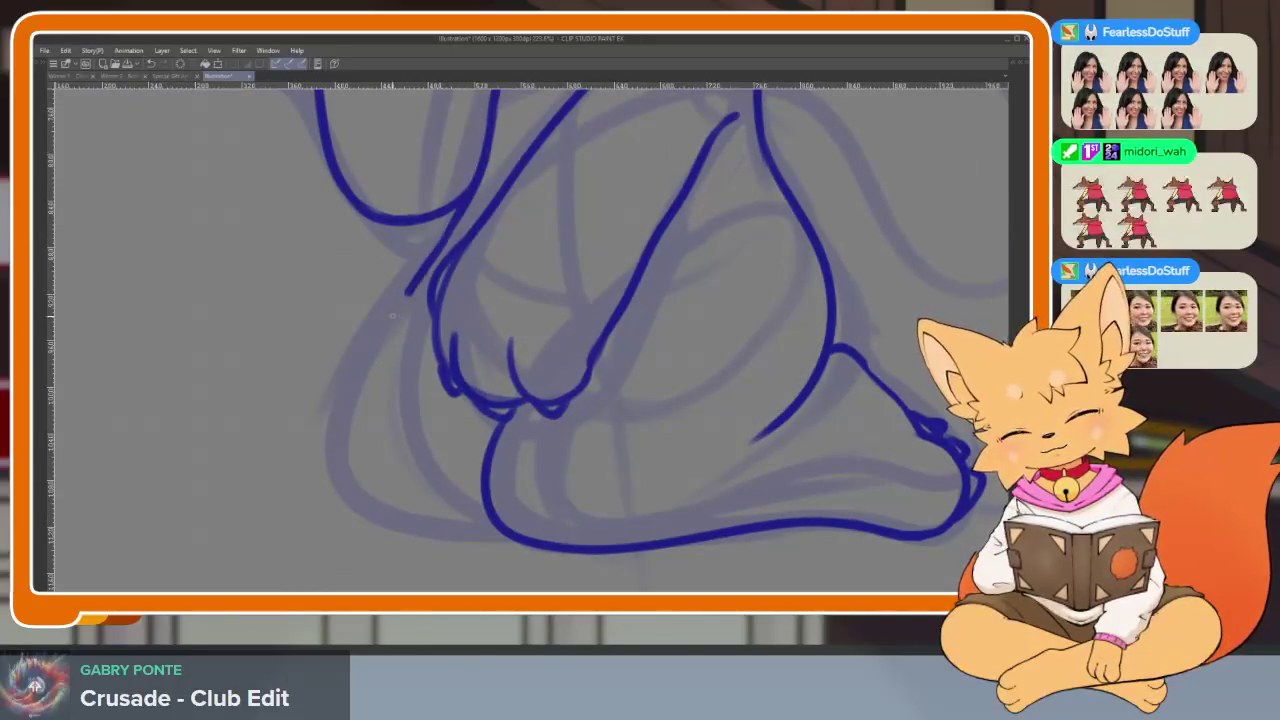
key("ctrl+z")
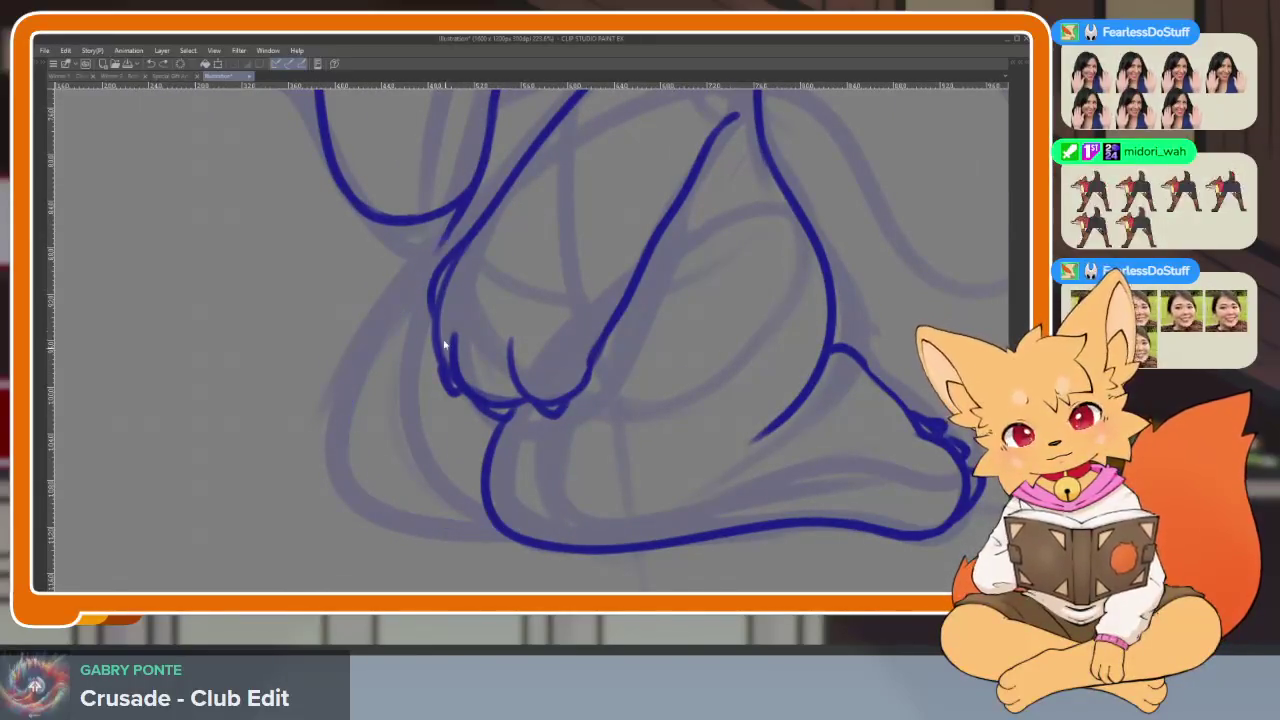
left_click_drag(450, 230, 350, 483)
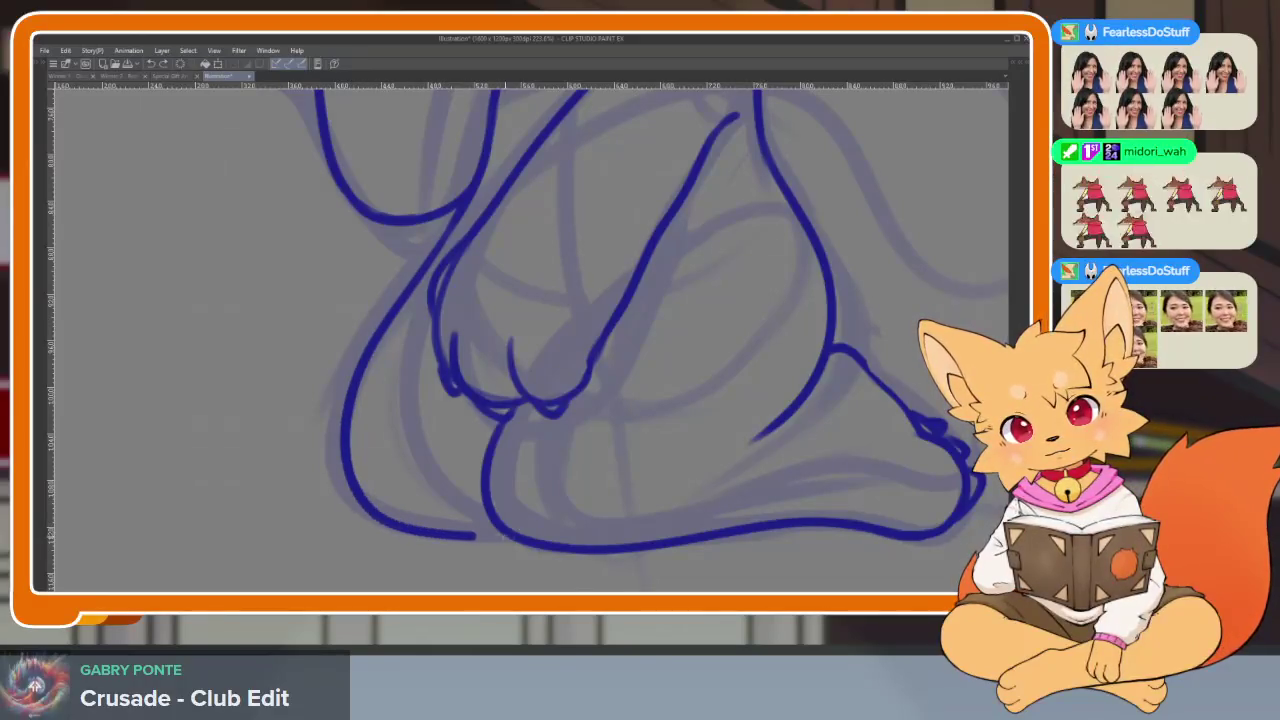
Show the tool palettes, layer list and Sub View reference again
scroll(742, 483, "down", 5)
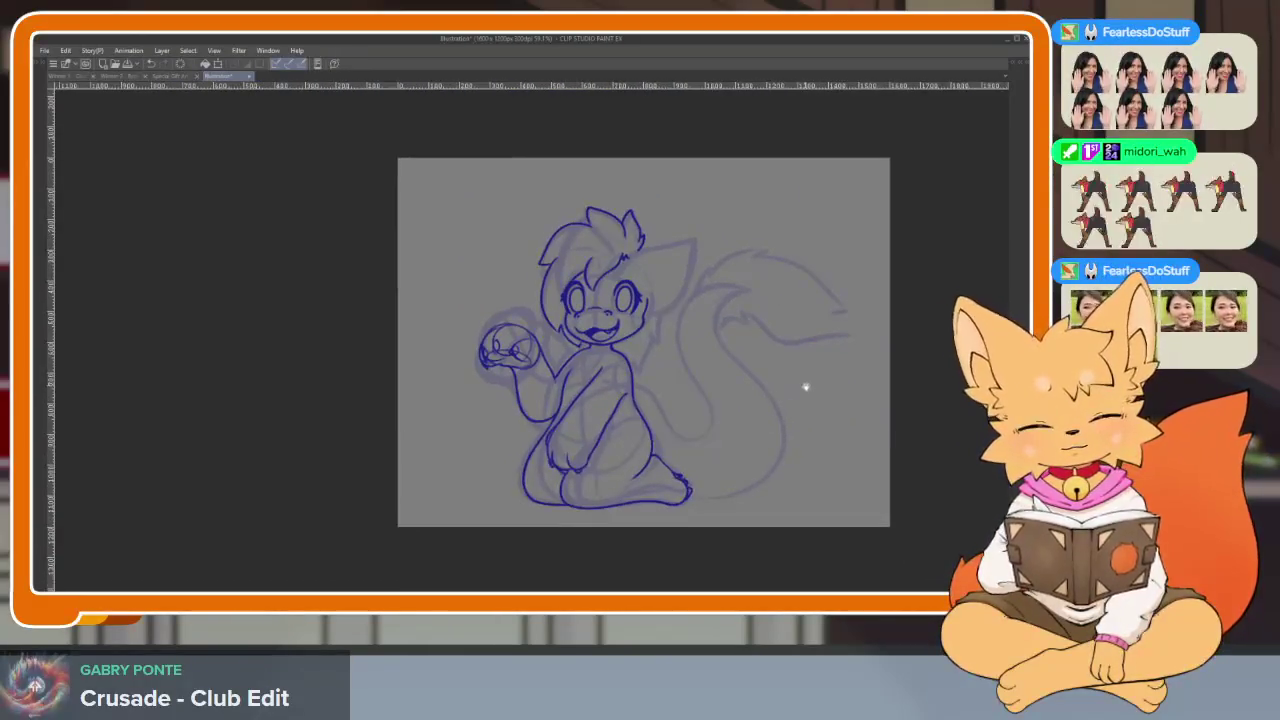
scroll(743, 463, "up", 2)
key("Tab")
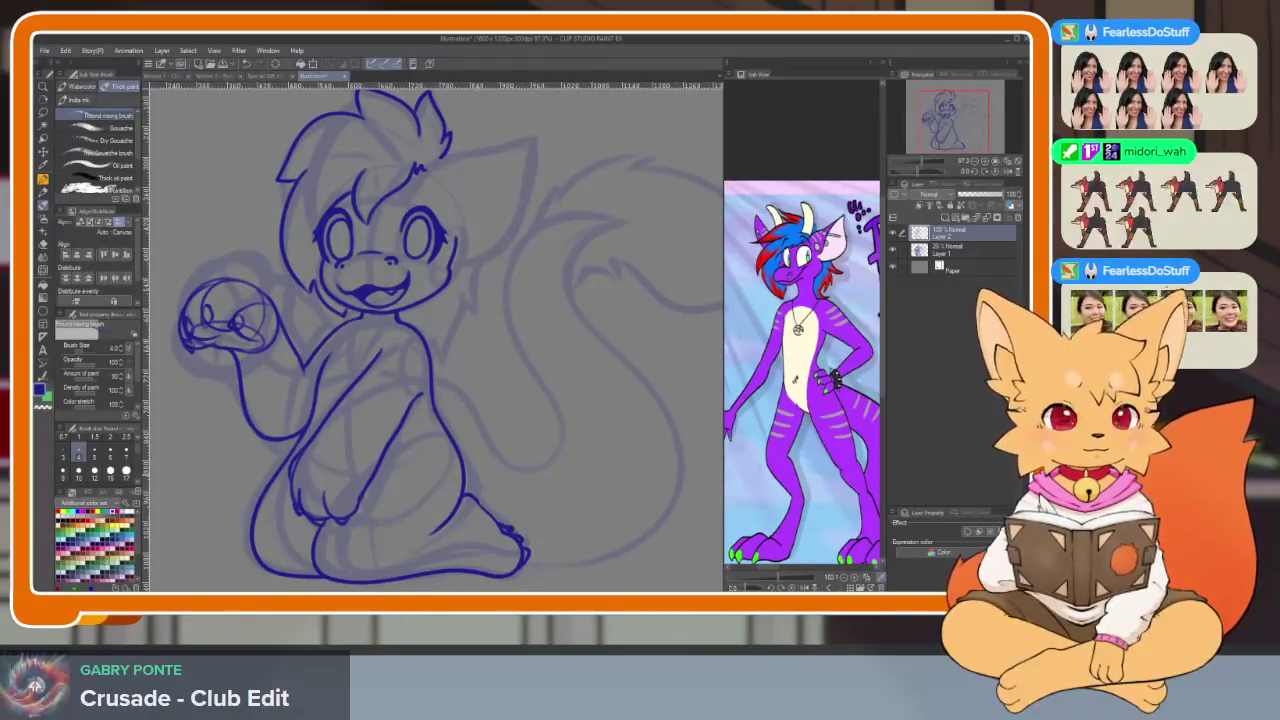
Zoom the Sub View onto the reference character's head, briefly hiding and restoring the palettes
scroll(800, 400, "down", 2)
scroll(800, 400, "up", 3)
key("Tab")
scroll(508, 391, "up", 2)
scroll(506, 380, "up", 1)
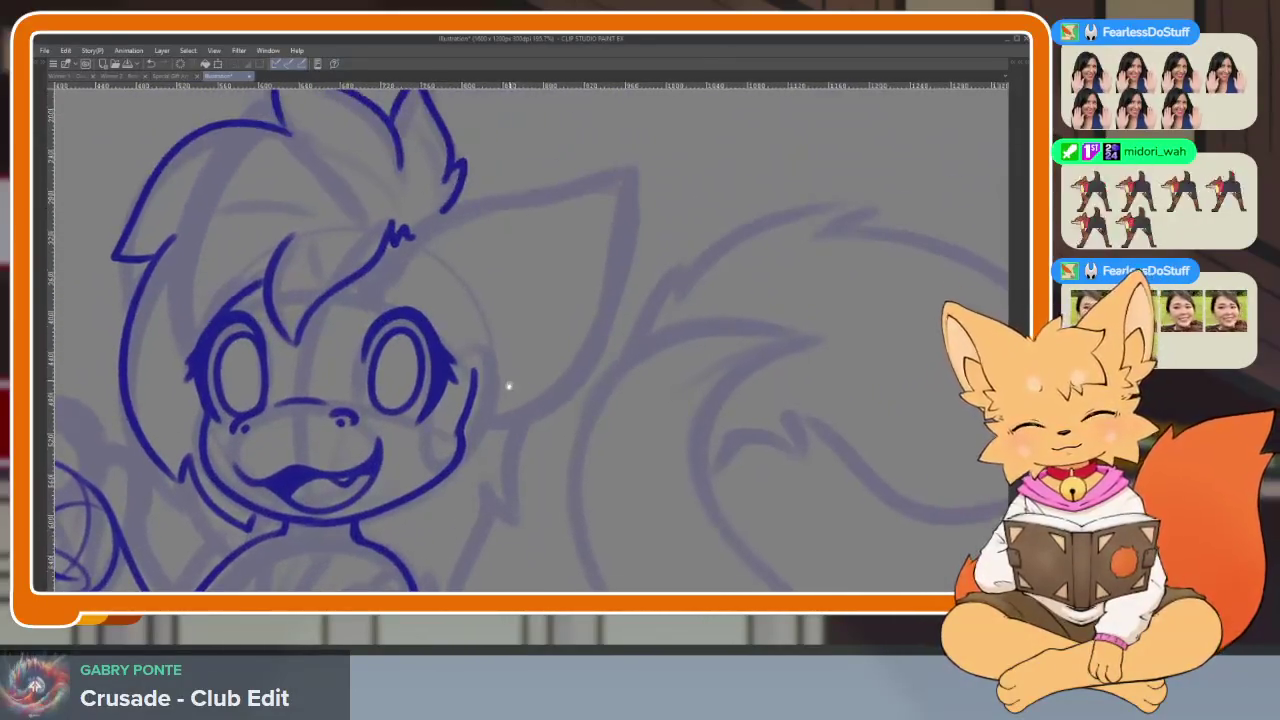
scroll(478, 410, "up", 1)
scroll(478, 410, "up", 1)
key("Tab")
Zoom in closer on the reference character's head to study its ear
scroll(840, 428, "up", 2)
scroll(840, 428, "up", 1)
scroll(840, 428, "down", 1)
scroll(835, 440, "up", 2)
scroll(830, 455, "up", 1)
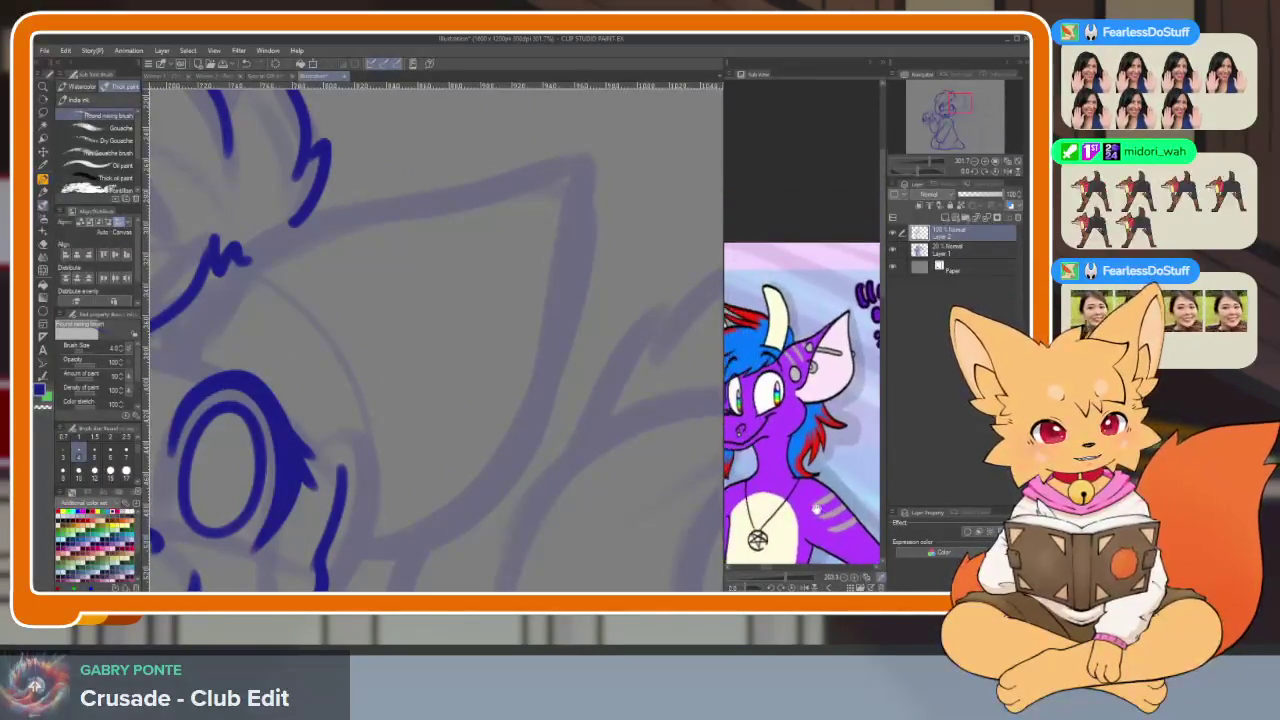
scroll(825, 469, "up", 1)
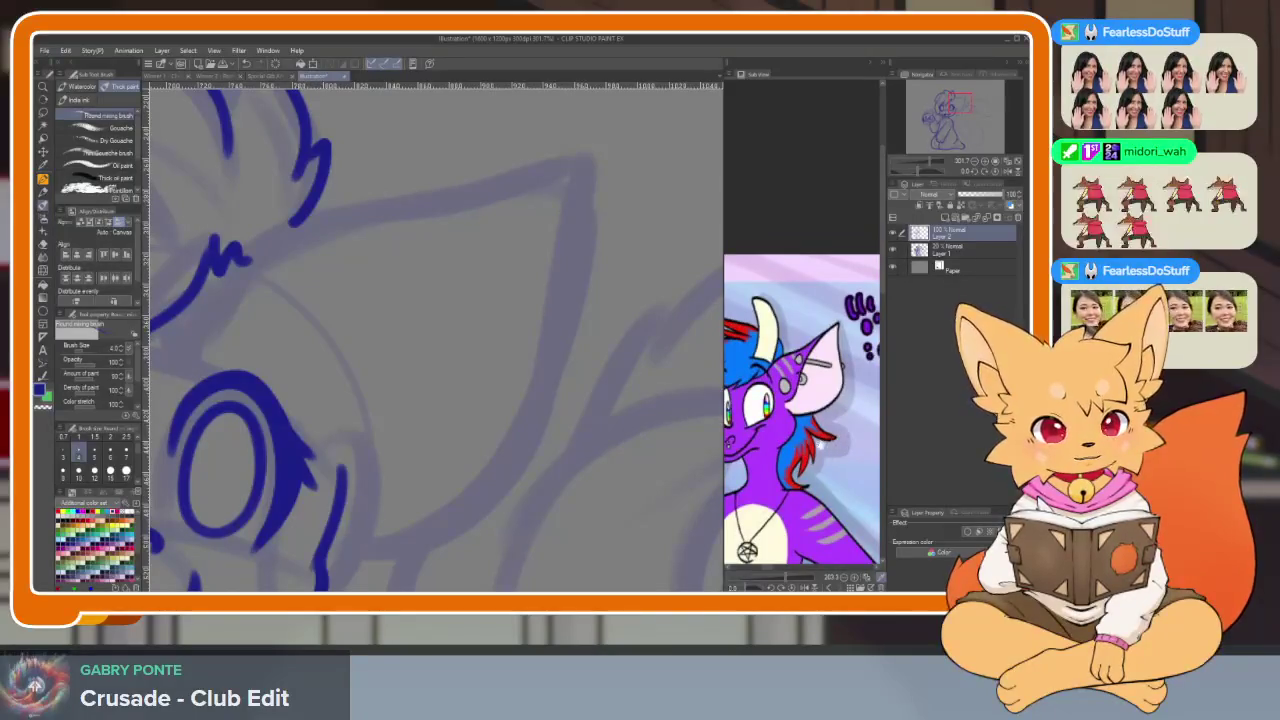
scroll(831, 437, "down", 1)
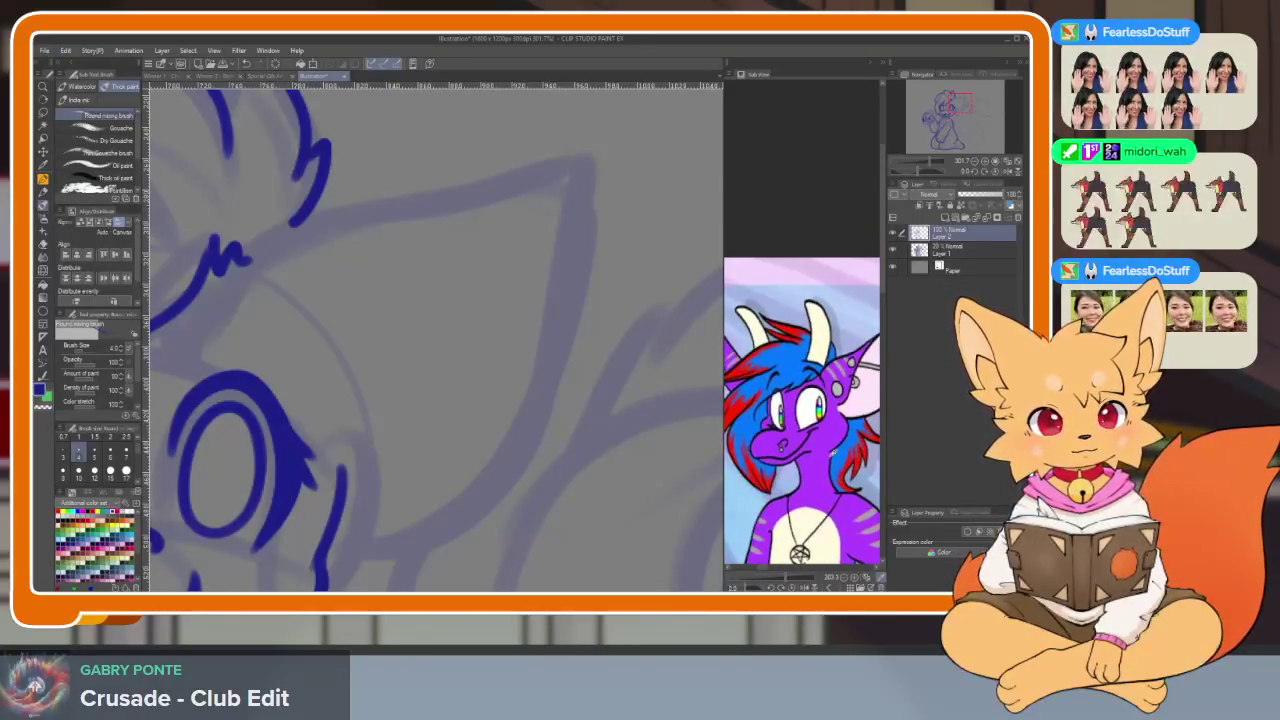
Hide the palettes, zoom the canvas to the fox's head, and undo the last hair-tuft stroke
key("Tab")
scroll(580, 471, "down", 1)
scroll(691, 503, "down", 2)
scroll(659, 450, "down", 1)
scroll(659, 450, "up", 2)
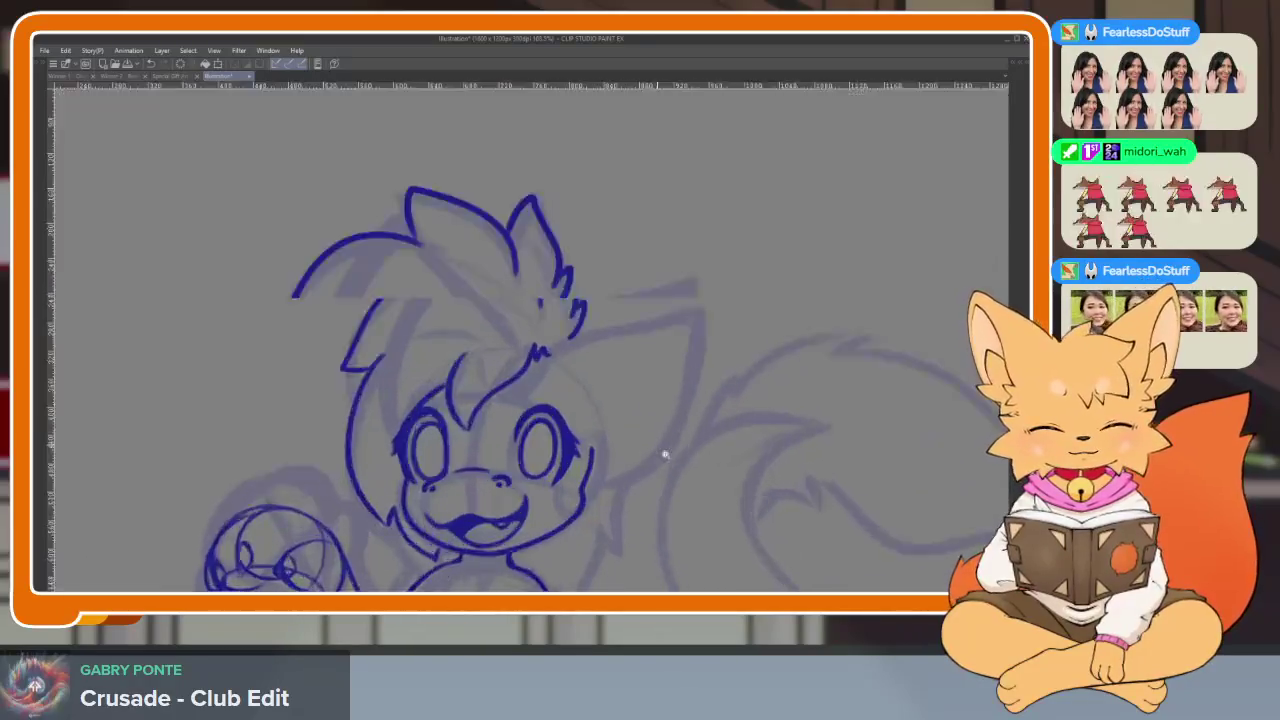
scroll(677, 457, "down", 1)
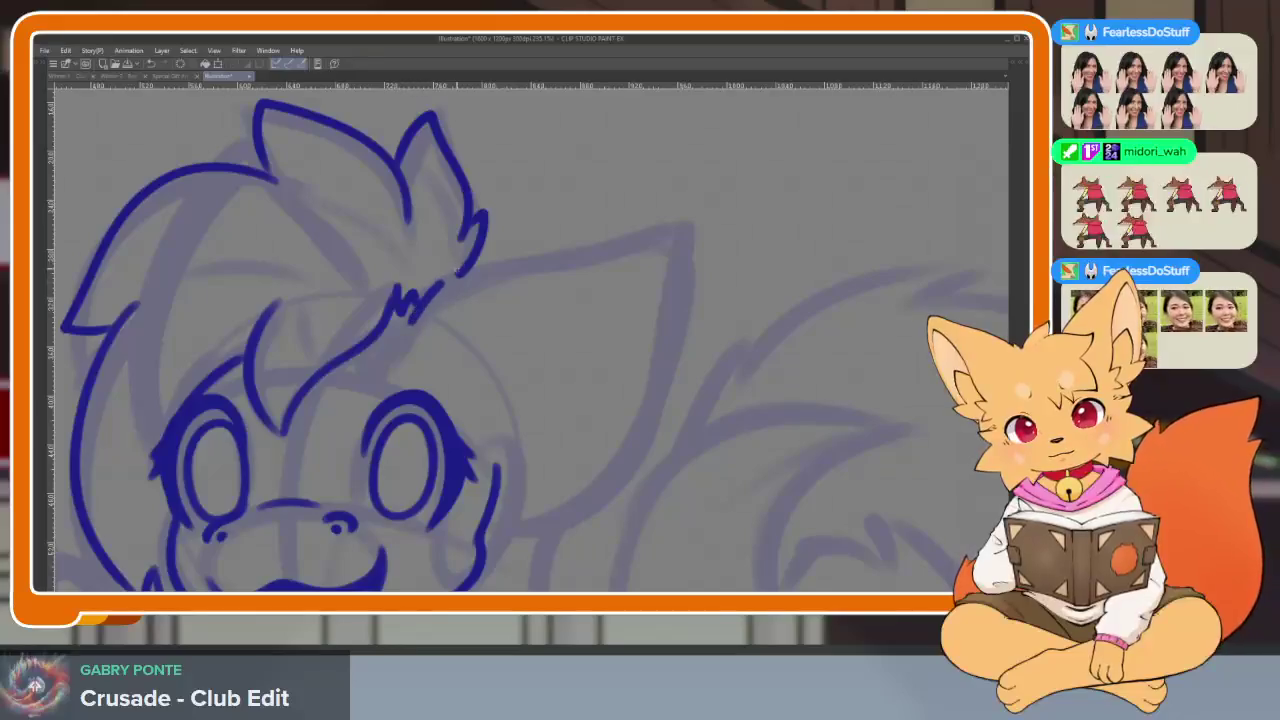
key("ctrl+z")
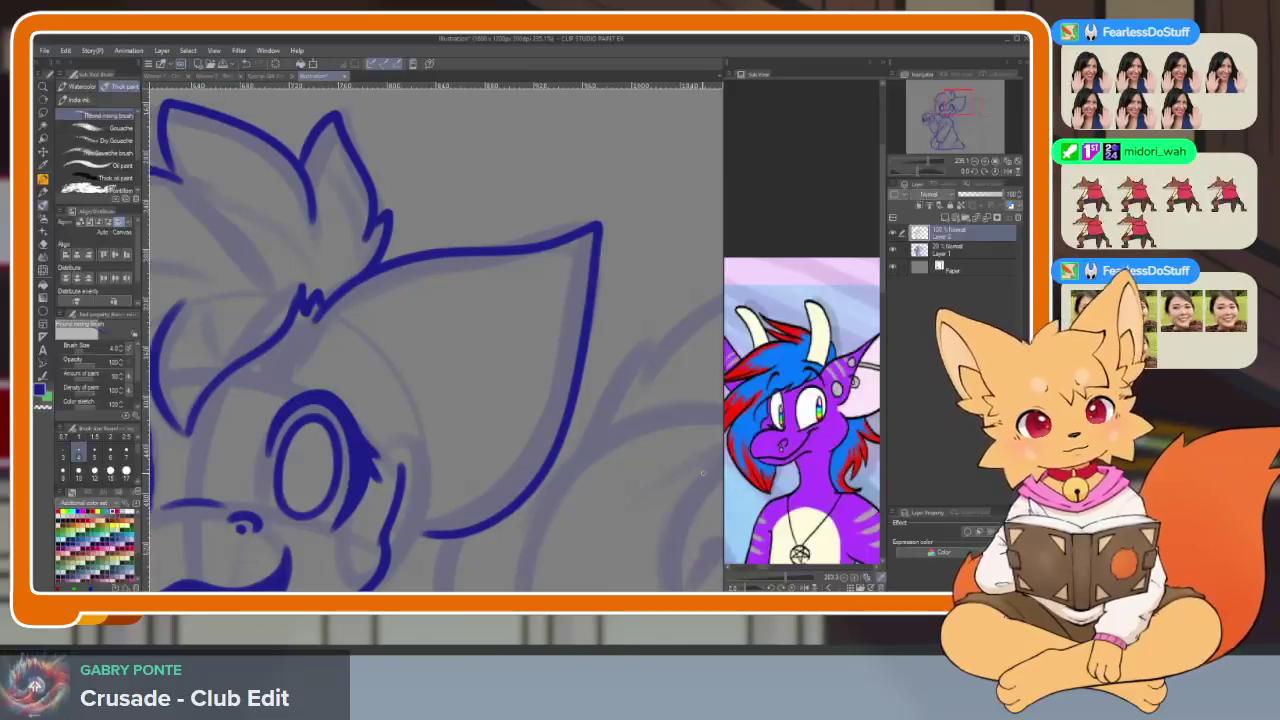
Extend the ear's lower outline toward the fox's eye
scroll(503, 520, "up", 2)
scroll(497, 511, "up", 3)
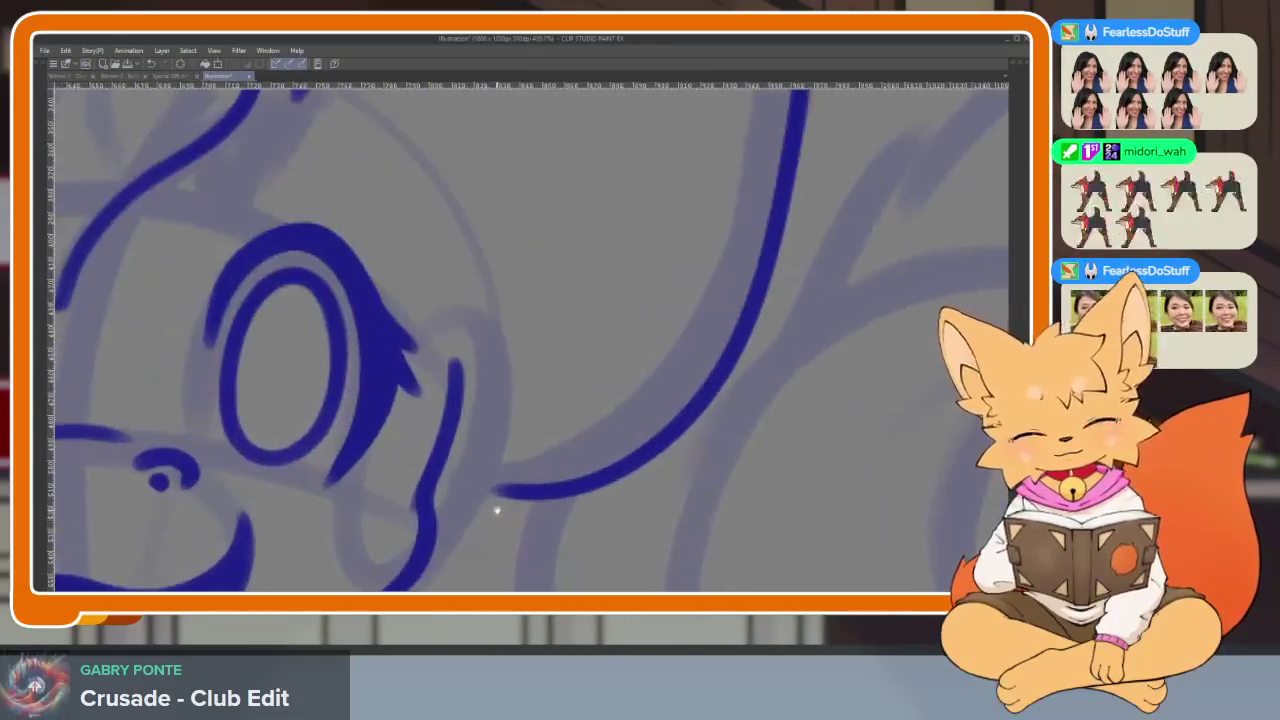
left_click_drag(534, 495, 440, 474)
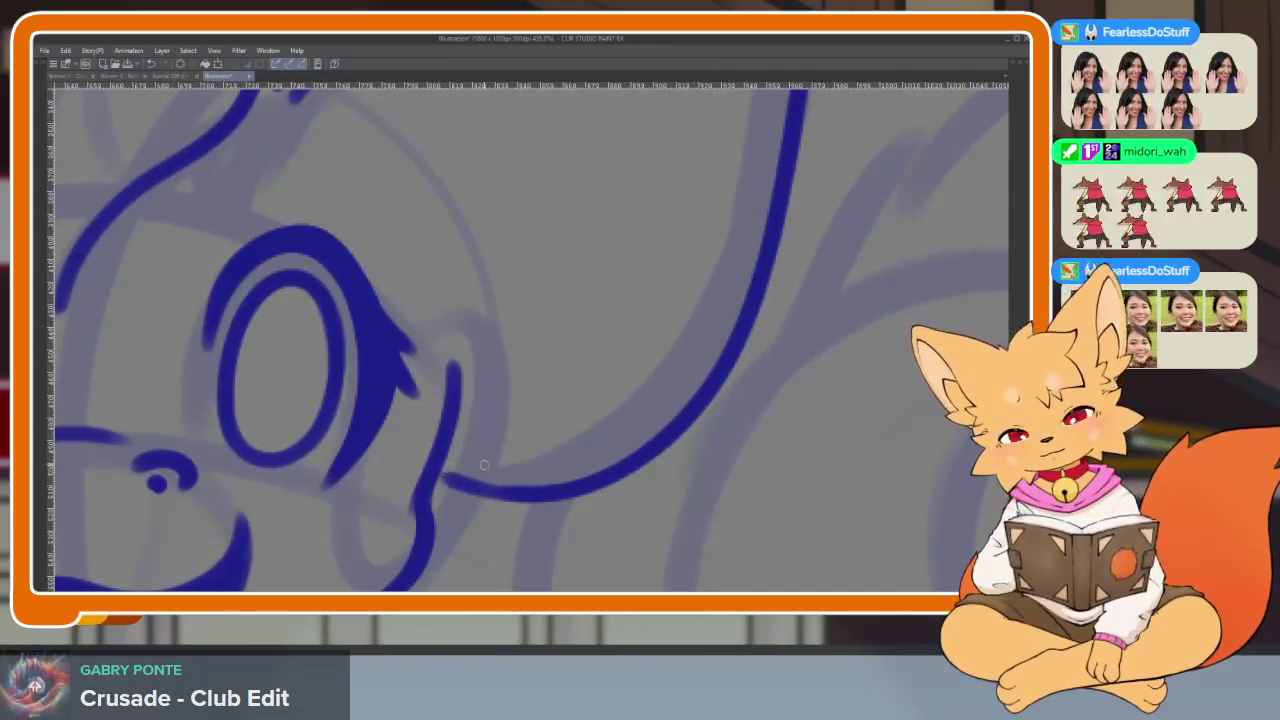
scroll(600, 440, "down", 5)
scroll(623, 429, "up", 3)
scroll(590, 449, "up", 1)
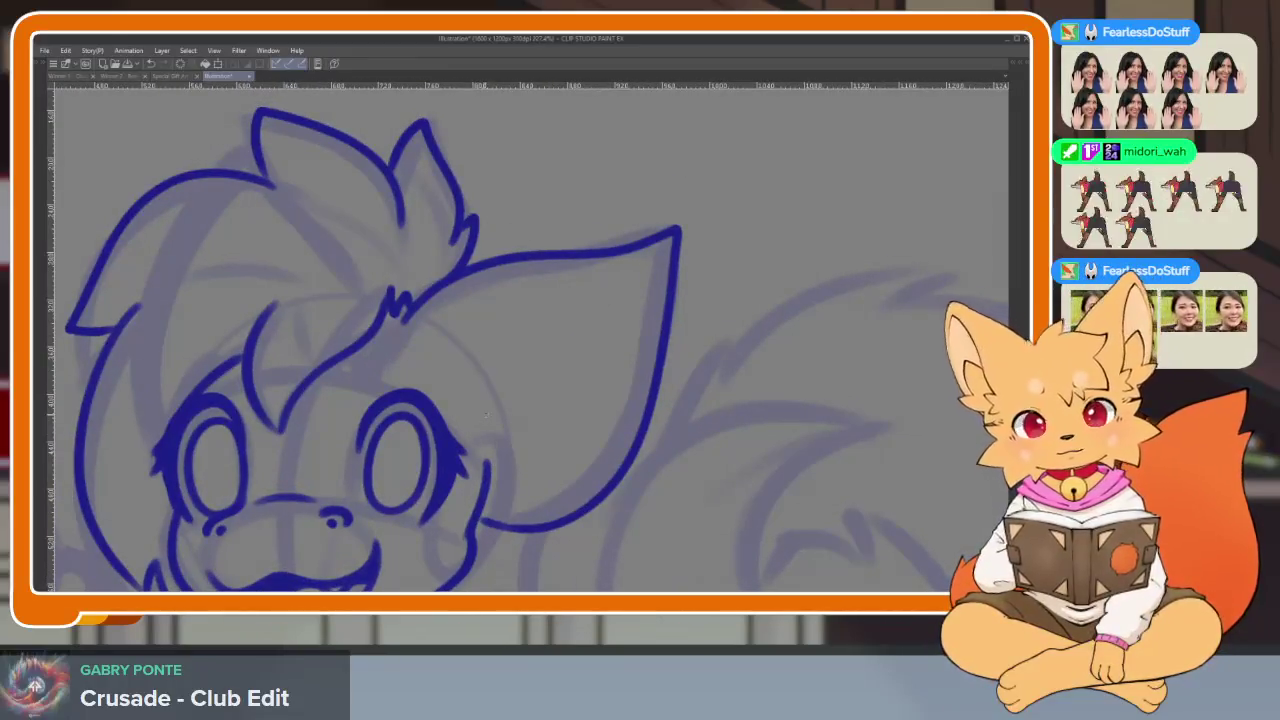
With the reference visible, draw the inner-ear line up toward the ear tip
key("Tab")
key("Tab")
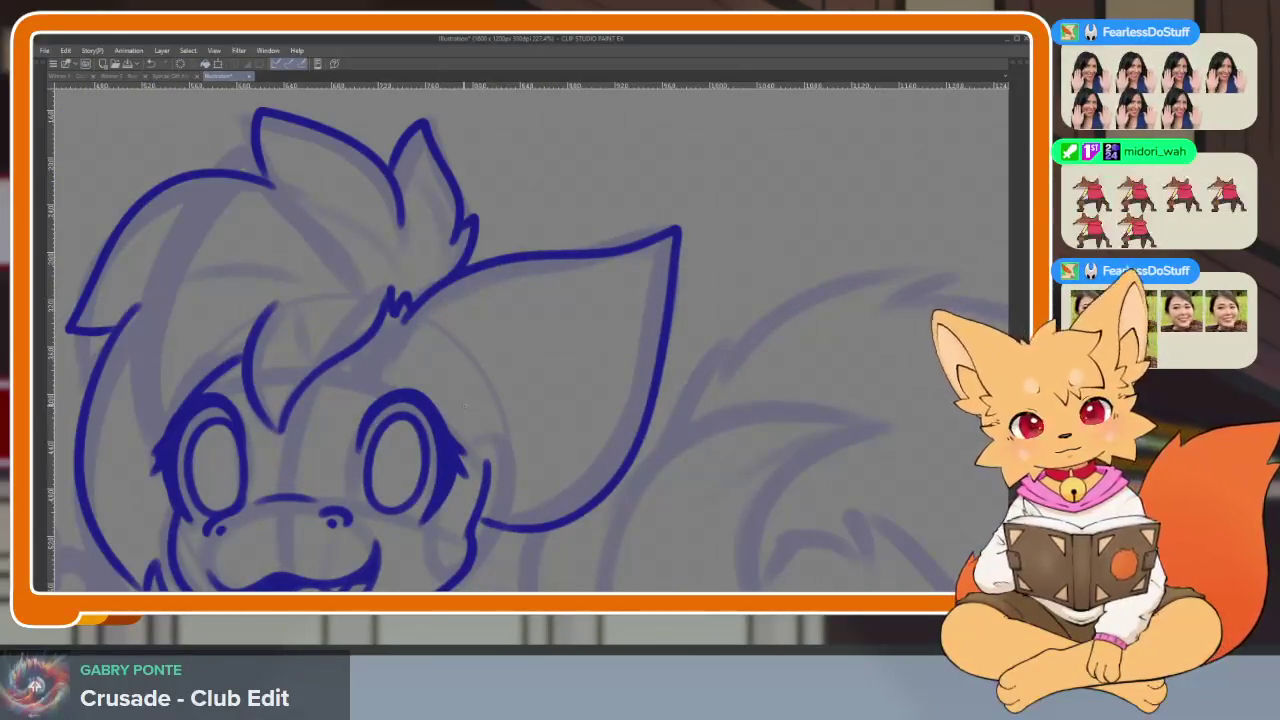
mouse_move(449, 398)
left_mouse_down()
mouse_move(490, 414)
mouse_move(652, 248)
left_mouse_up()
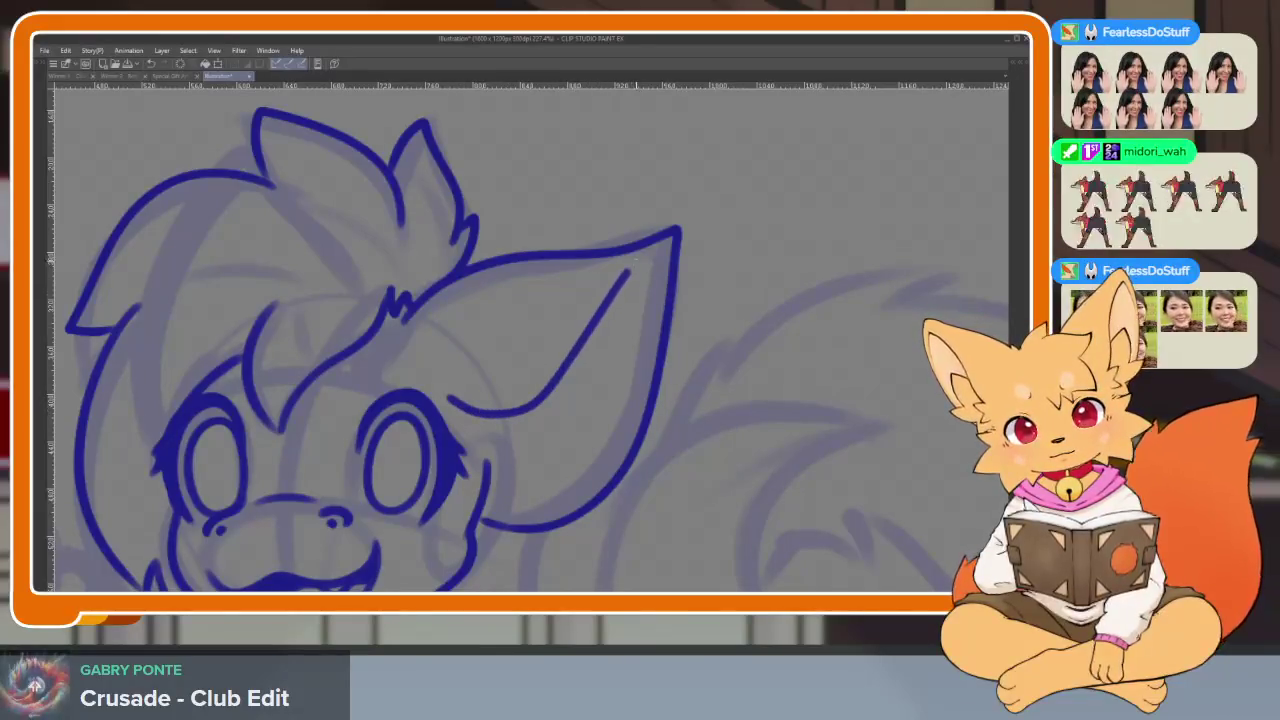
scroll(676, 298, "down", 2)
scroll(700, 315, "down", 2)
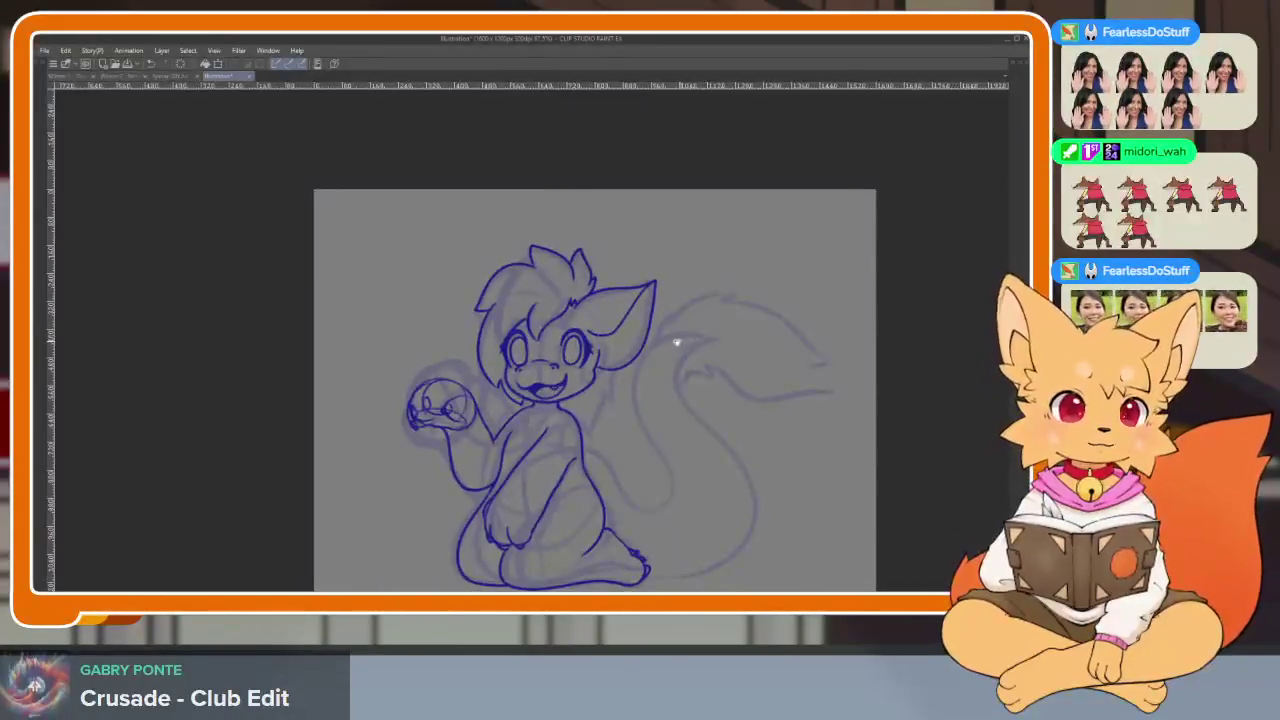
scroll(680, 346, "up", 3)
scroll(657, 380, "up", 1)
Compare against the reference, then draw a small curl at the inner-ear line's base
key("Tab")
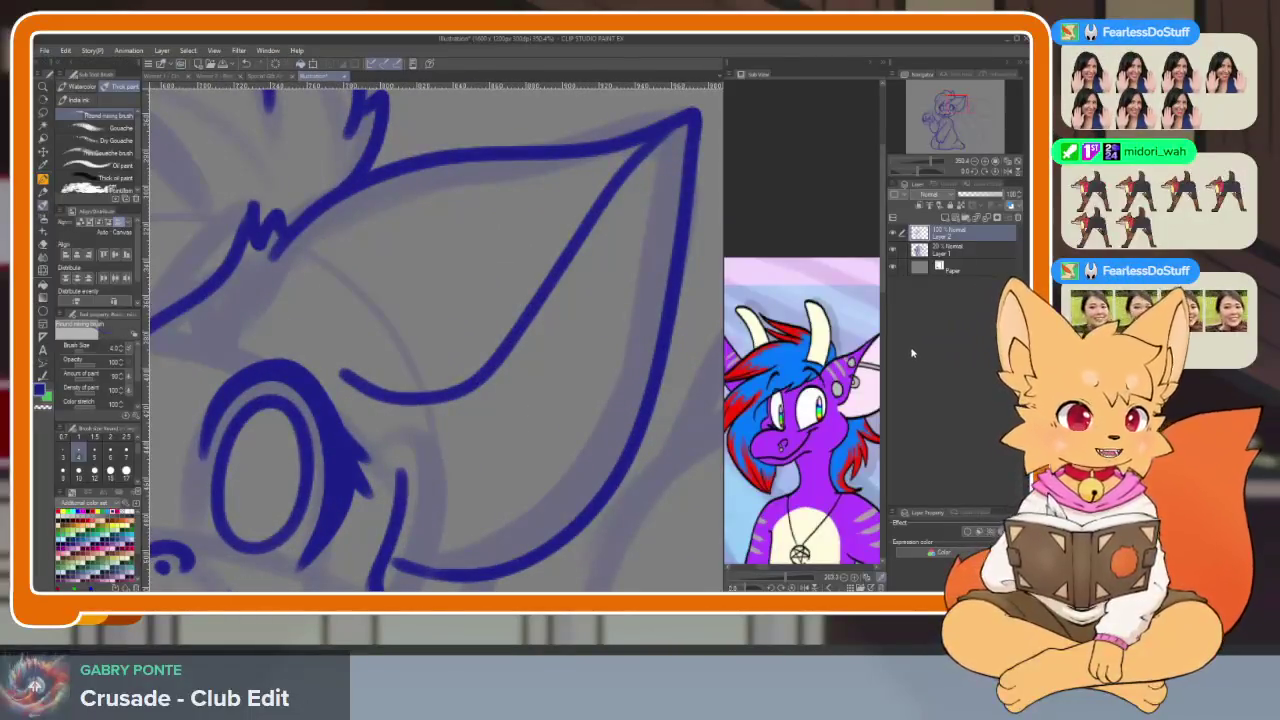
scroll(859, 405, "up", 2)
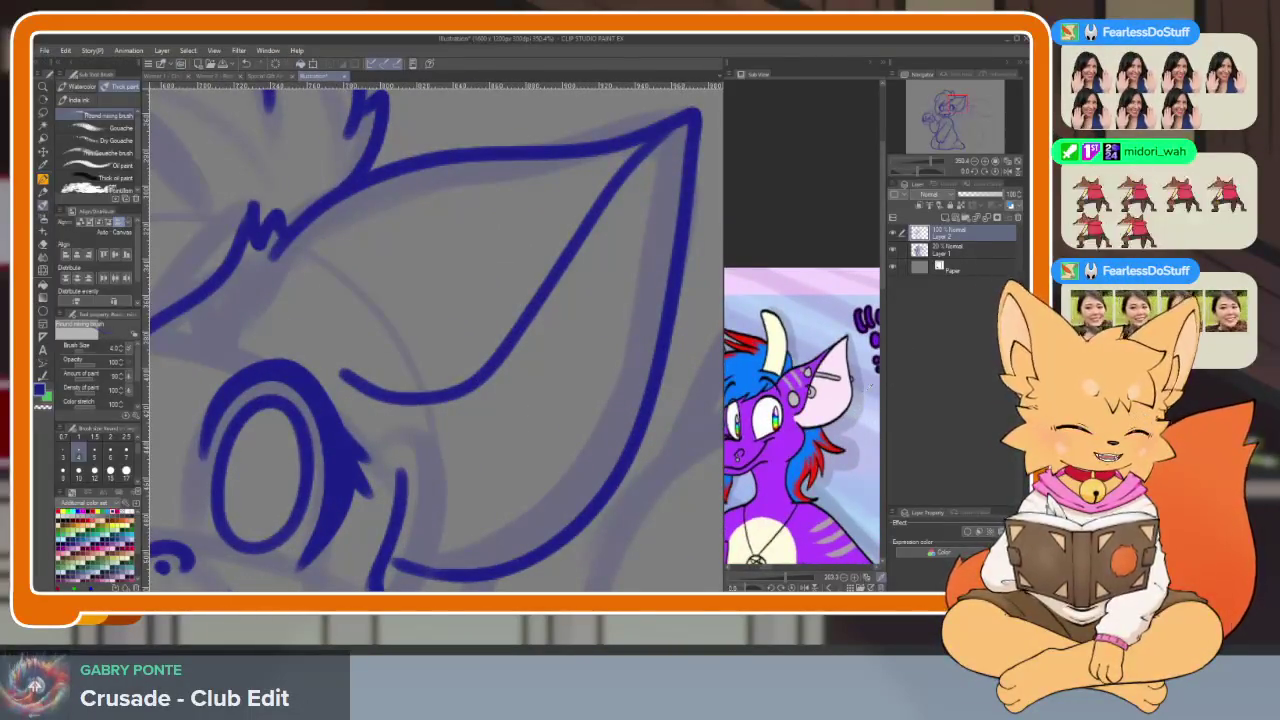
key("Tab")
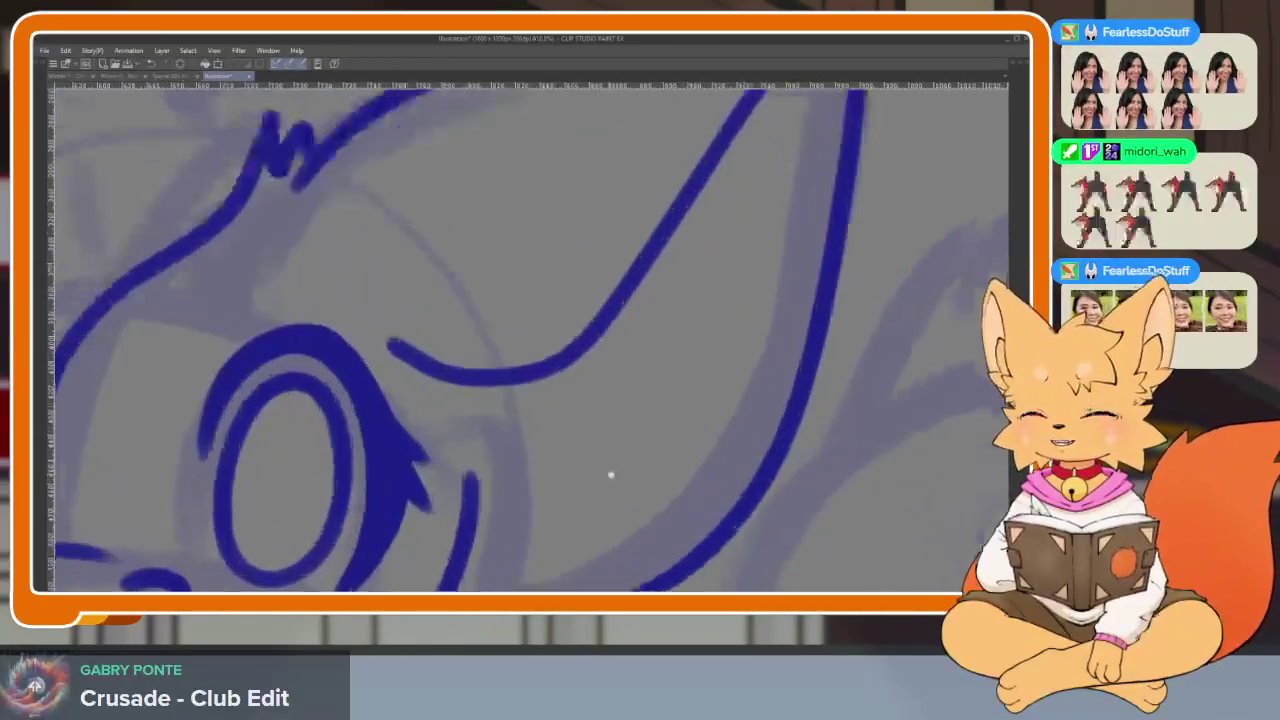
key("Tab")
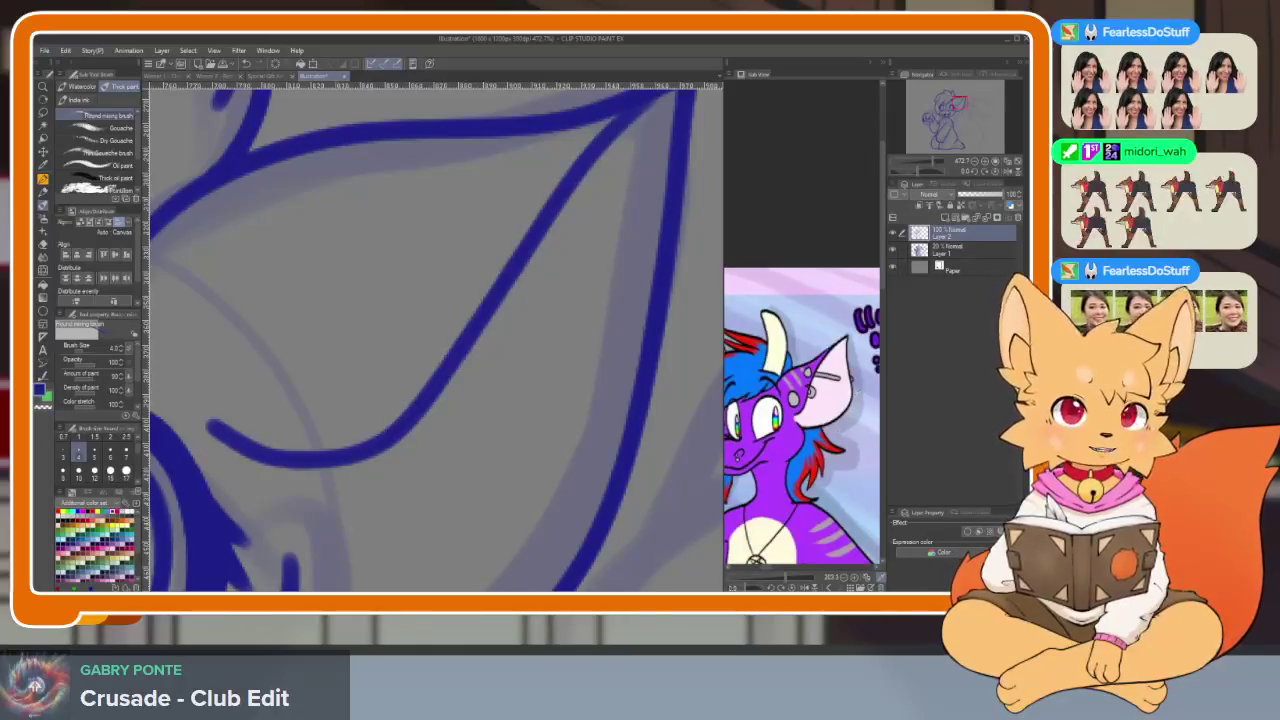
key("Tab")
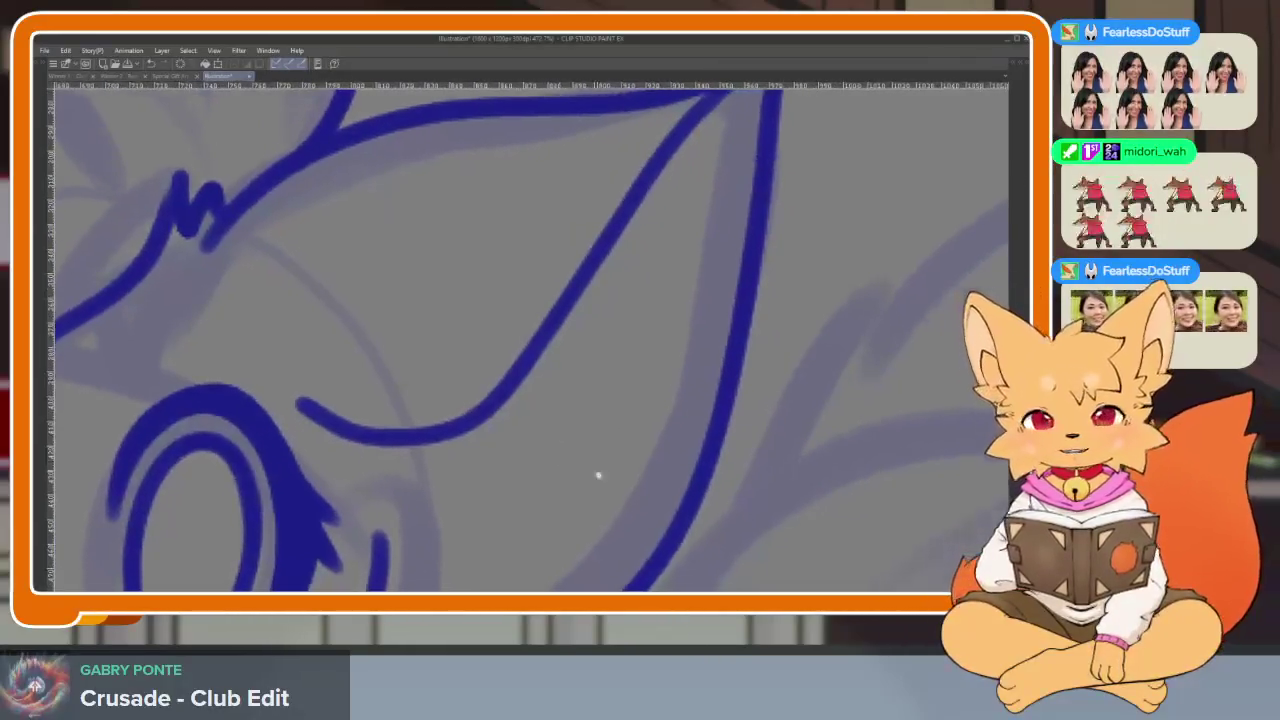
key("Tab")
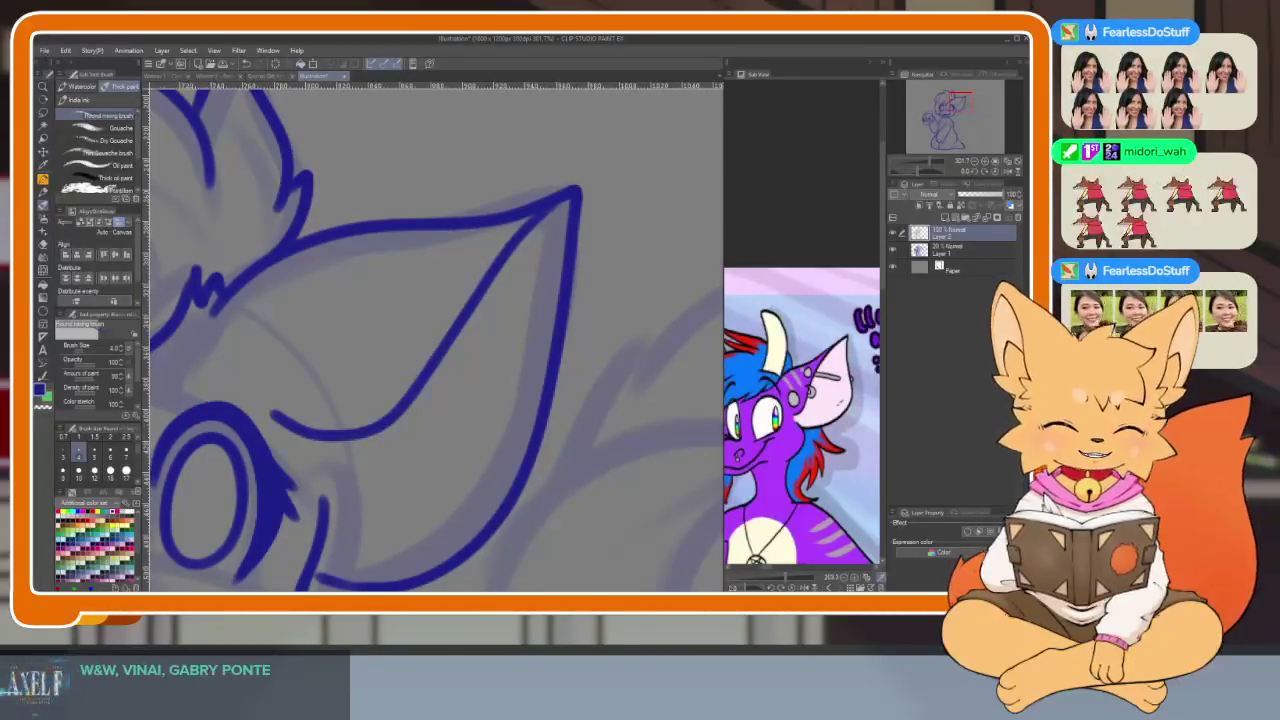
key("Tab")
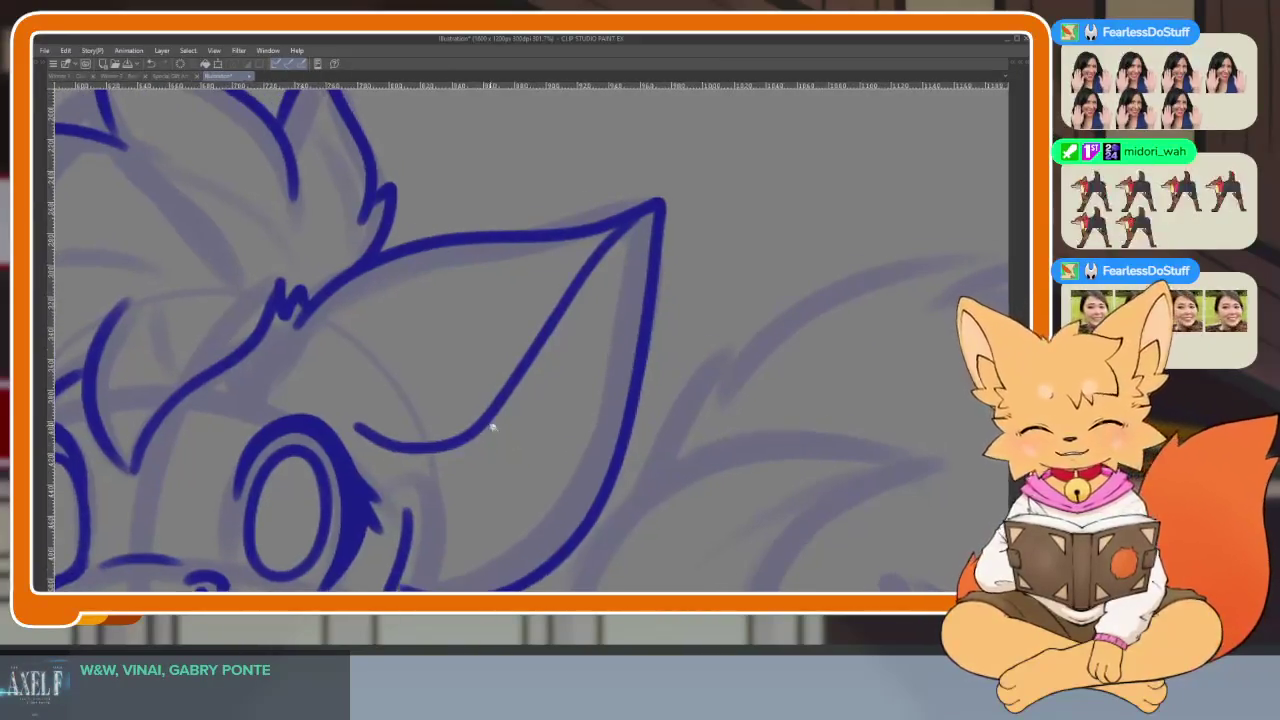
scroll(486, 423, "up", 2)
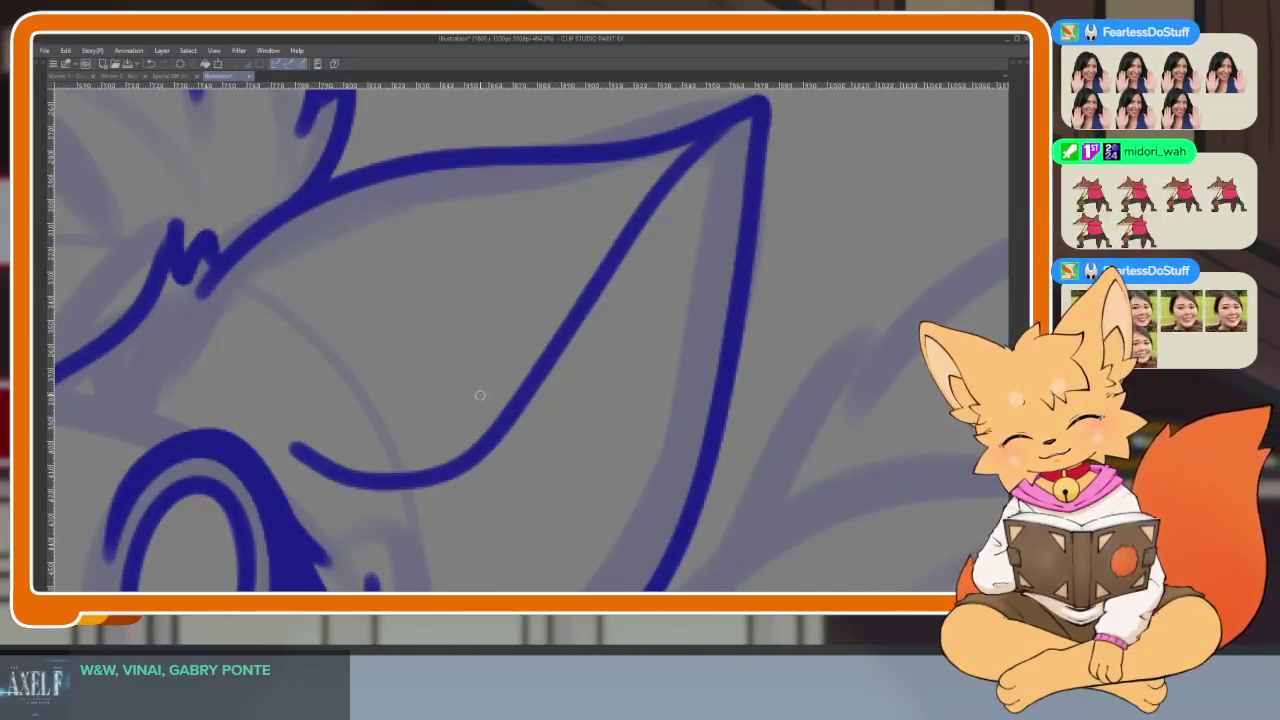
mouse_move(480, 395)
left_mouse_down()
mouse_move(485, 470)
mouse_move(479, 441)
left_mouse_up()
Undo the first earring loop and erase the stray line inside the loop
key("ctrl+z")
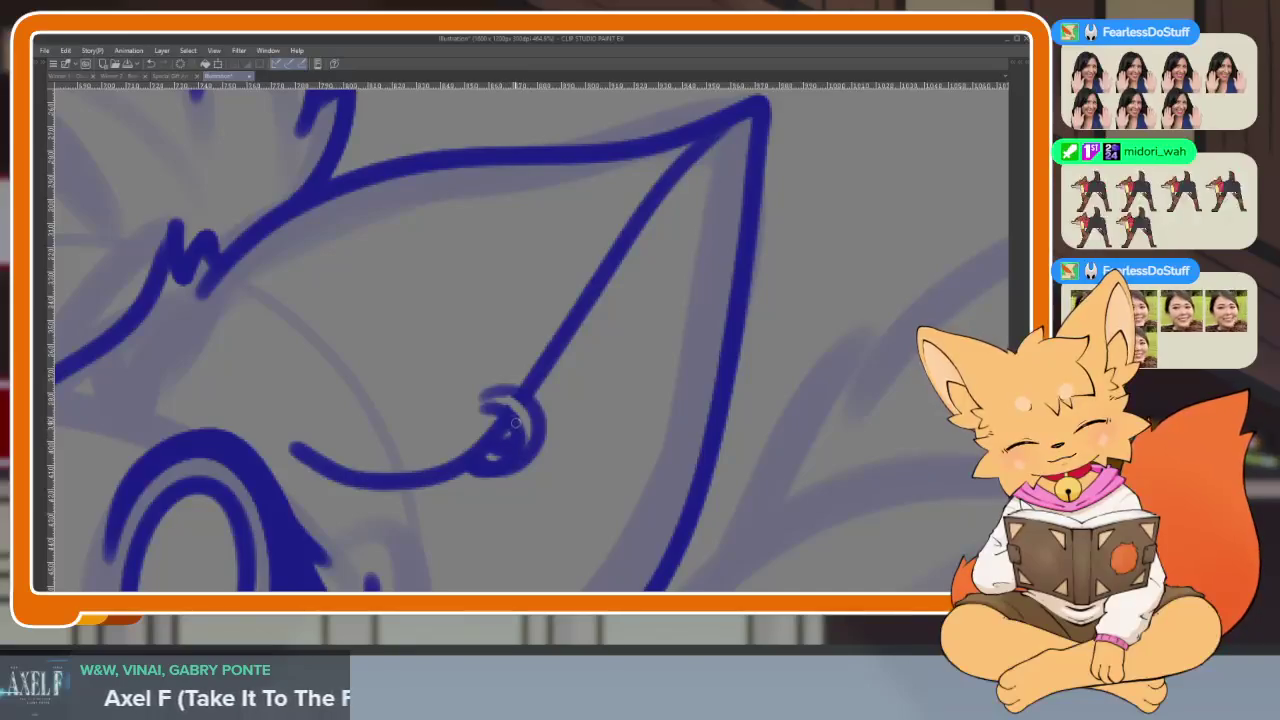
scroll(517, 424, "down", 2)
scroll(543, 409, "down", 2)
scroll(600, 409, "up", 4)
scroll(586, 429, "up", 1)
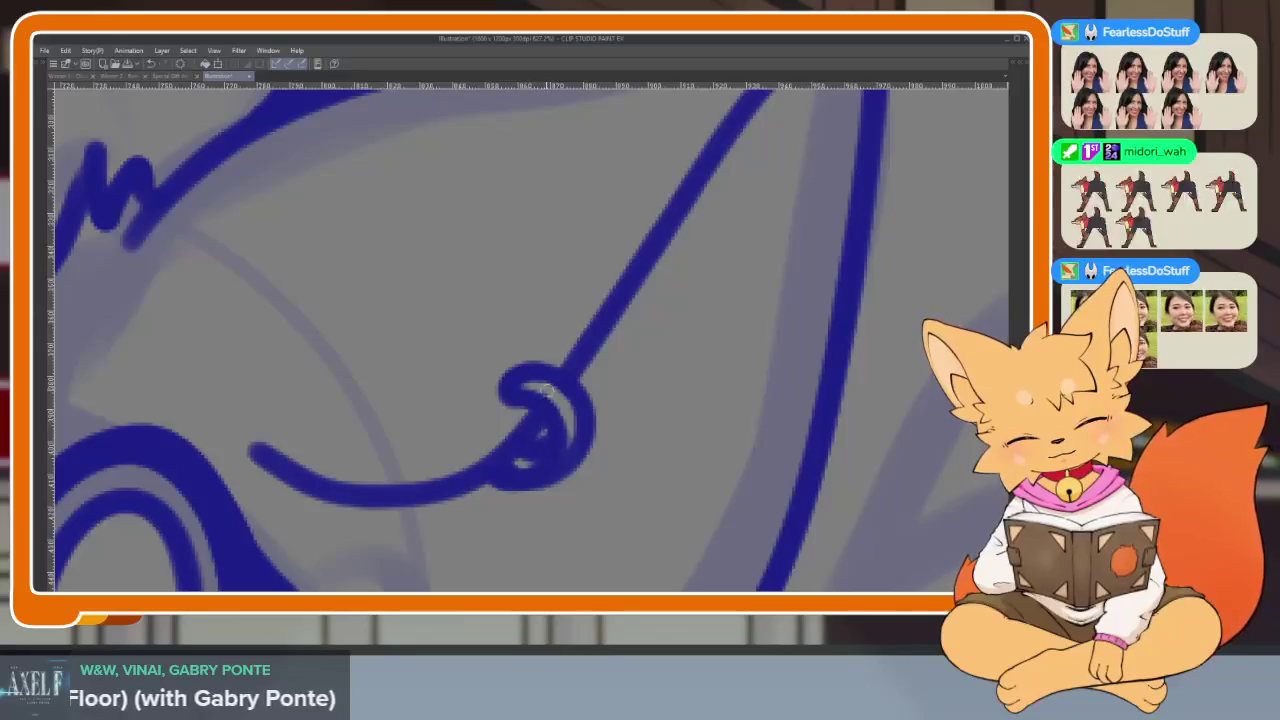
scroll(623, 417, "down", 3)
scroll(640, 423, "up", 2)
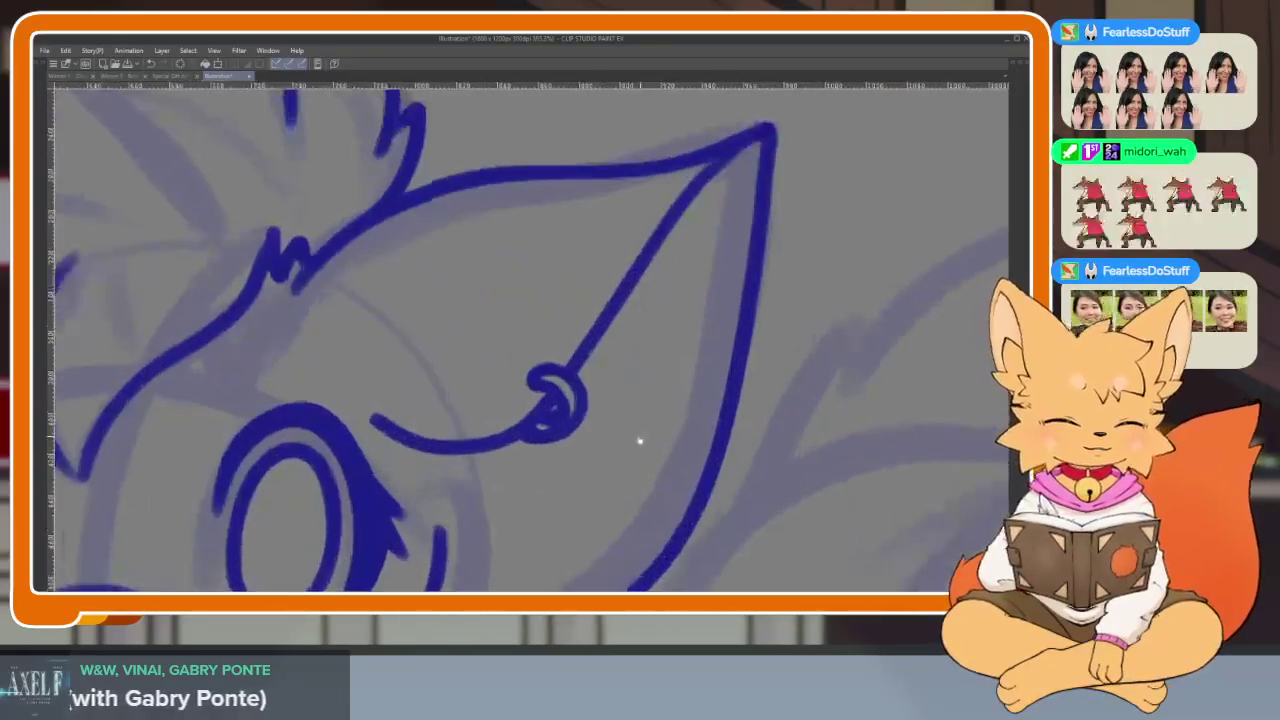
scroll(640, 437, "up", 2)
scroll(611, 471, "up", 1)
mouse_move(560, 325)
left_mouse_down()
mouse_move(551, 443)
mouse_move(500, 483)
mouse_move(590, 440)
mouse_move(540, 320)
mouse_move(575, 440)
mouse_move(517, 443)
left_mouse_up()
Erase along the earring's inner edge so it reads as a round ring
scroll(717, 451, "down", 3)
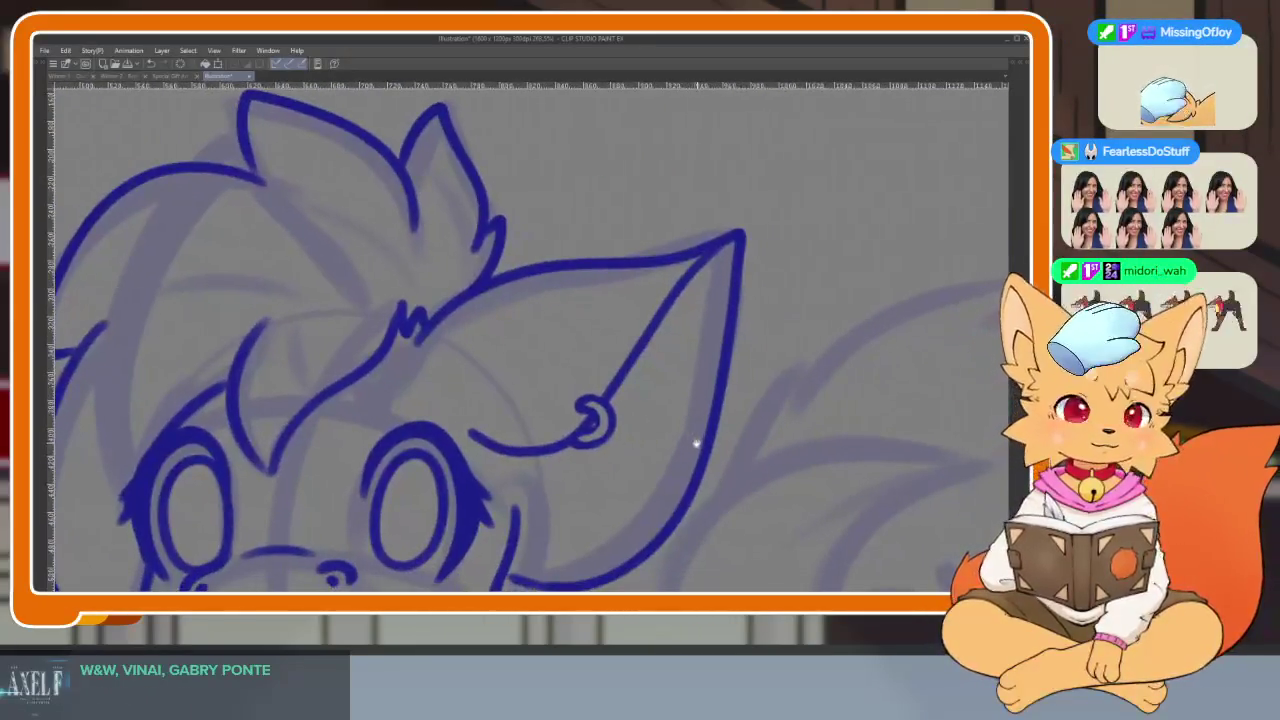
scroll(697, 443, "up", 3)
scroll(626, 466, "up", 1)
scroll(584, 467, "up", 2)
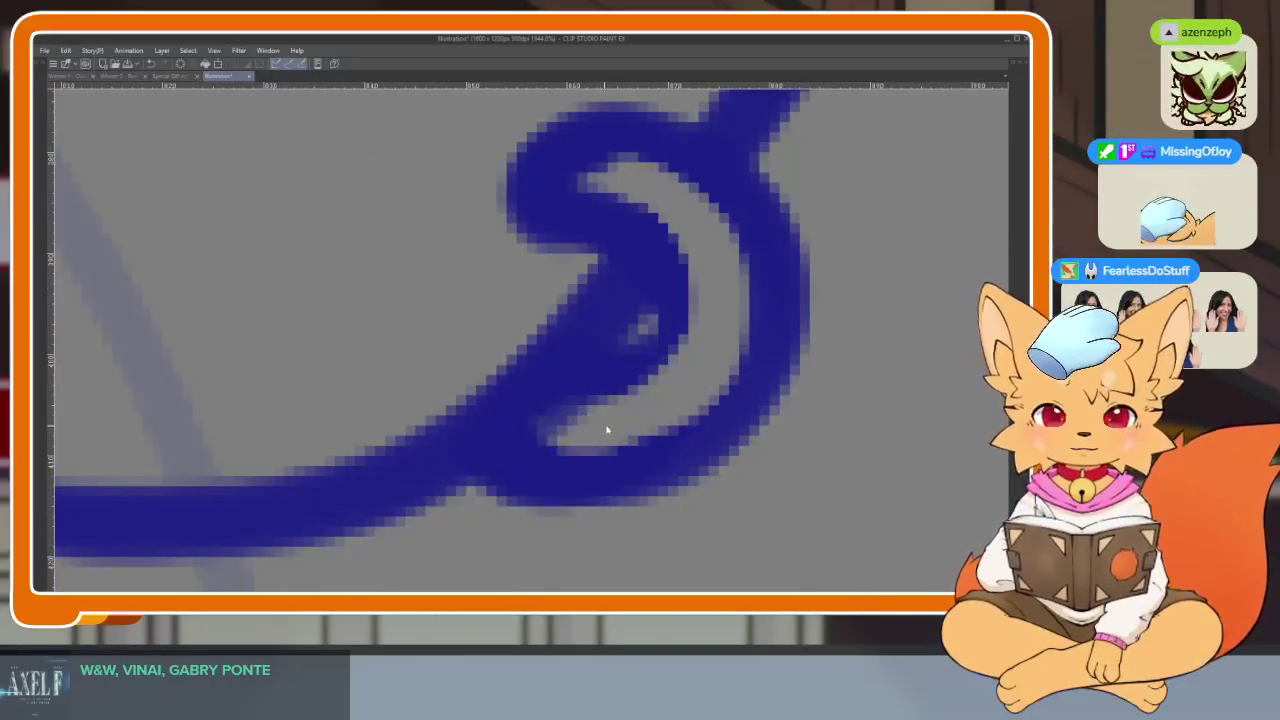
left_click_drag(606, 429, 589, 363)
scroll(590, 428, "down", 2)
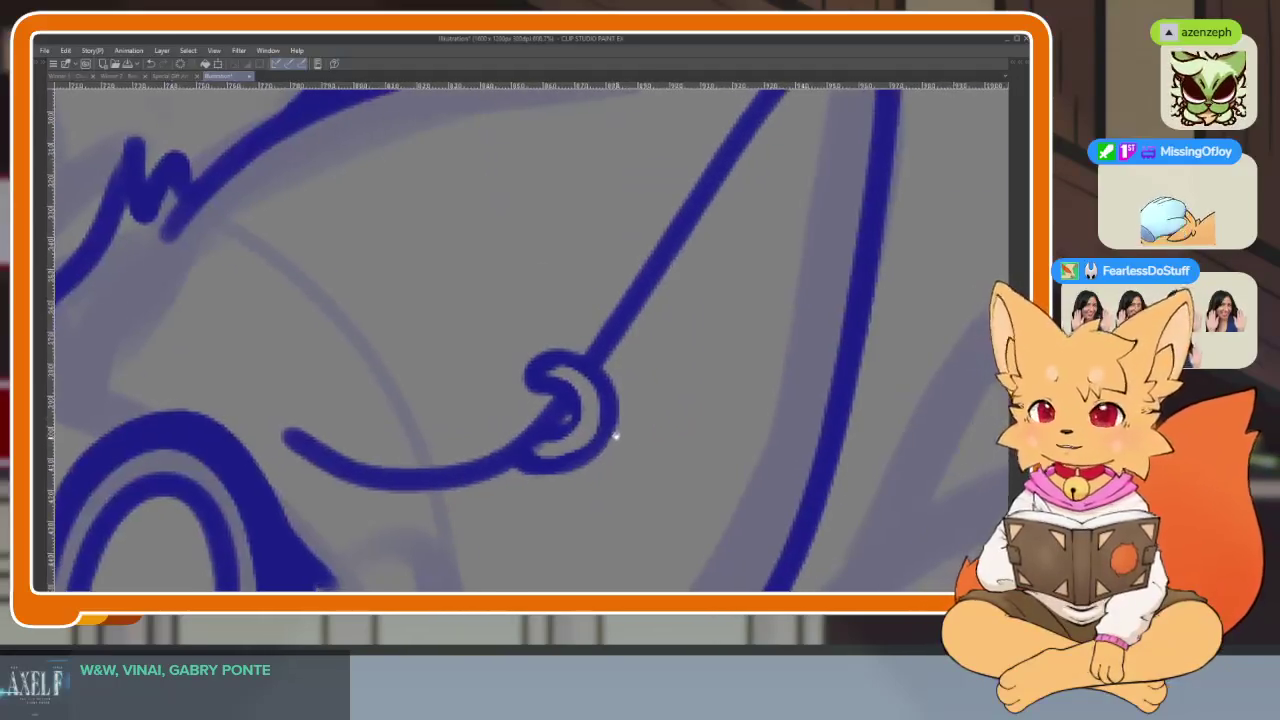
scroll(635, 440, "down", 1)
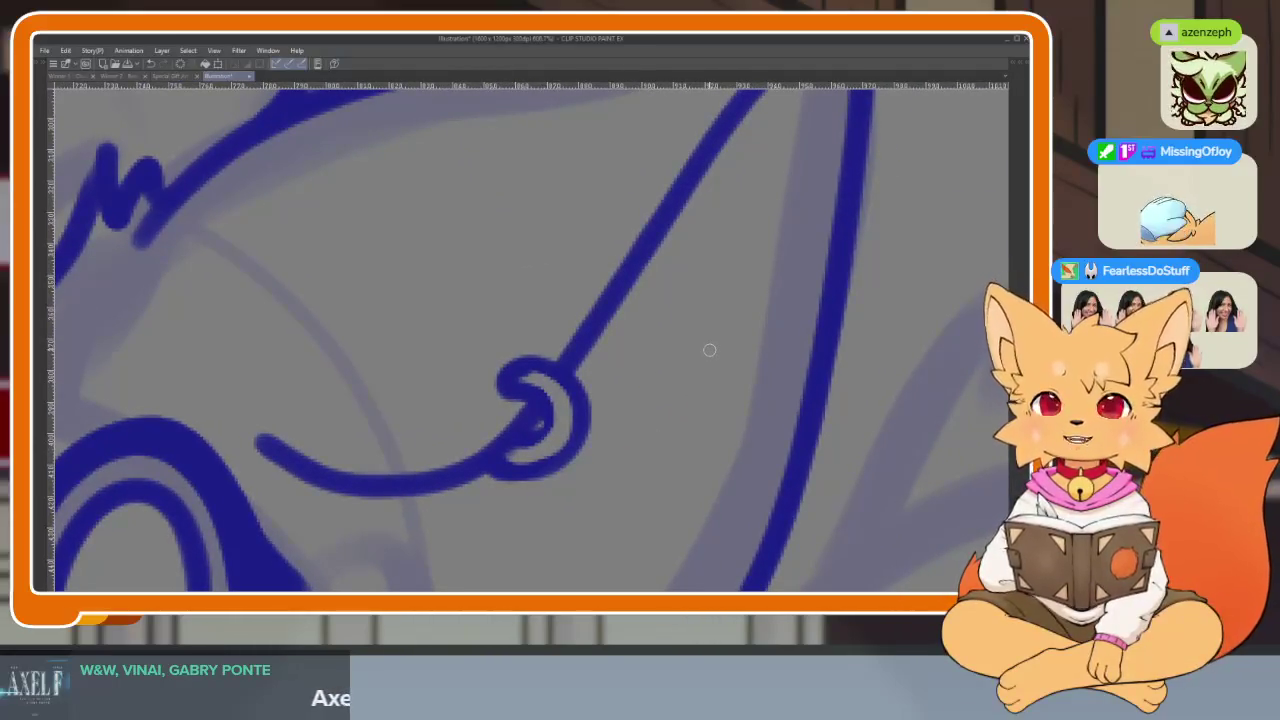
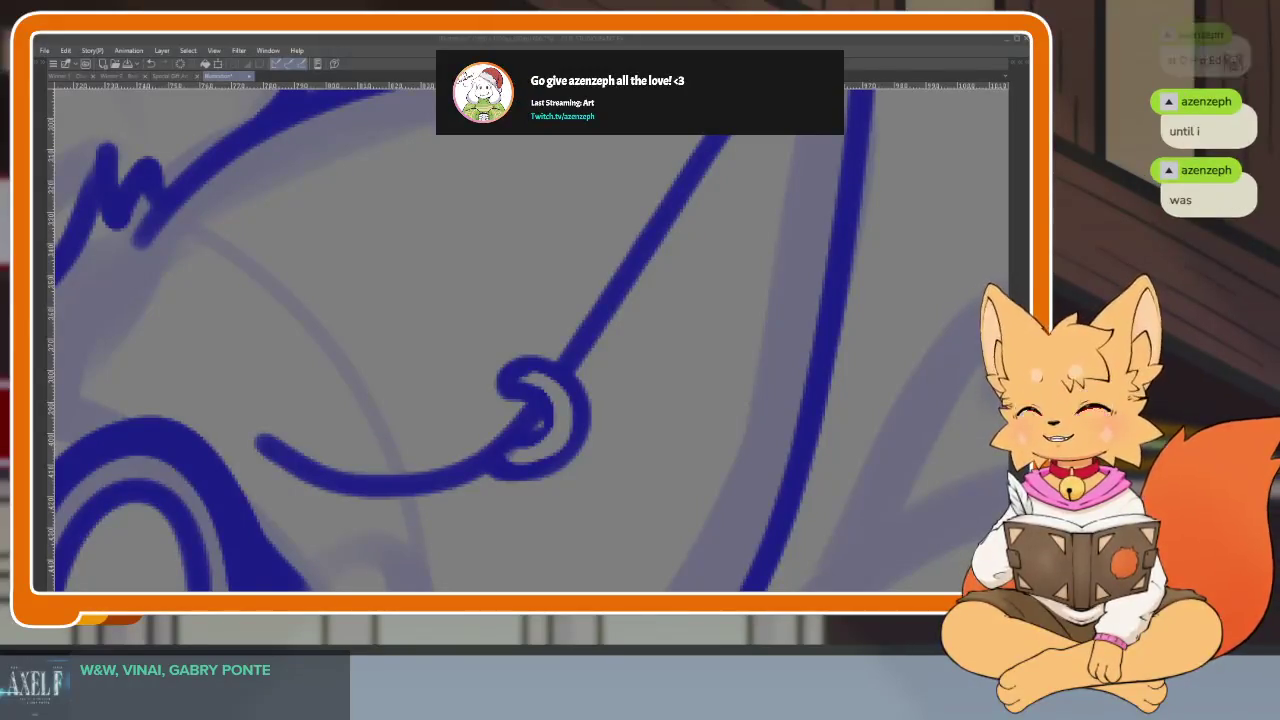
Undo a stray stroke beside the earring and hand-write 'Az' on the canvas
mouse_move(683, 385)
left_mouse_down()
mouse_move(748, 372)
mouse_move(434, 449)
left_mouse_up()
key("ctrl+z")
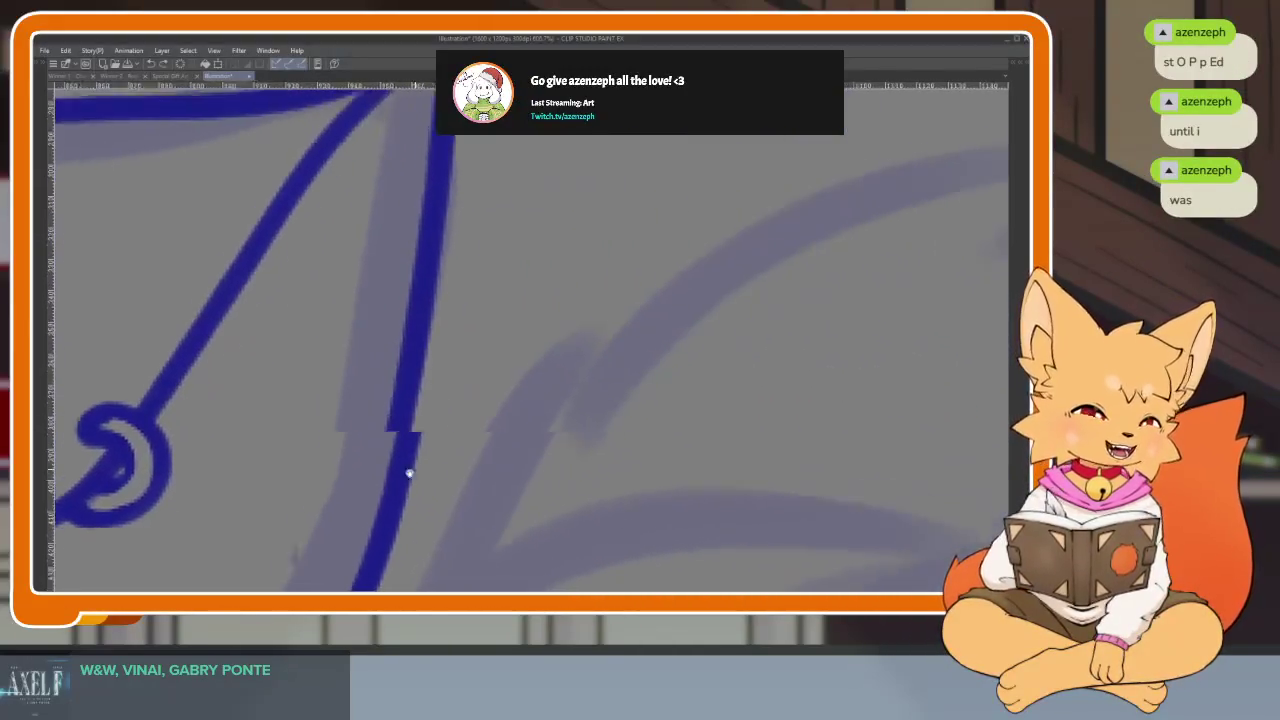
mouse_move(575, 348)
left_mouse_down()
mouse_move(527, 462)
mouse_move(618, 438)
left_mouse_up()
left_click_drag(558, 410, 598, 400)
mouse_move(645, 392)
left_mouse_down()
mouse_move(702, 390)
mouse_move(724, 425)
mouse_move(795, 430)
left_mouse_up()
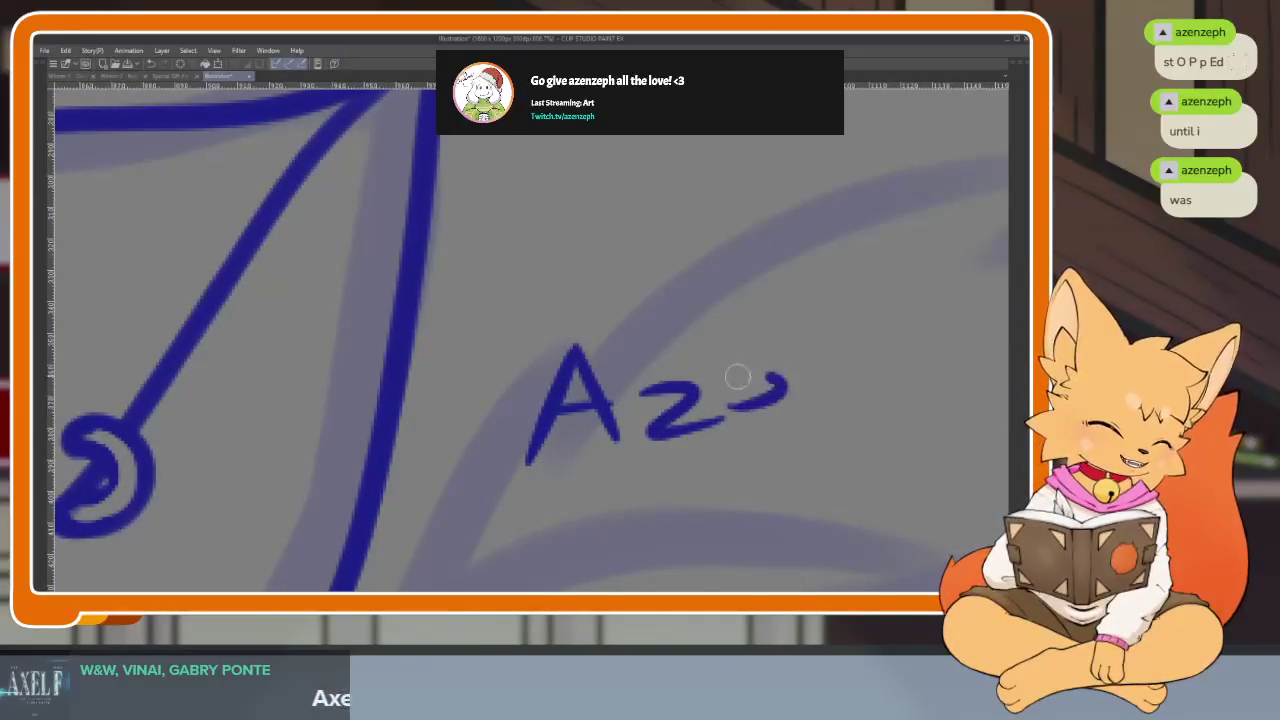
Extend the handwriting to read 'Azen't', shift it toward the centre, then erase it
left_click_drag(805, 378, 850, 410)
mouse_move(875, 316)
left_mouse_down()
mouse_move(869, 345)
mouse_move(915, 396)
left_mouse_up()
left_click_drag(860, 368, 932, 360)
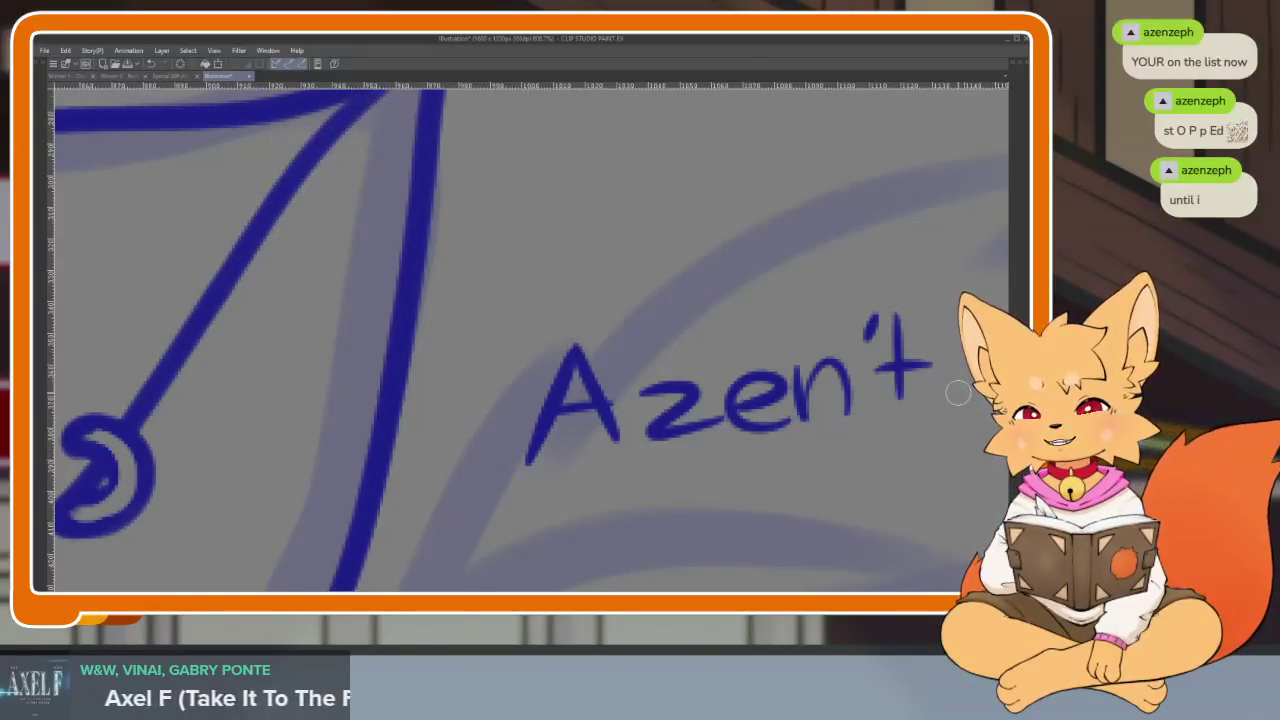
left_click_drag(903, 449, 784, 456)
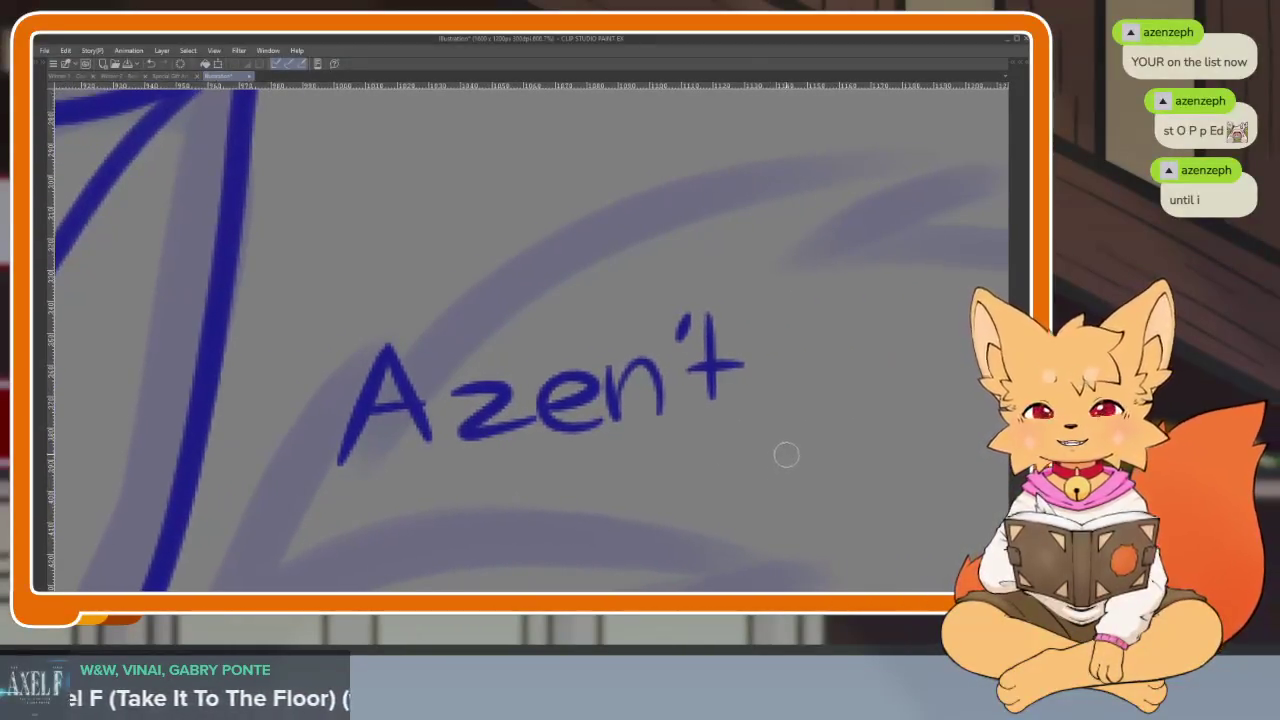
mouse_move(423, 343)
left_mouse_down()
mouse_move(380, 463)
mouse_move(657, 380)
mouse_move(735, 420)
left_mouse_up()
Show the palettes, pan the Sub View reference, and draw a second ring beside the earring
scroll(735, 420, "down", 5)
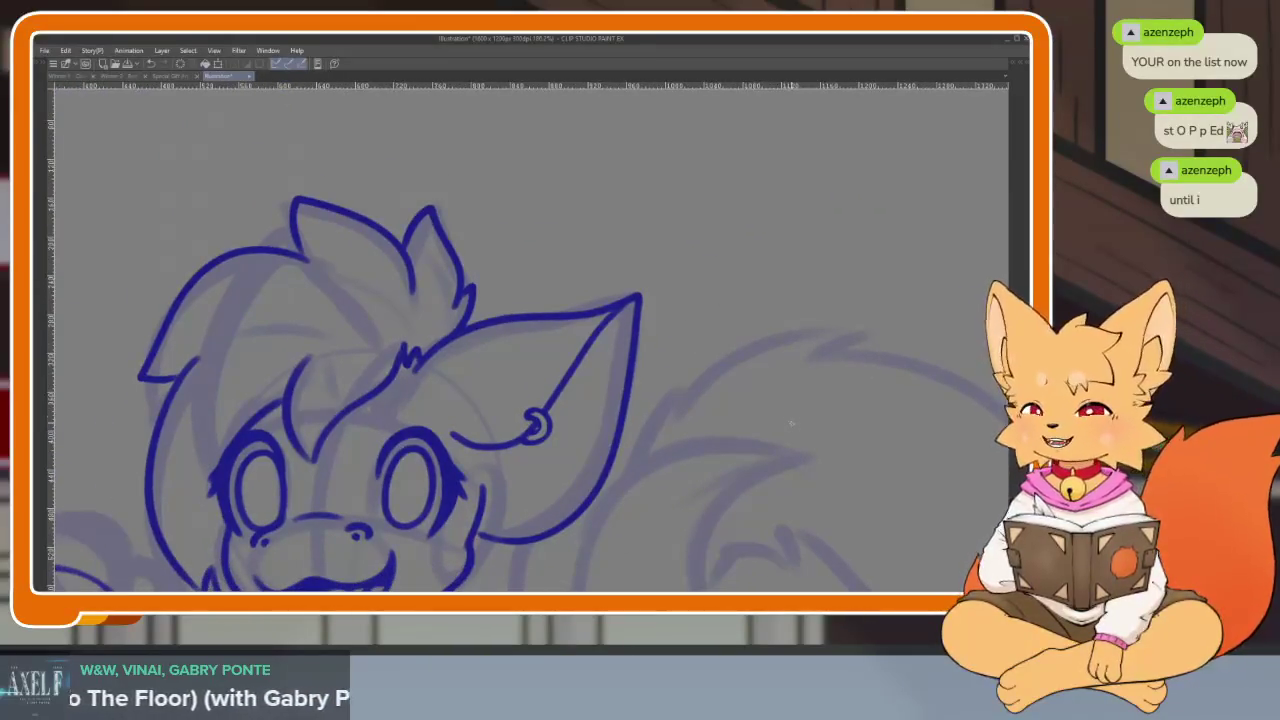
scroll(791, 420, "down", 1)
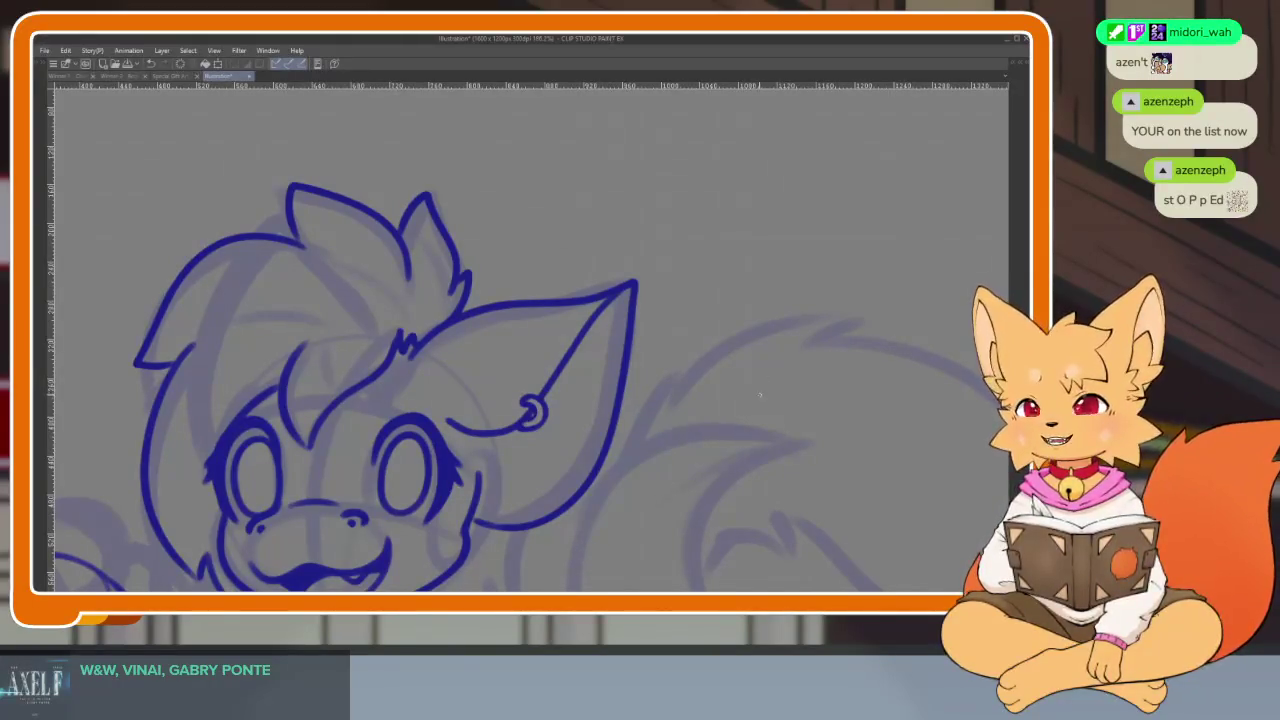
scroll(734, 431, "down", 2)
key("Tab")
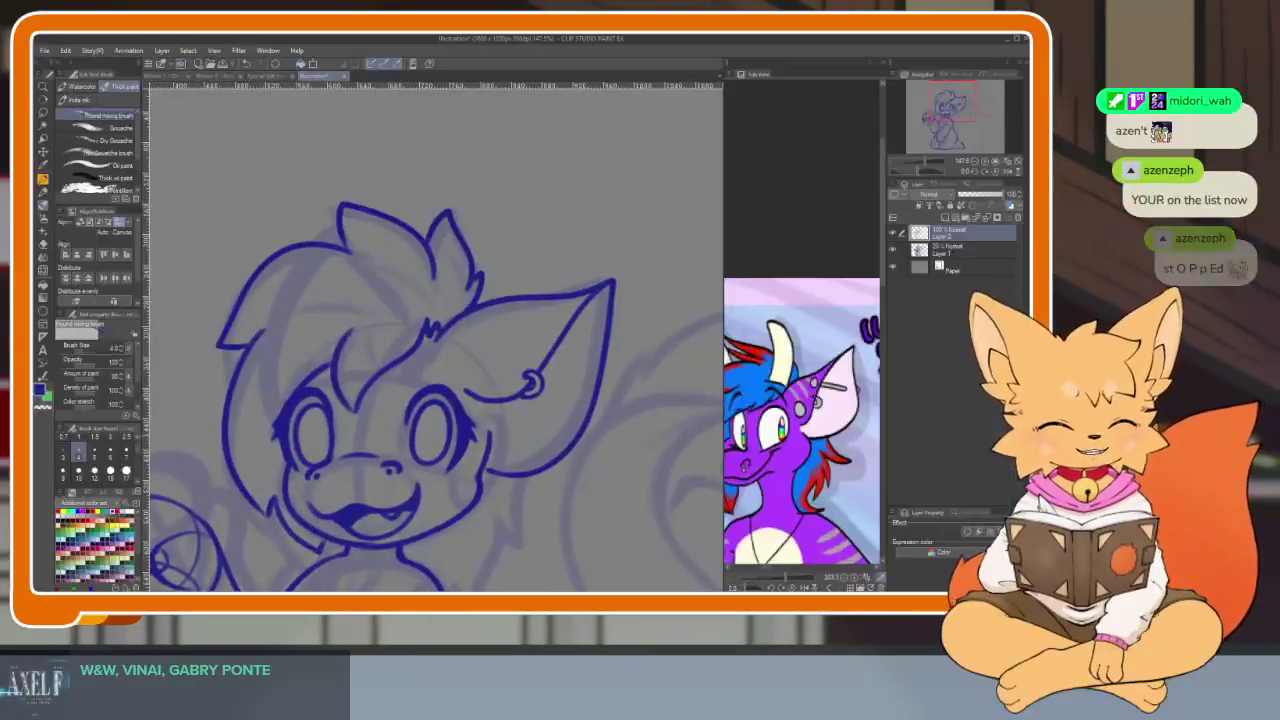
left_click_drag(843, 449, 843, 416)
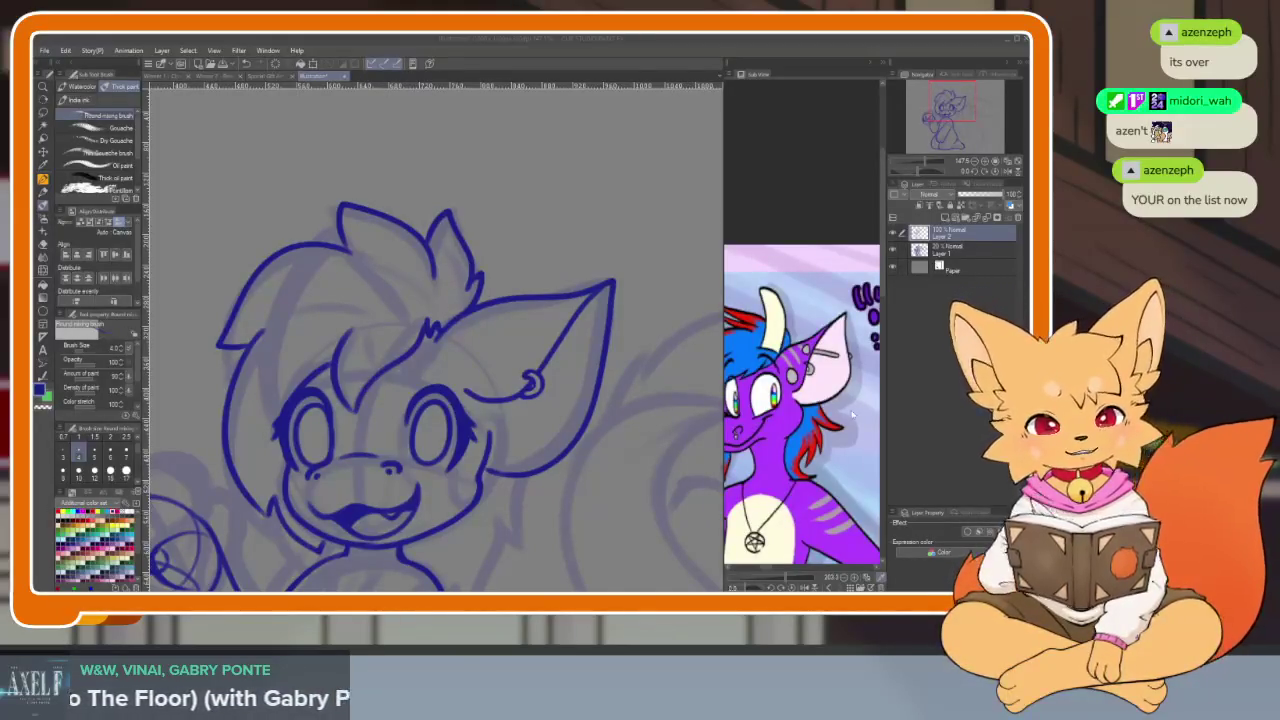
left_click(585, 53)
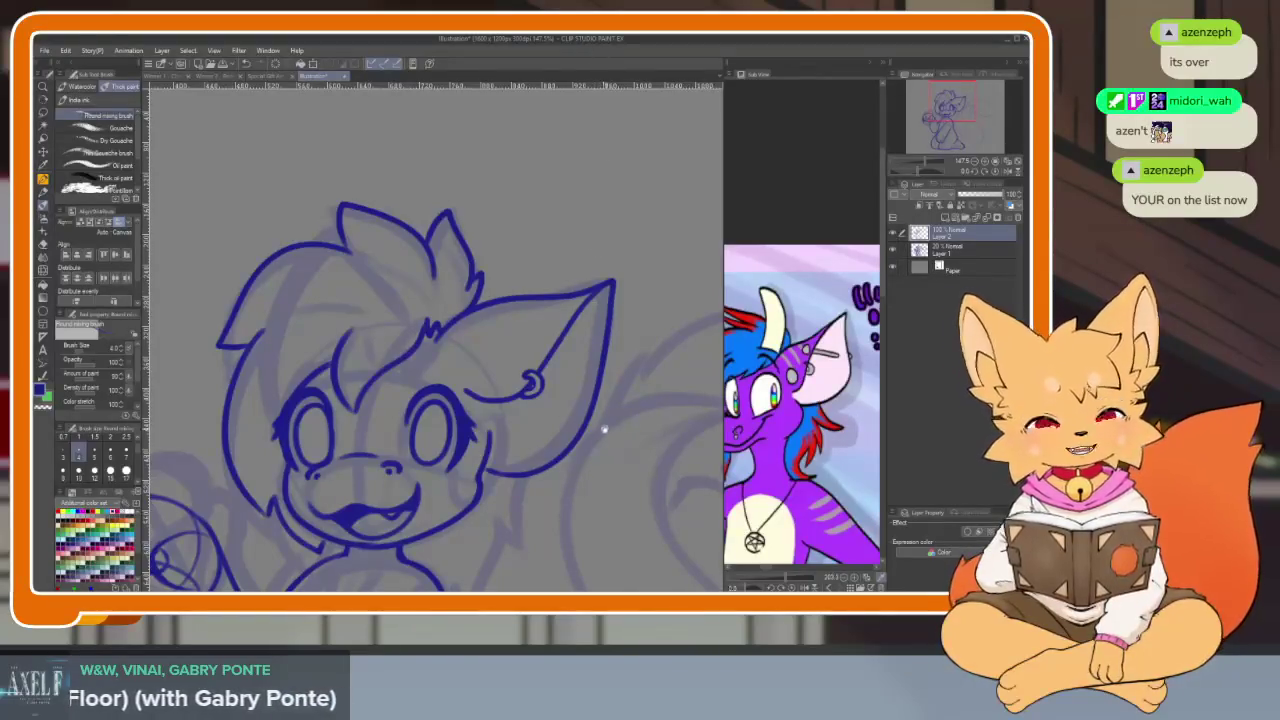
scroll(457, 500, "up", 3)
scroll(449, 463, "up", 2)
scroll(478, 518, "up", 2)
mouse_move(371, 402)
left_mouse_down()
mouse_move(391, 434)
mouse_move(390, 474)
left_mouse_up()
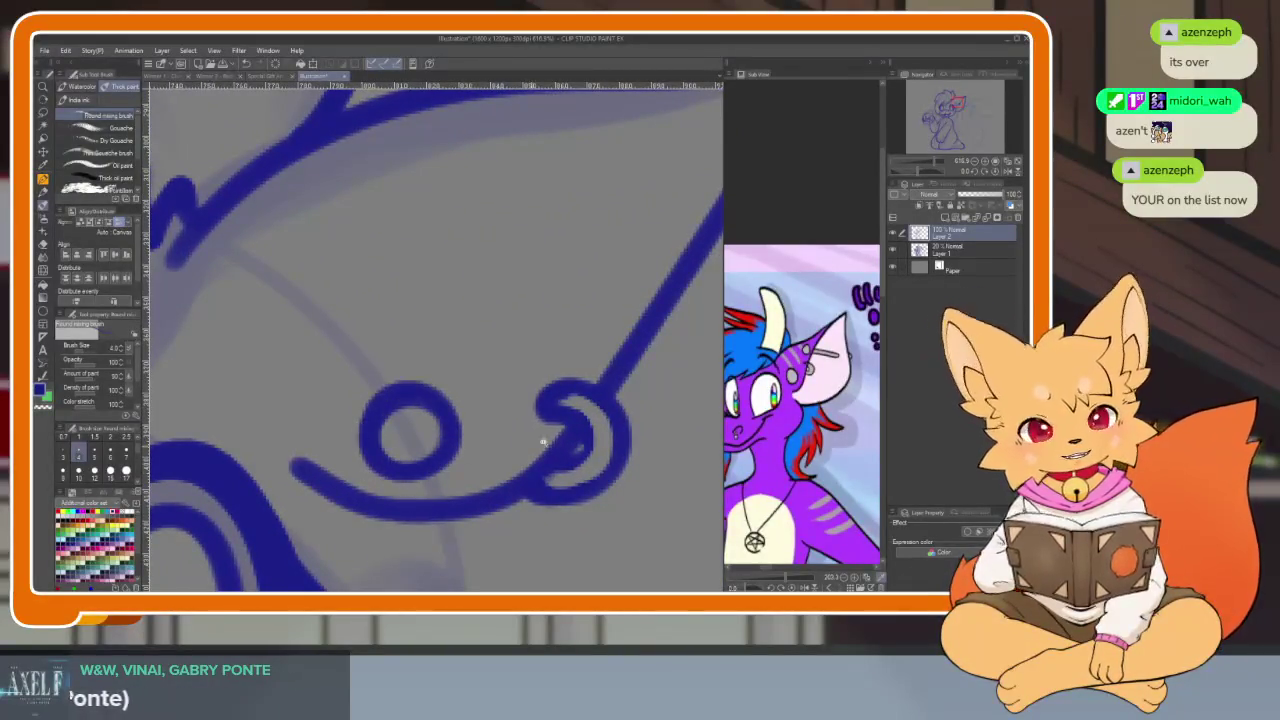
Hide the palettes and begin a lasso selection around the fox's ear
scroll(520, 450, "down", 5)
scroll(513, 451, "up", 2)
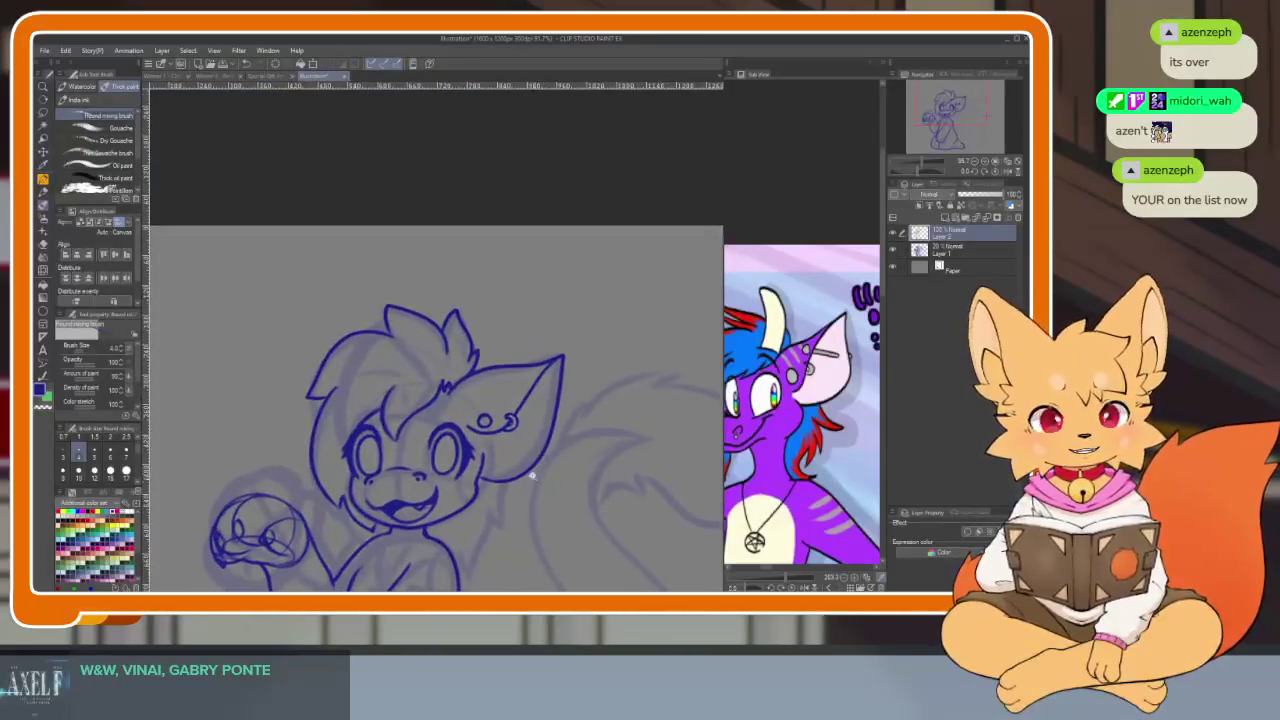
scroll(531, 480, "up", 2)
key("Tab")
key("Tab")
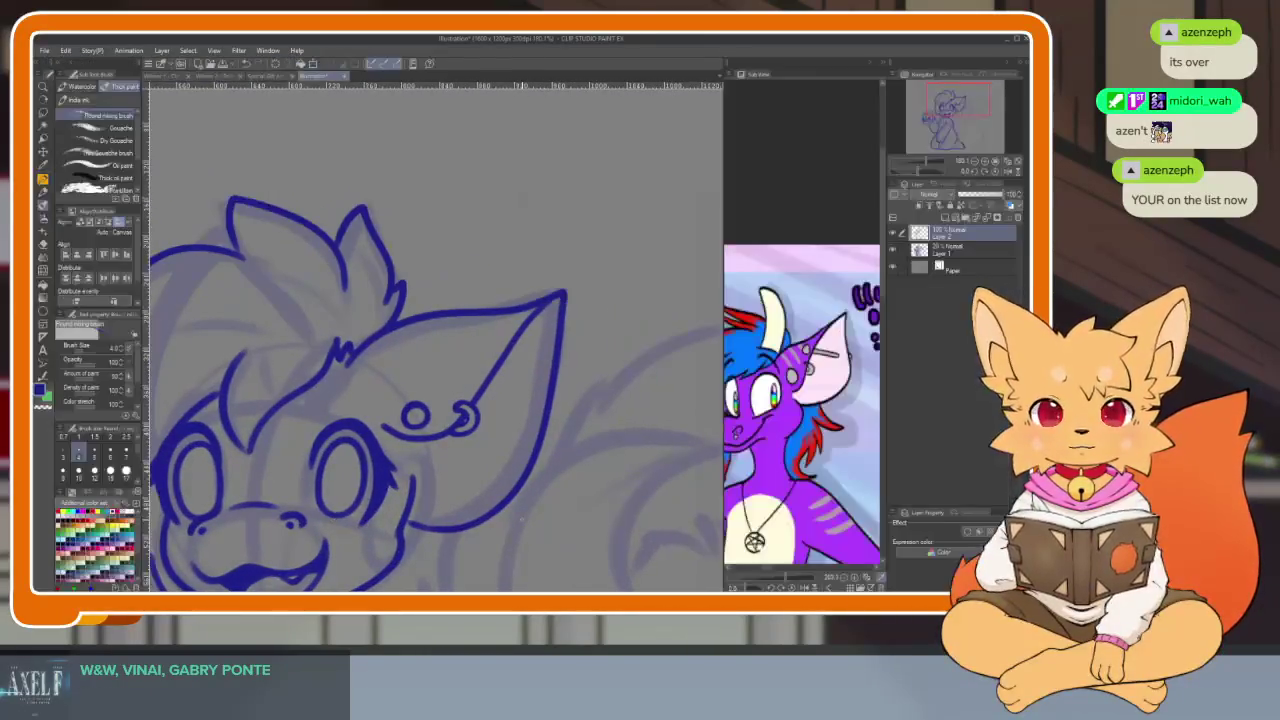
key("Tab")
left_click_drag(484, 336, 690, 275)
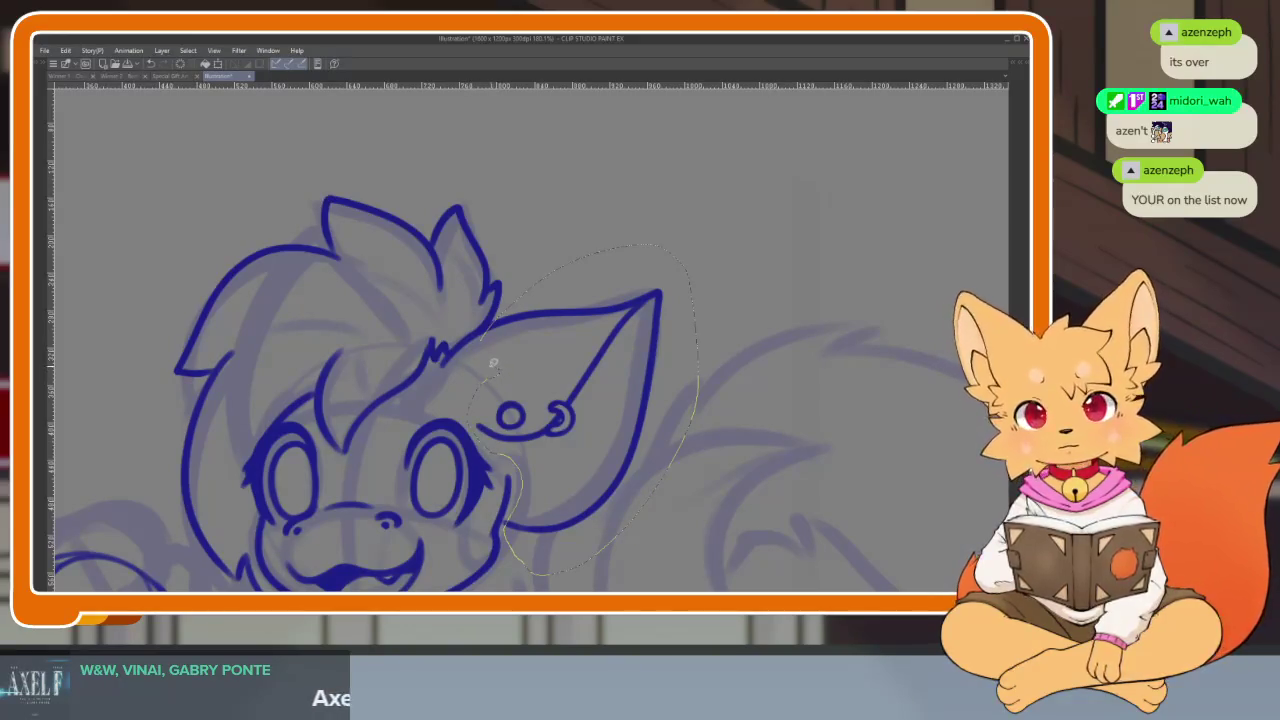
Close the lasso around the pierced ear and transform it slightly smaller with Ctrl+T
left_click_drag(487, 357, 484, 345)
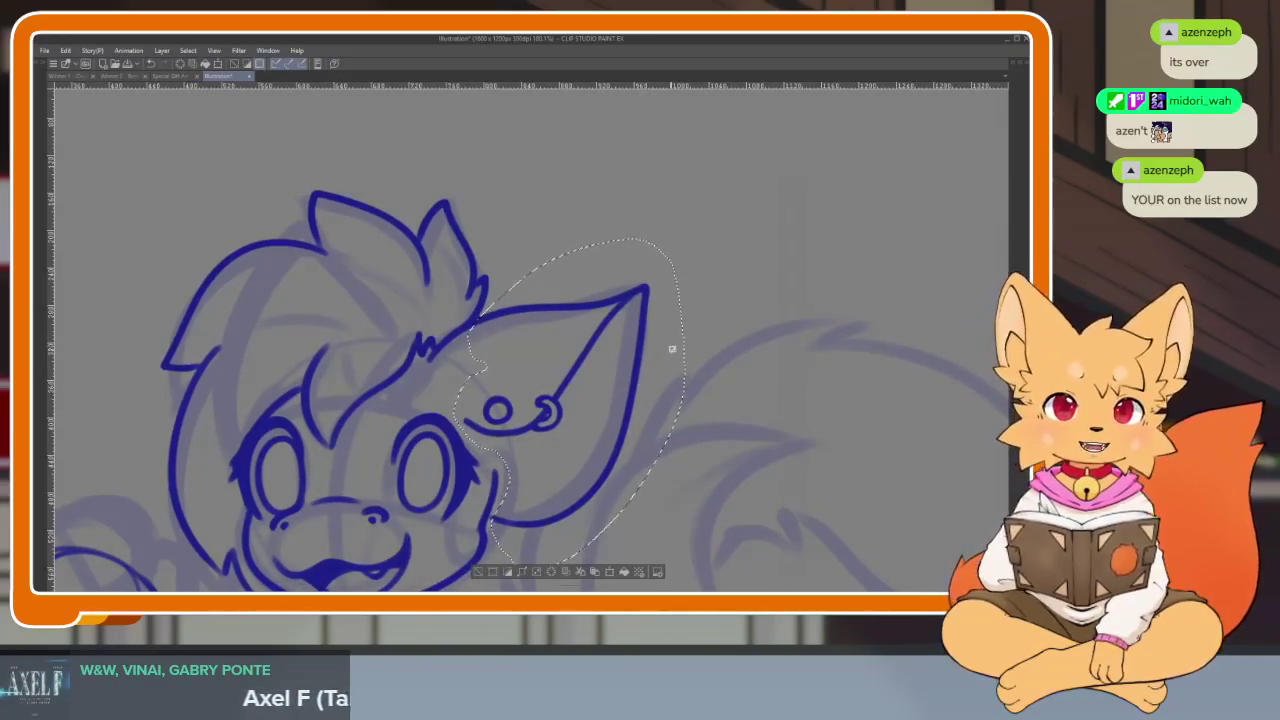
key("ctrl+t")
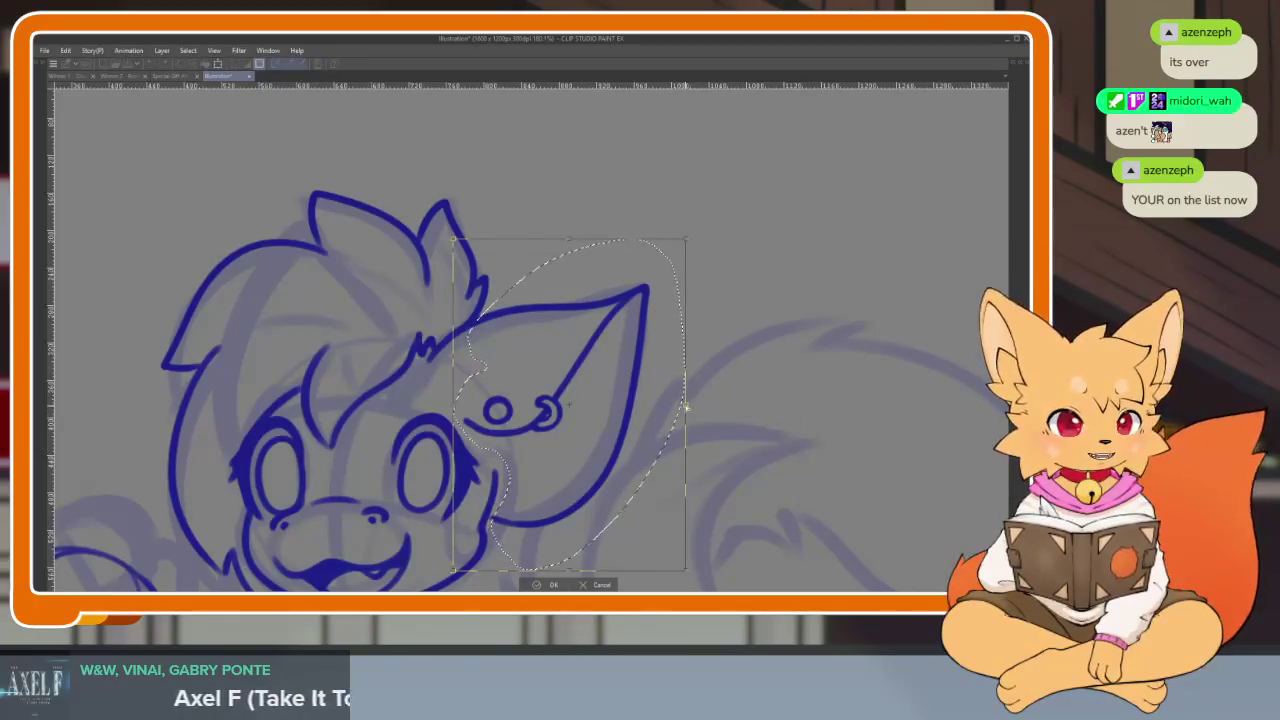
left_click_drag(677, 403, 668, 403)
left_click_drag(565, 570, 565, 544)
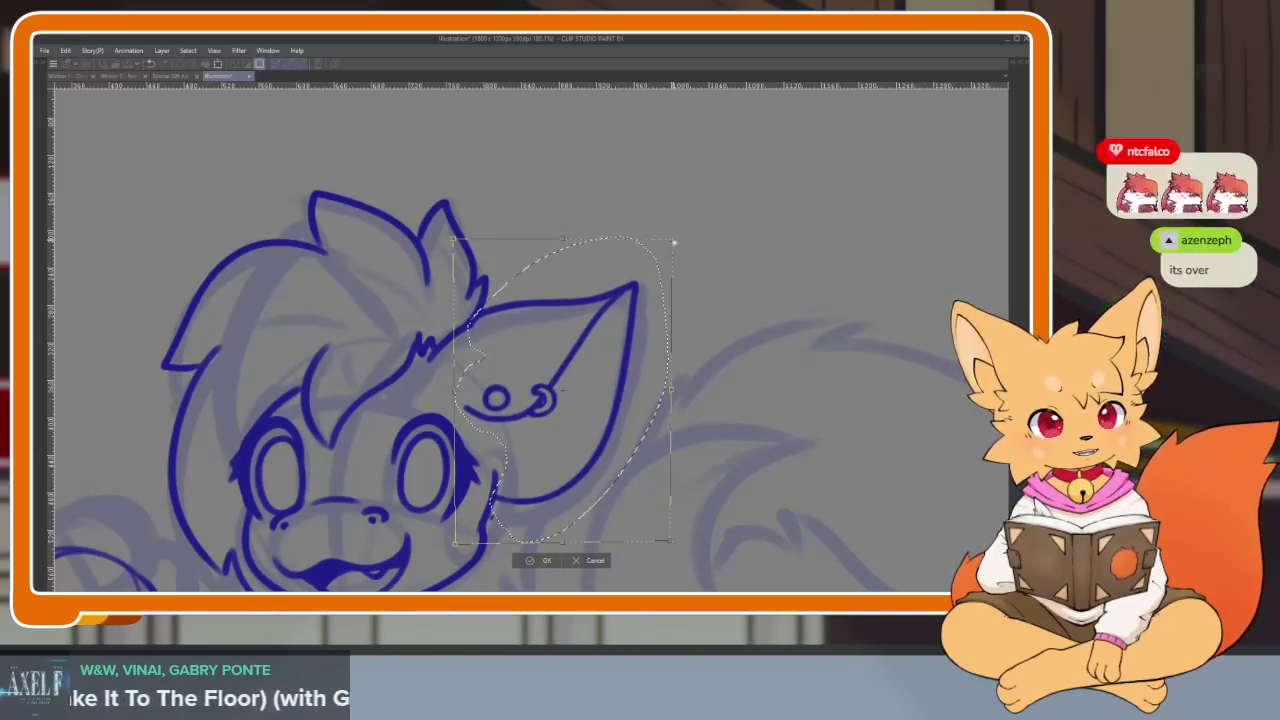
key("Return")
scroll(659, 450, "down", 5)
Zoom in on the fox's ear, briefly toggling the side panels
scroll(620, 465, "up", 8)
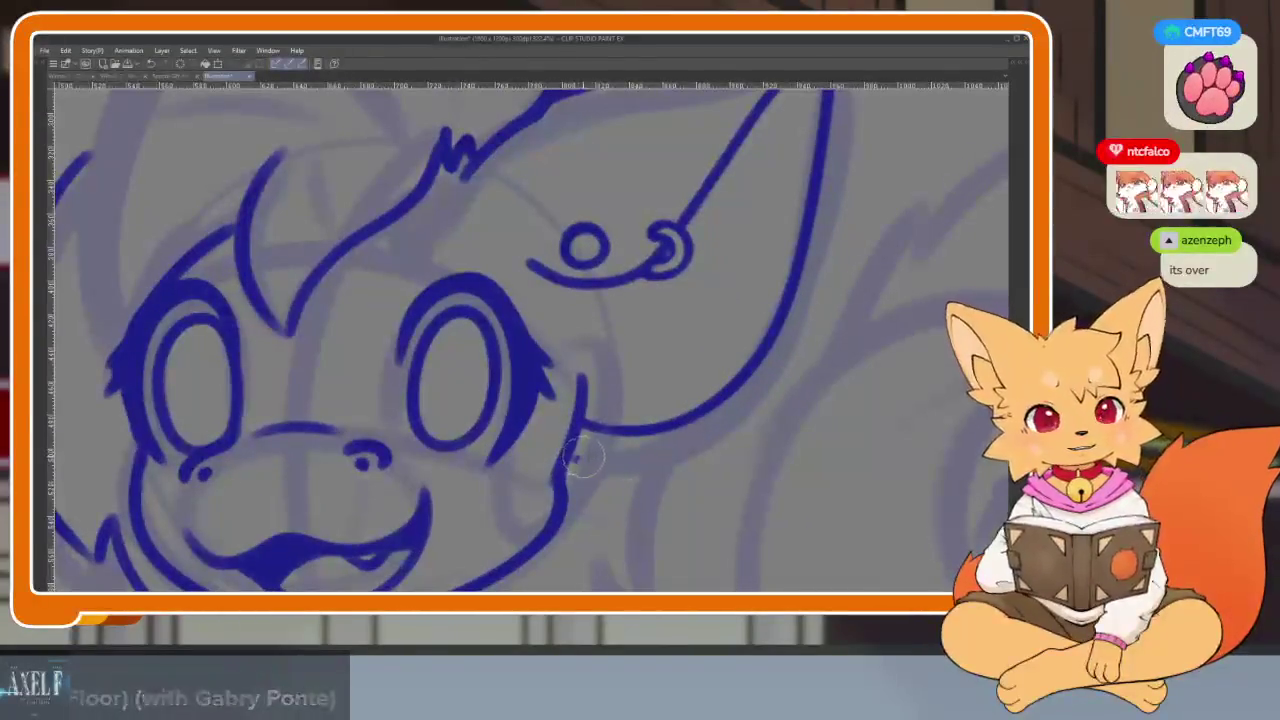
scroll(600, 460, "down", 5)
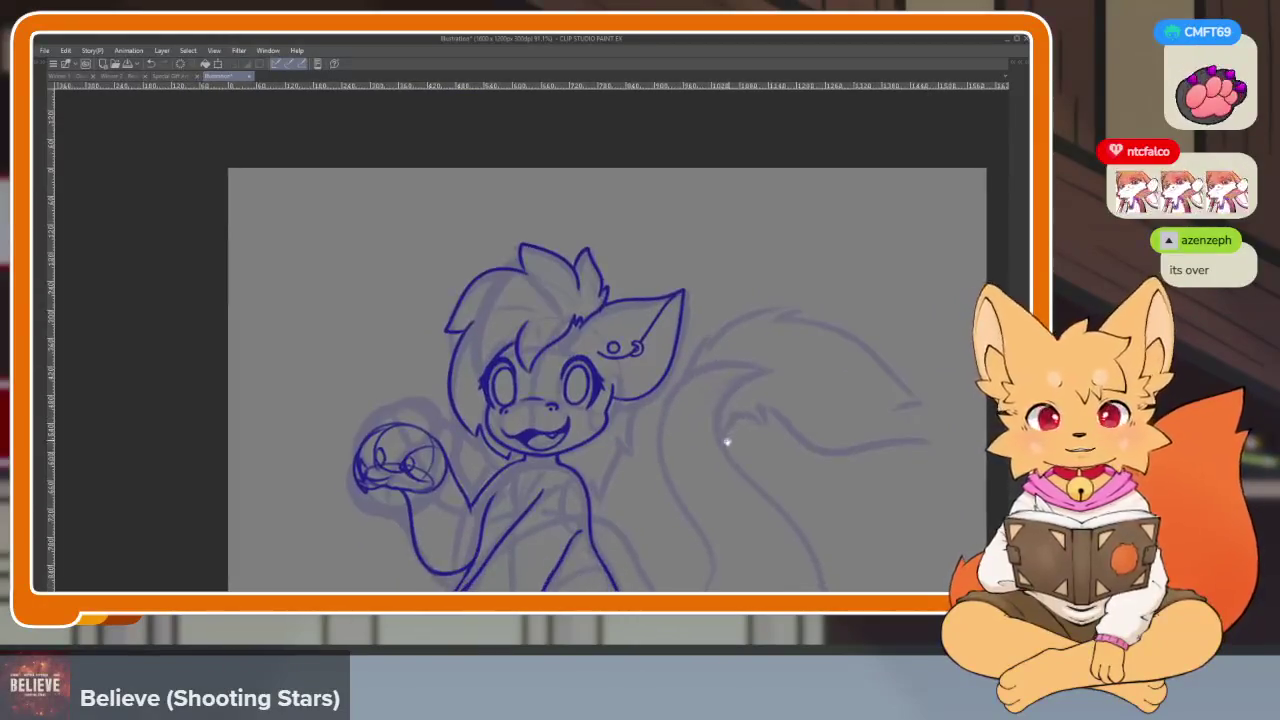
scroll(663, 428, "up", 2)
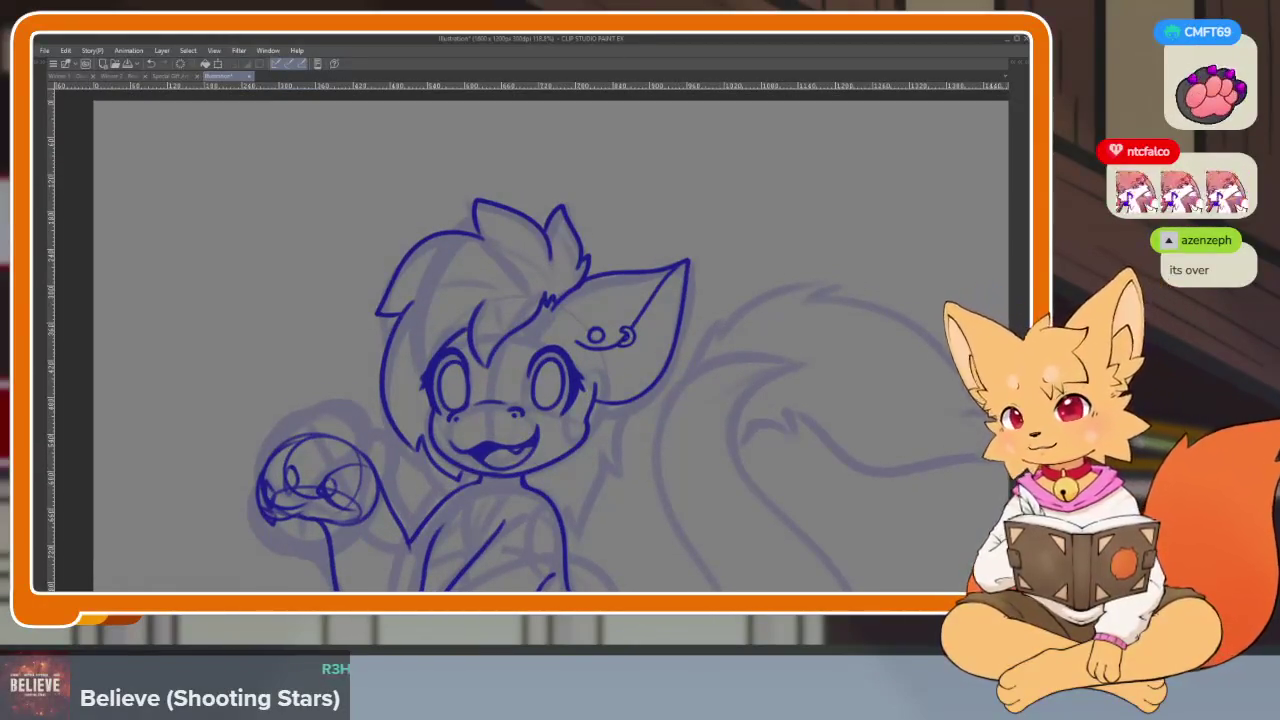
key("Tab")
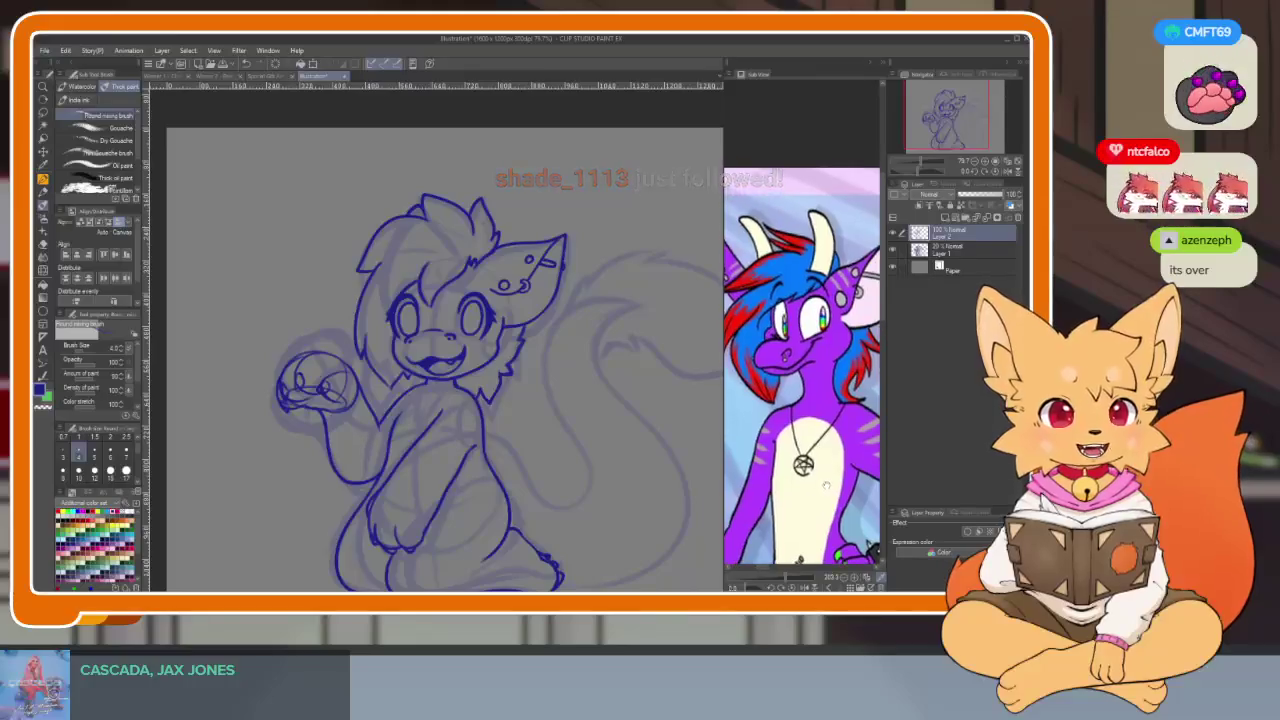
key("Tab")
scroll(561, 398, "up", 1)
scroll(561, 398, "up", 3)
scroll(561, 398, "up", 1)
scroll(566, 423, "up", 1)
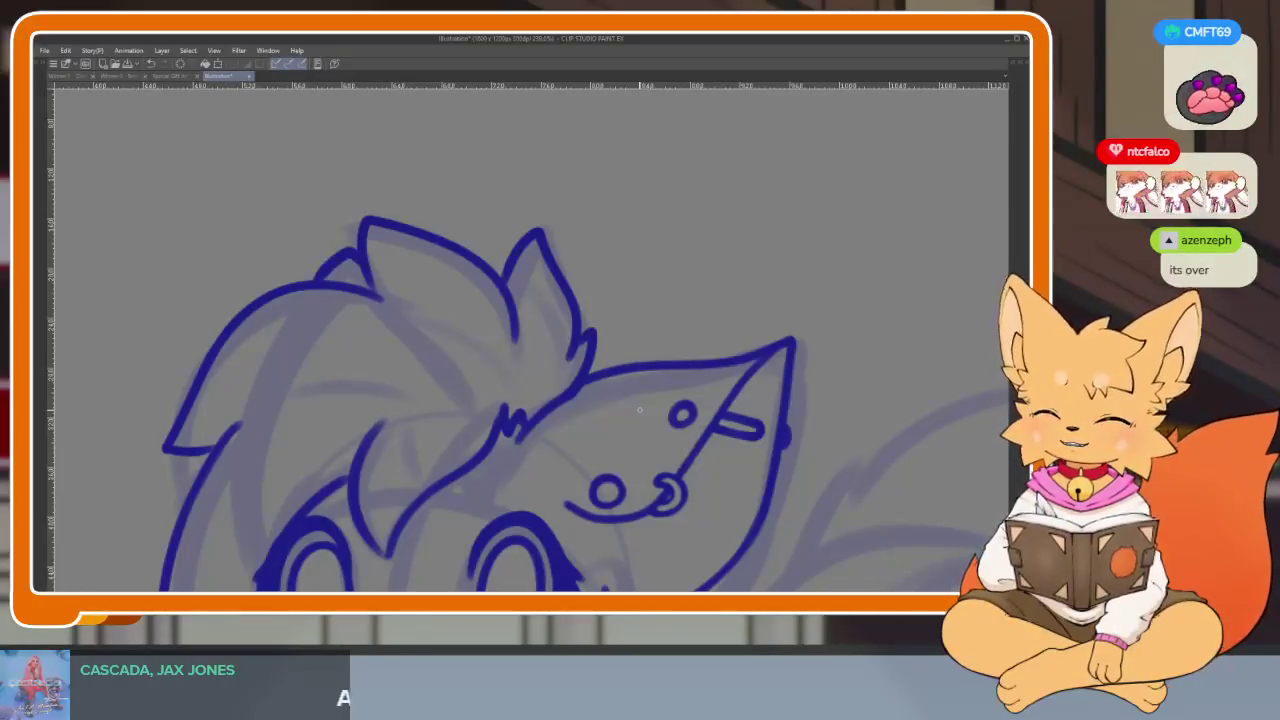
Check the reference palette, then zoom in further on the fox's head
key("Tab")
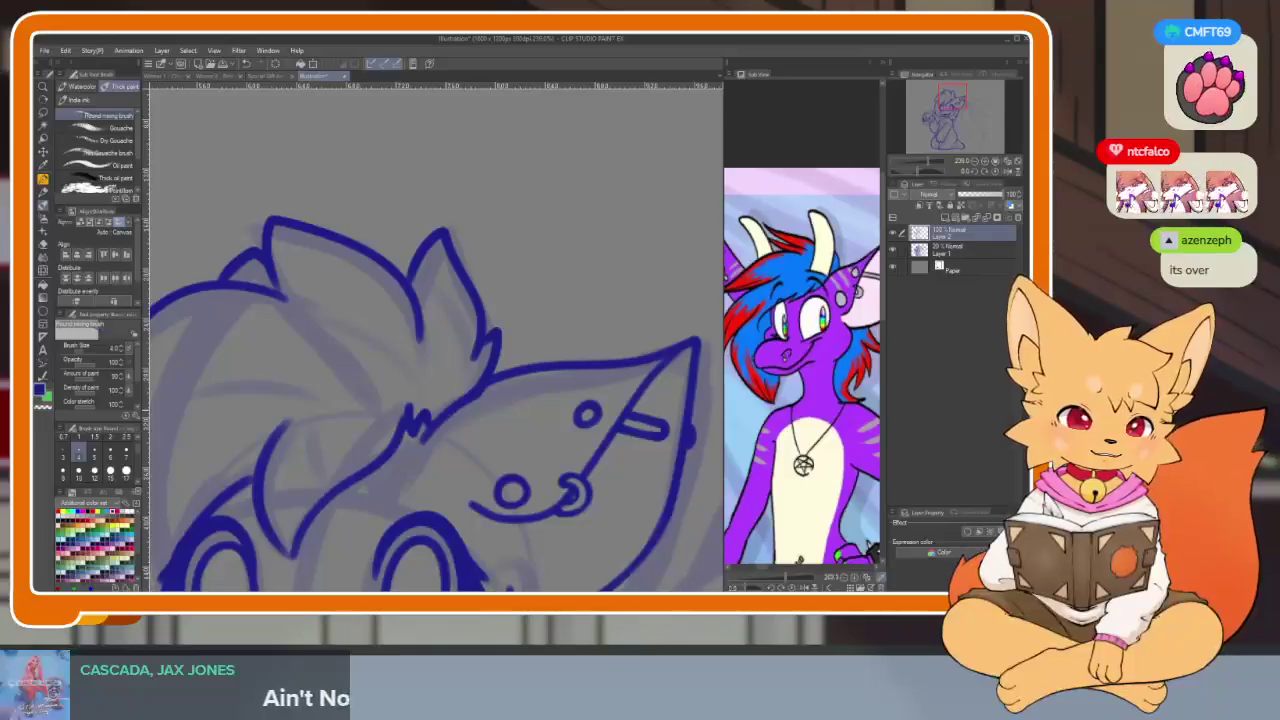
key("Tab")
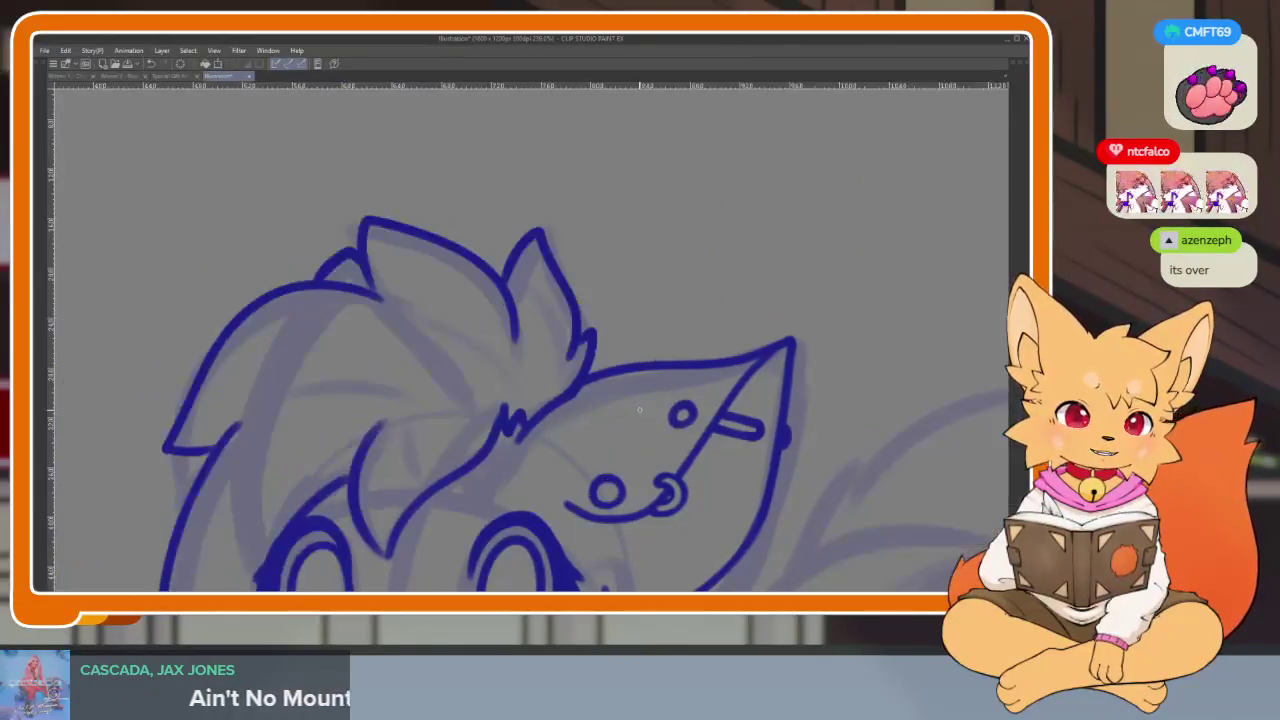
scroll(619, 456, "up", 1)
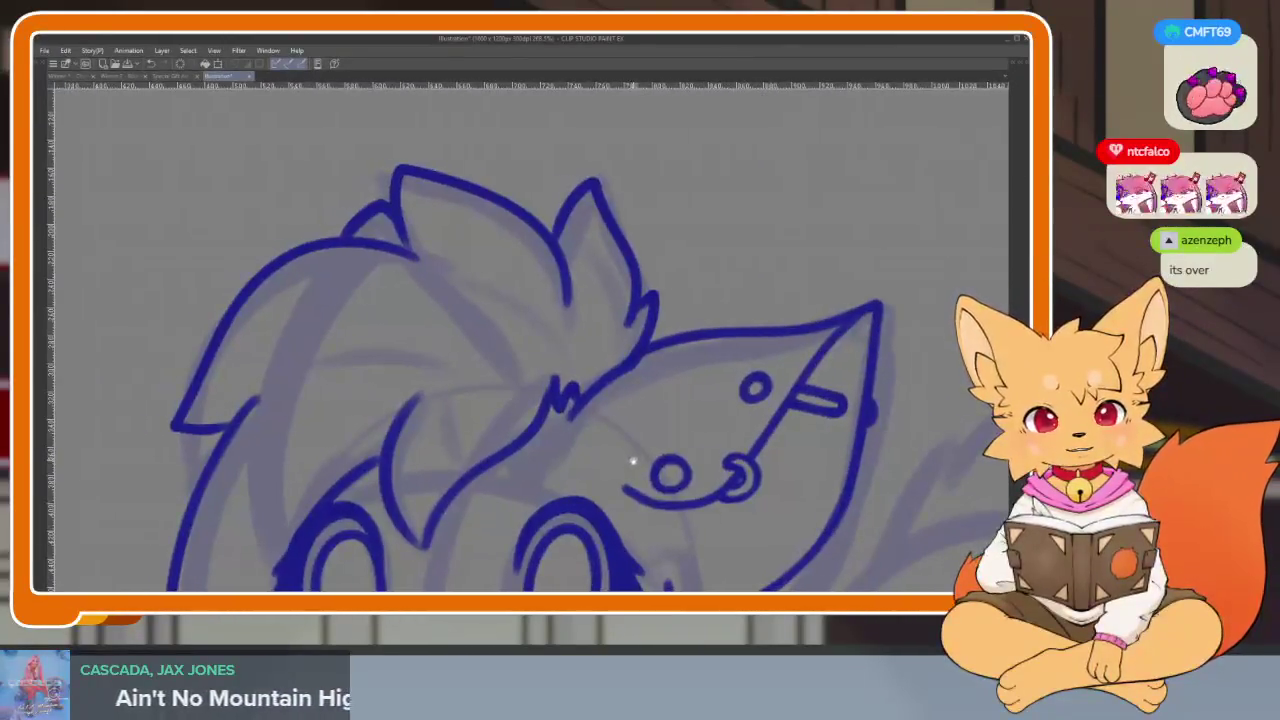
scroll(631, 460, "up", 1)
scroll(626, 451, "up", 1)
scroll(623, 462, "up", 1)
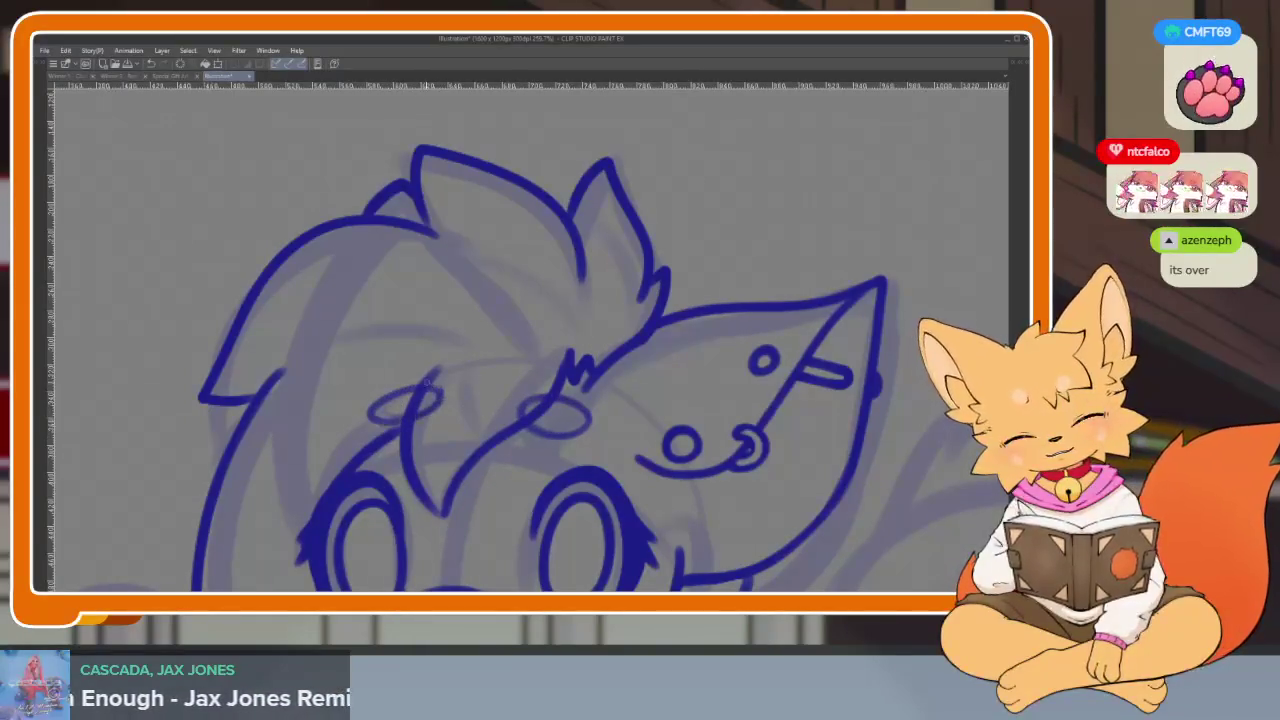
scroll(490, 403, "down", 5)
scroll(626, 406, "up", 5)
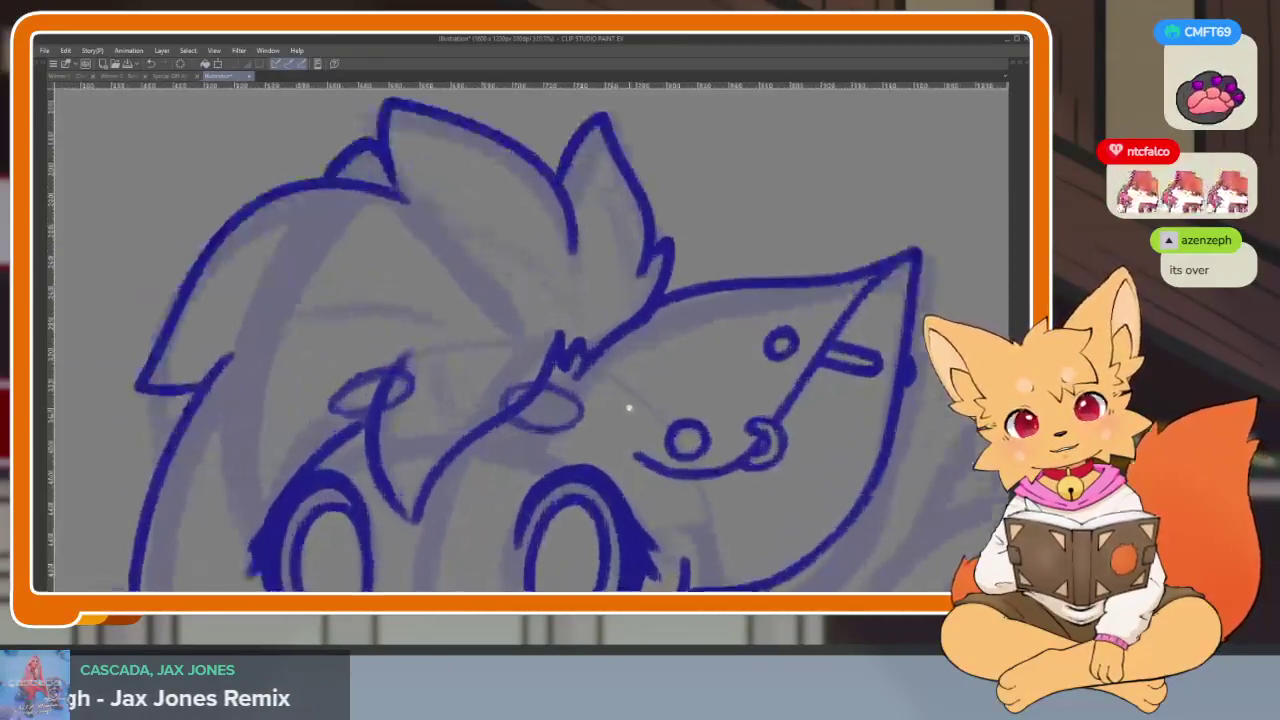
Redraw the right inner-ear arc and erase its overlapping top and excess right side
mouse_move(587, 462)
left_mouse_down()
mouse_move(586, 305)
mouse_move(486, 395)
mouse_move(505, 455)
left_mouse_up()
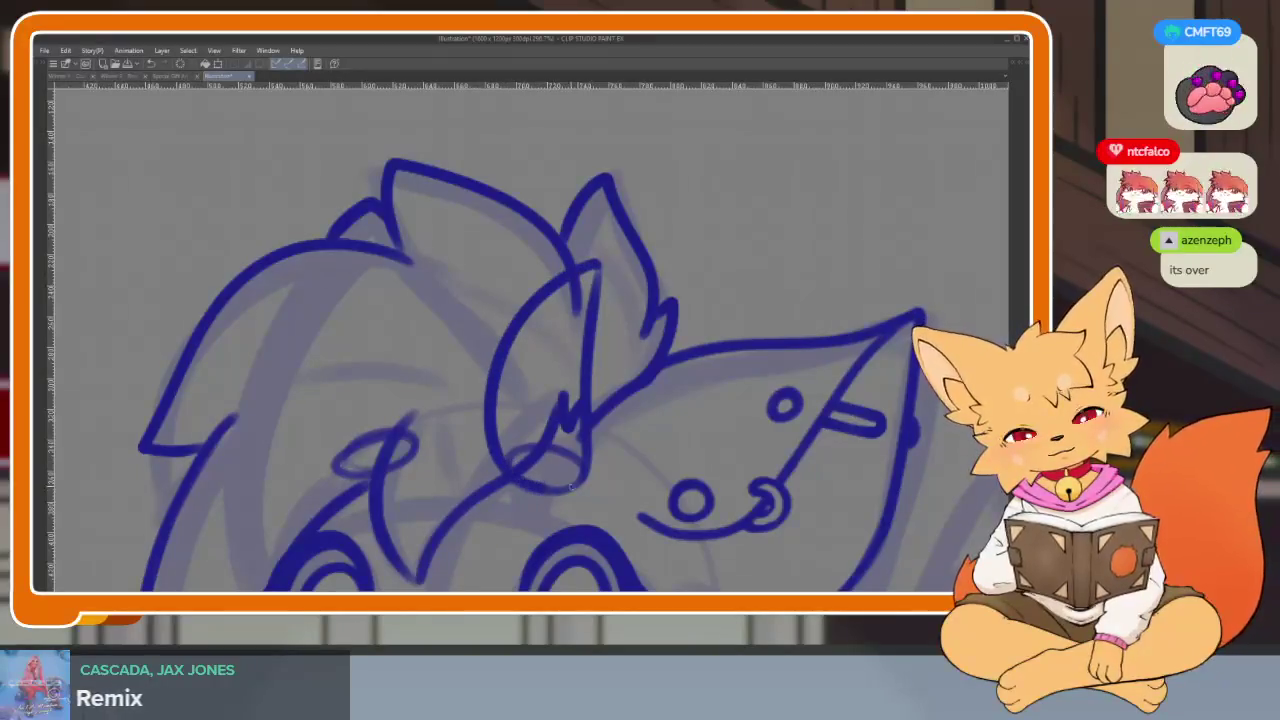
mouse_move(593, 265)
left_mouse_down()
mouse_move(508, 450)
mouse_move(575, 415)
mouse_move(566, 456)
left_mouse_up()
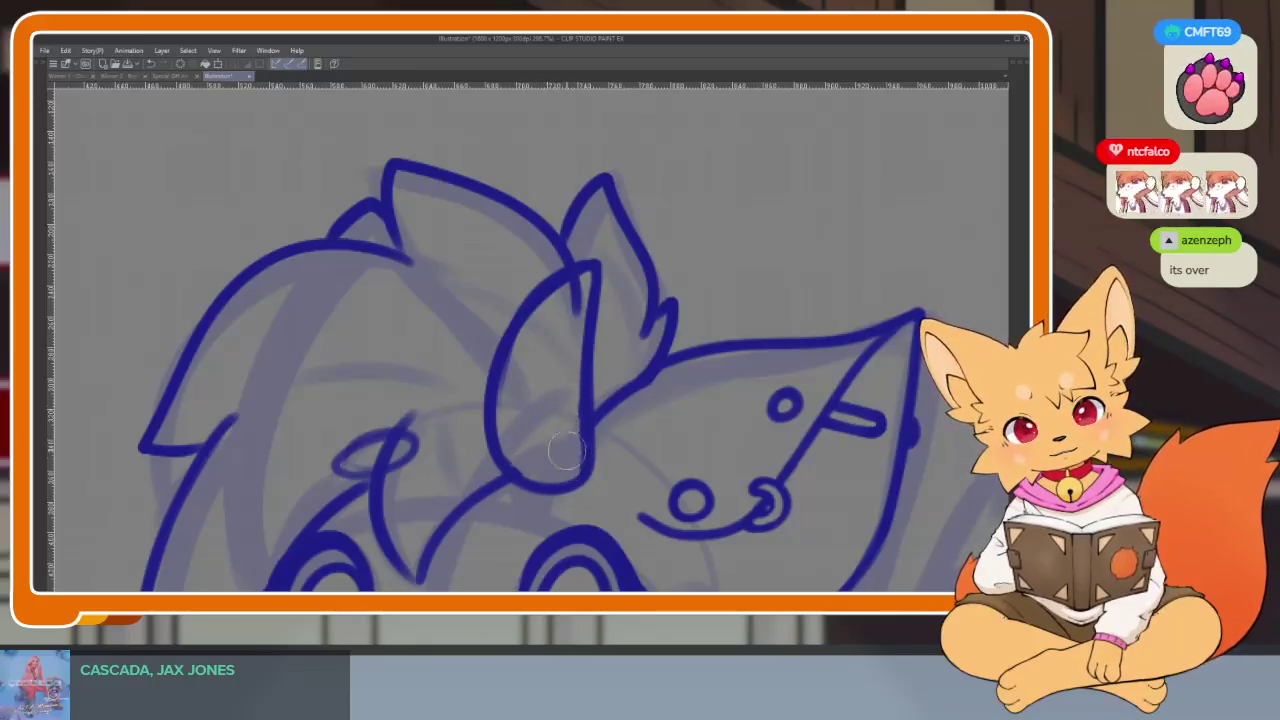
mouse_move(565, 340)
left_mouse_down()
mouse_move(590, 280)
mouse_move(520, 347)
left_mouse_up()
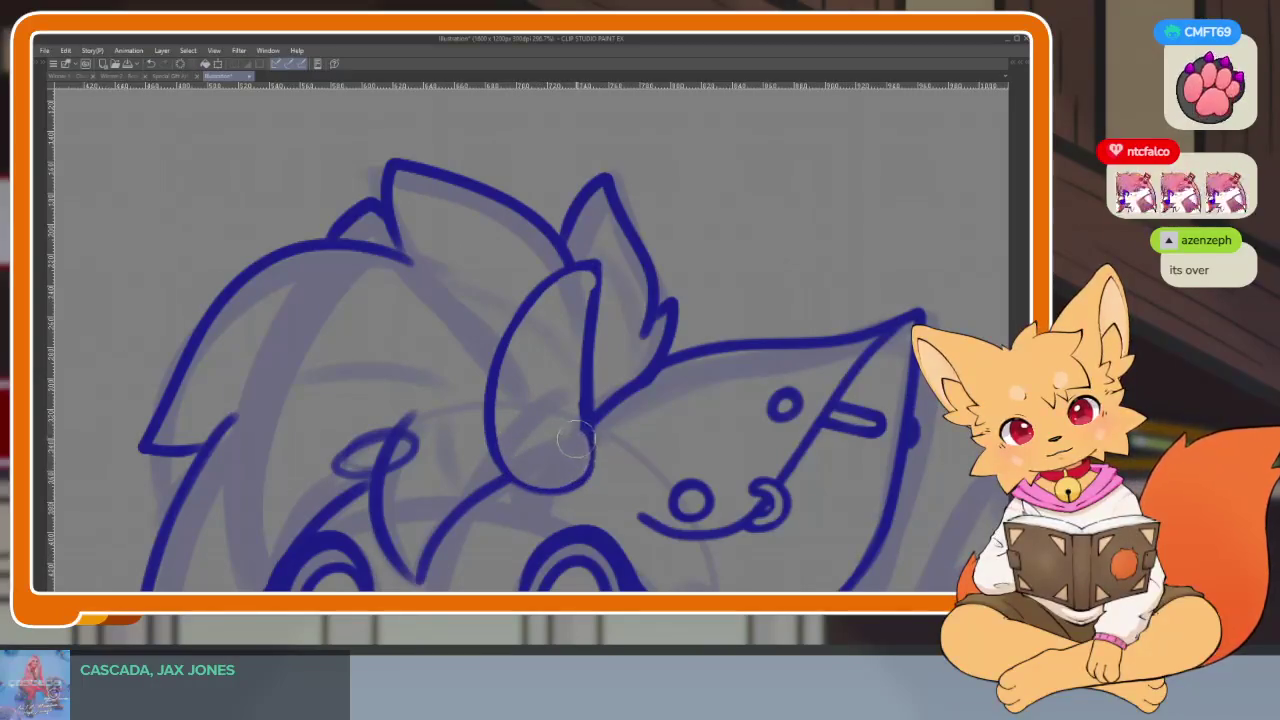
left_click_drag(577, 440, 580, 332)
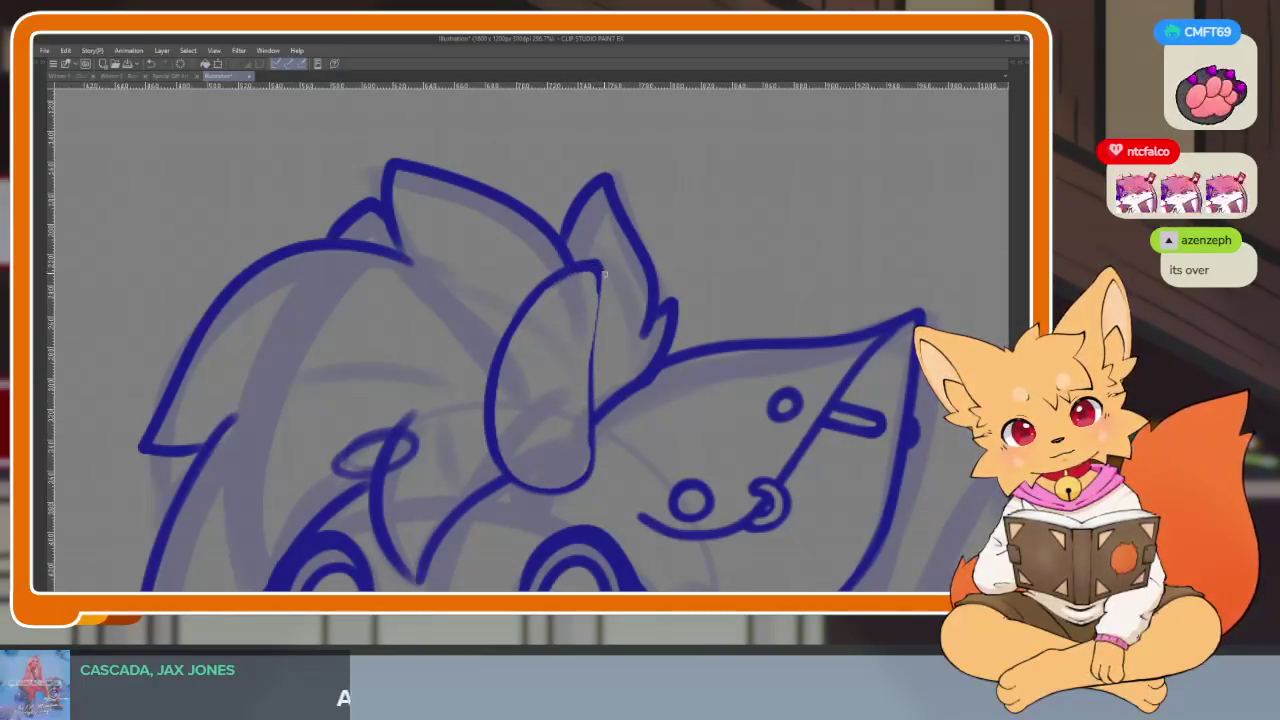
left_click_drag(595, 400, 559, 277)
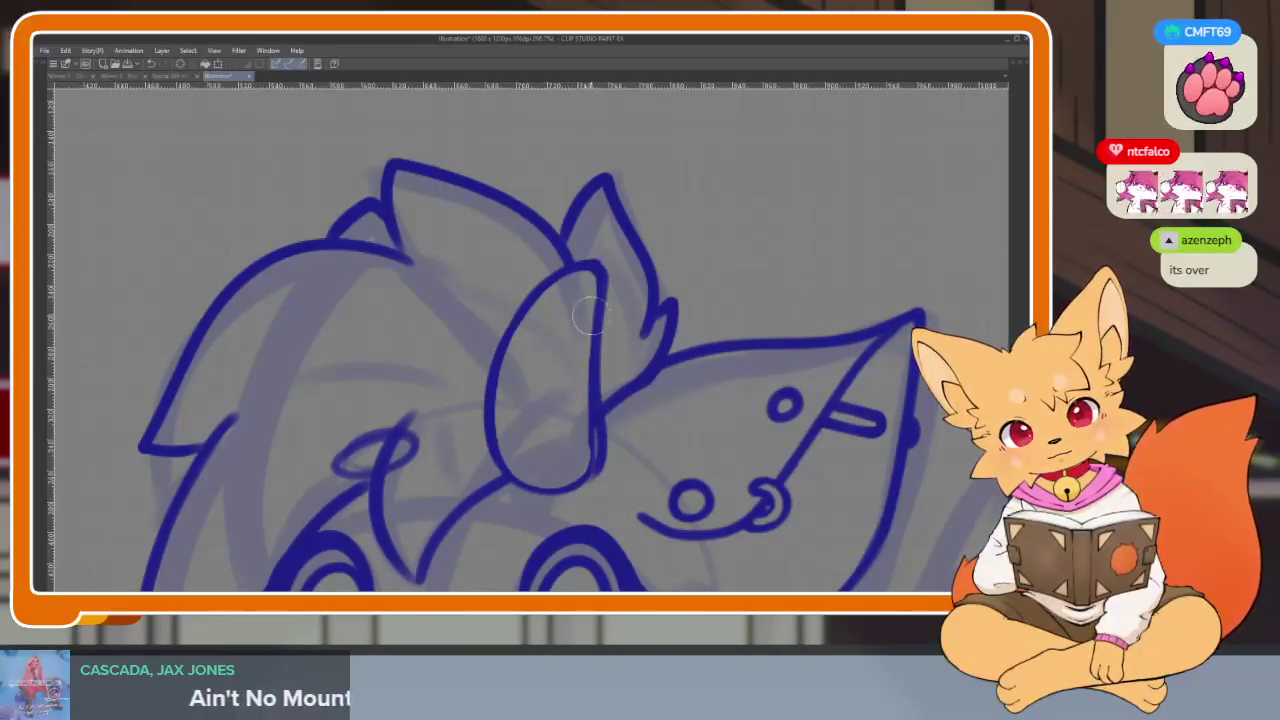
mouse_move(588, 284)
left_mouse_down()
mouse_move(585, 462)
mouse_move(530, 482)
left_mouse_up()
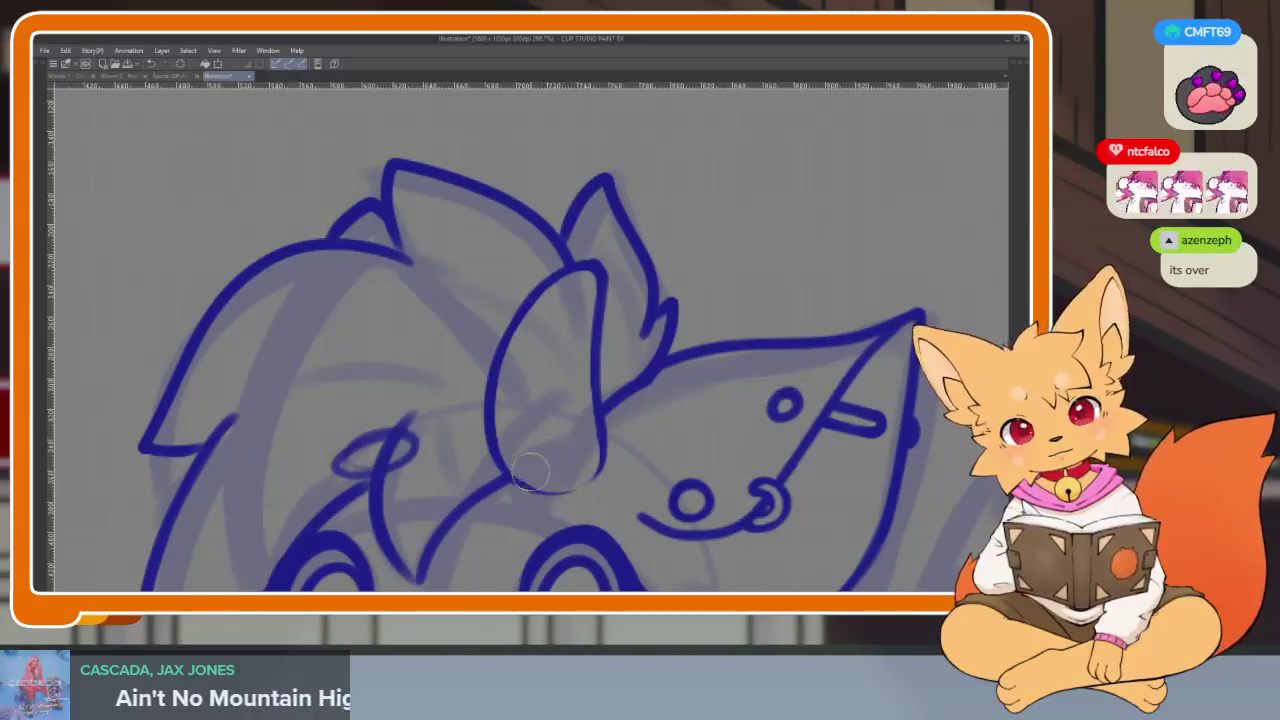
Erase the arc's bottom curve so it tapers, then adjust the zoom
scroll(636, 400, "down", 5)
scroll(645, 375, "up", 7)
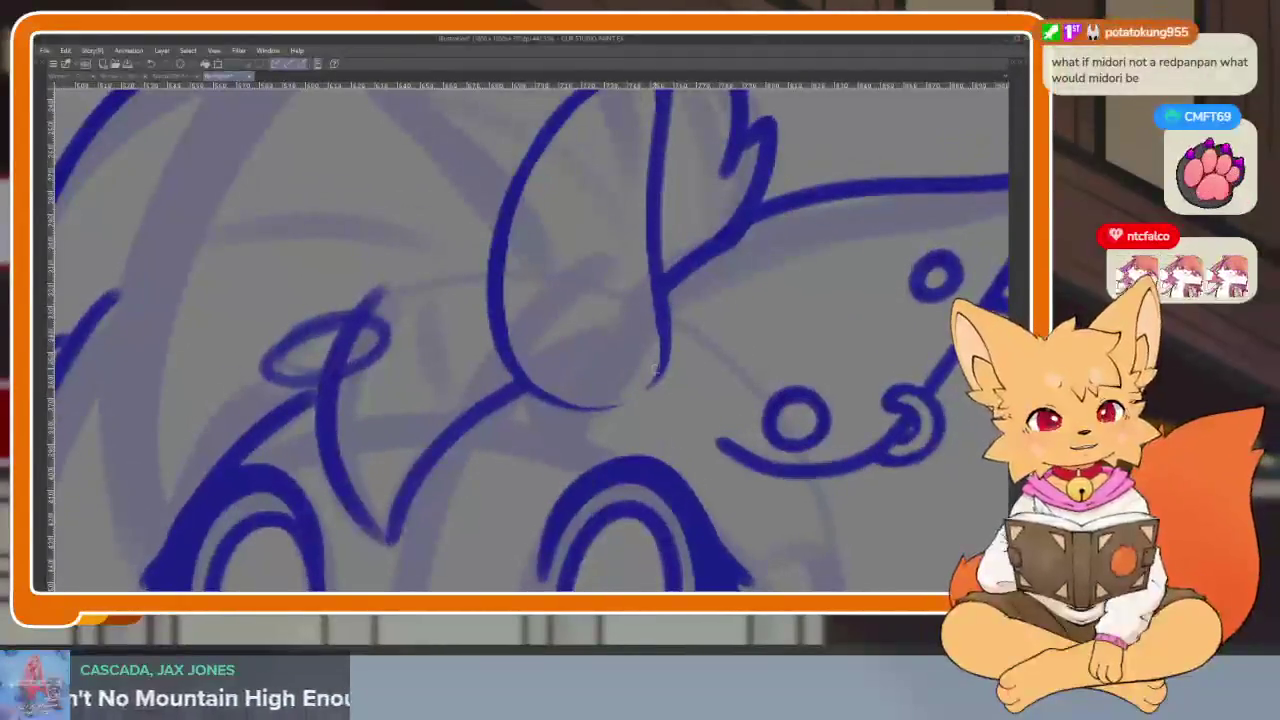
left_click_drag(623, 371, 569, 374)
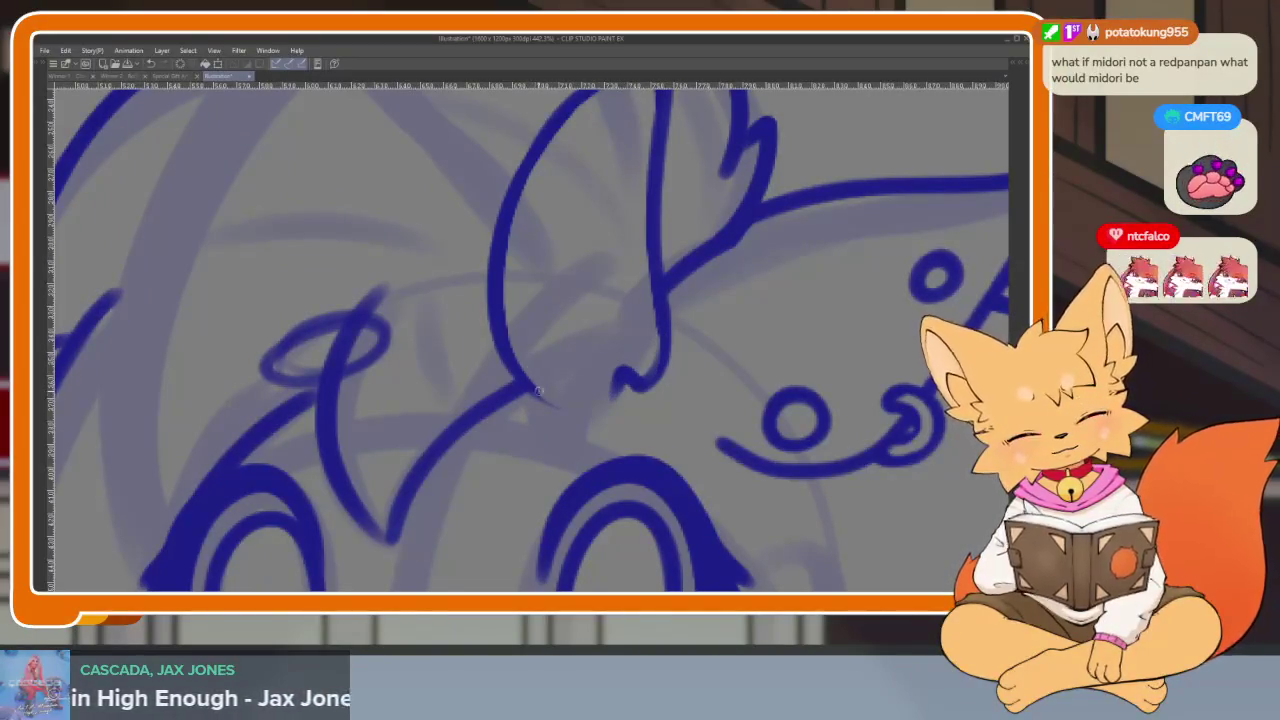
scroll(606, 395, "down", 5)
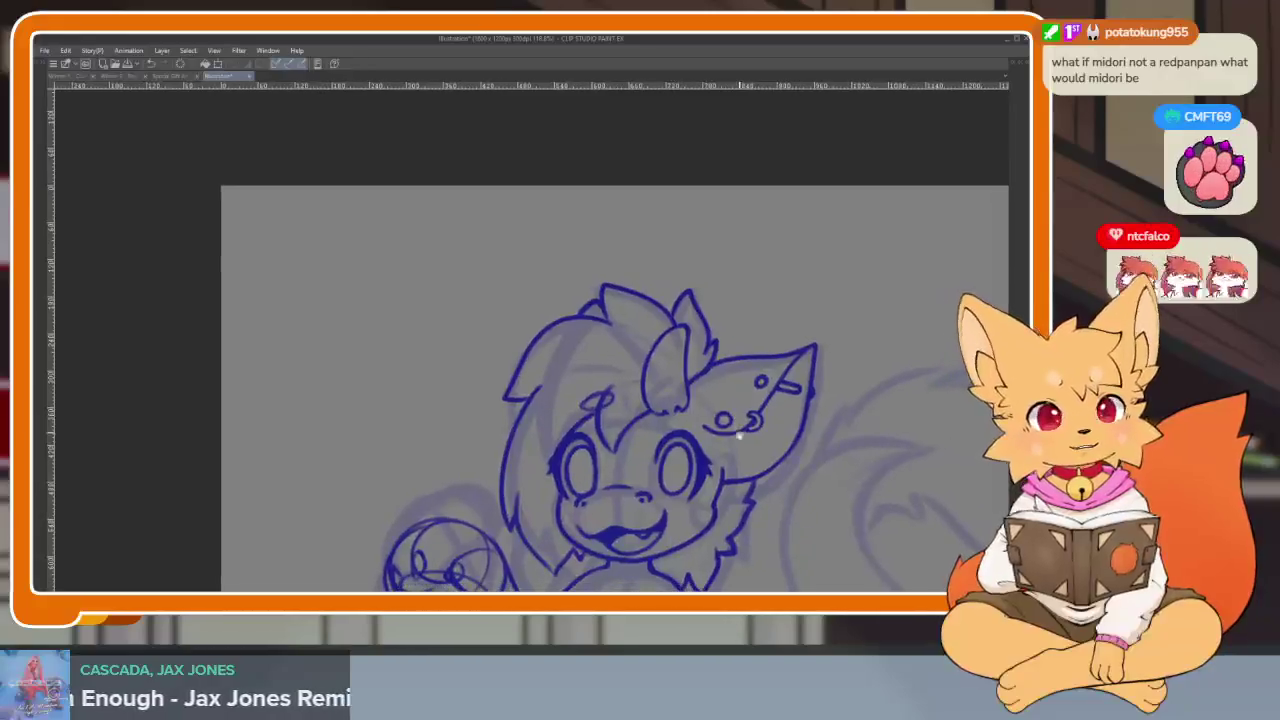
scroll(680, 410, "down", 2)
scroll(718, 421, "up", 2)
scroll(718, 420, "up", 1)
scroll(715, 420, "up", 1)
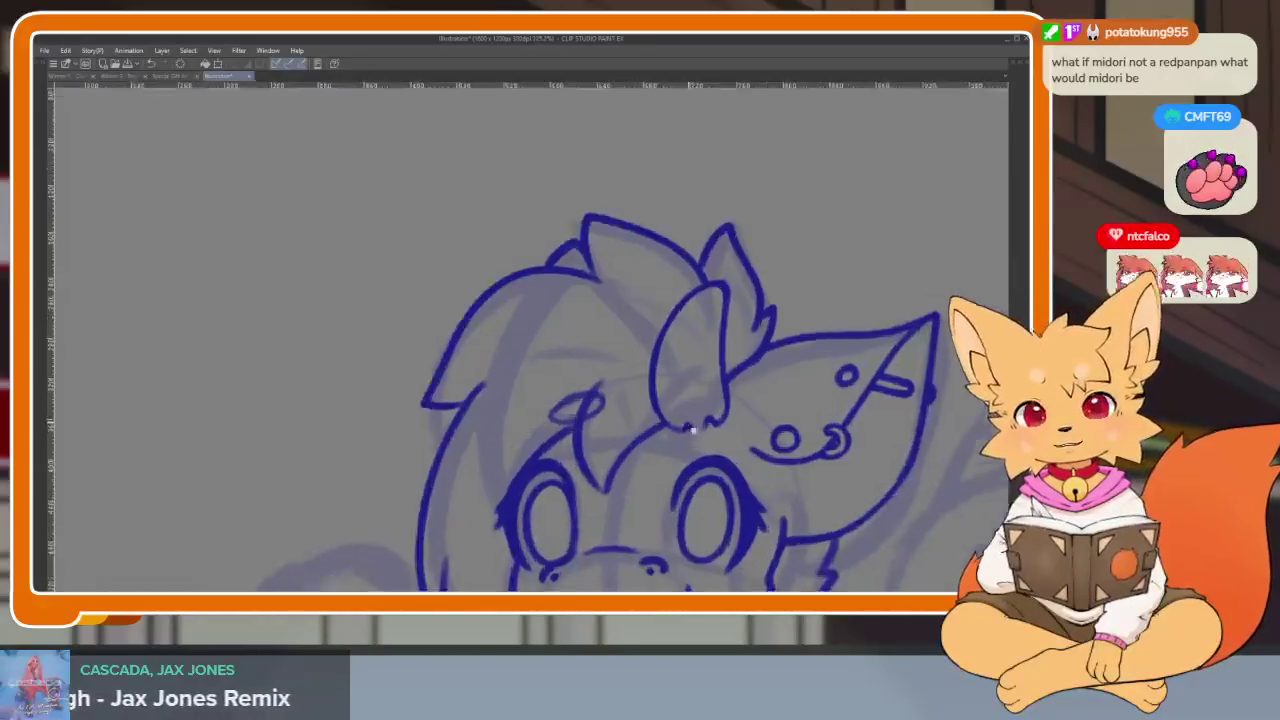
scroll(710, 419, "up", 1)
scroll(705, 418, "up", 2)
scroll(705, 416, "down", 1)
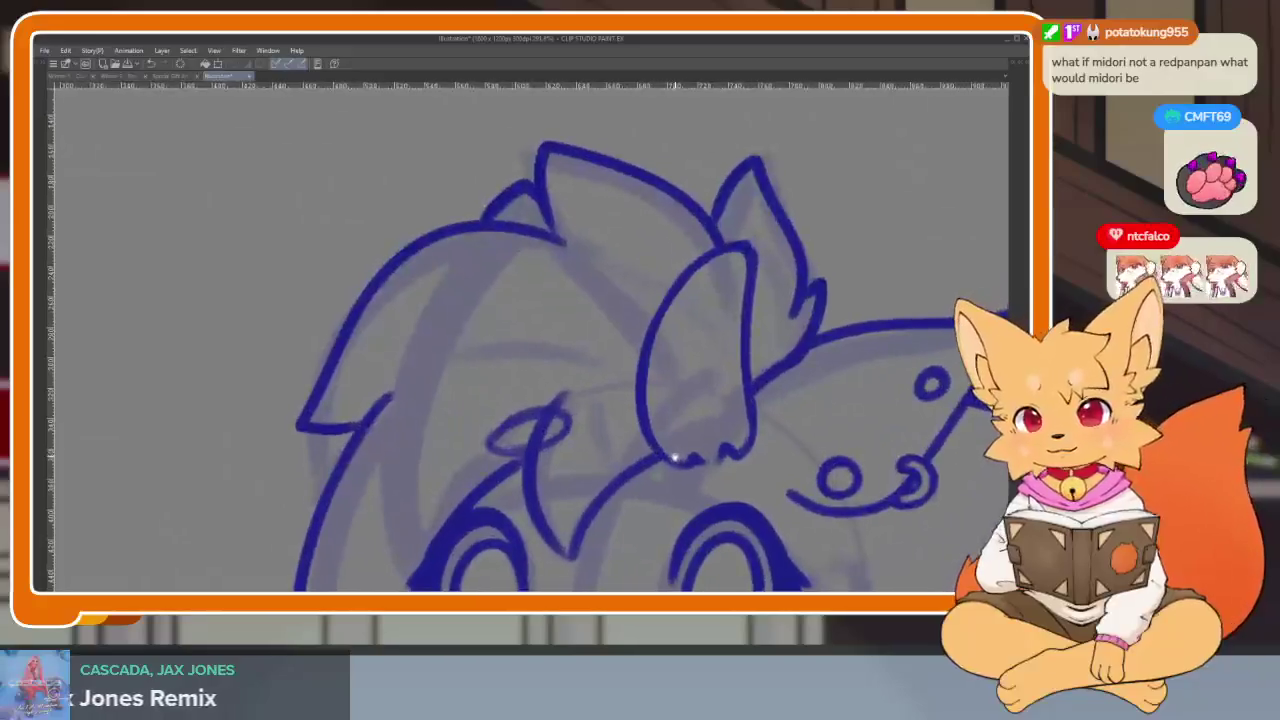
scroll(703, 415, "up", 1)
scroll(700, 413, "up", 1)
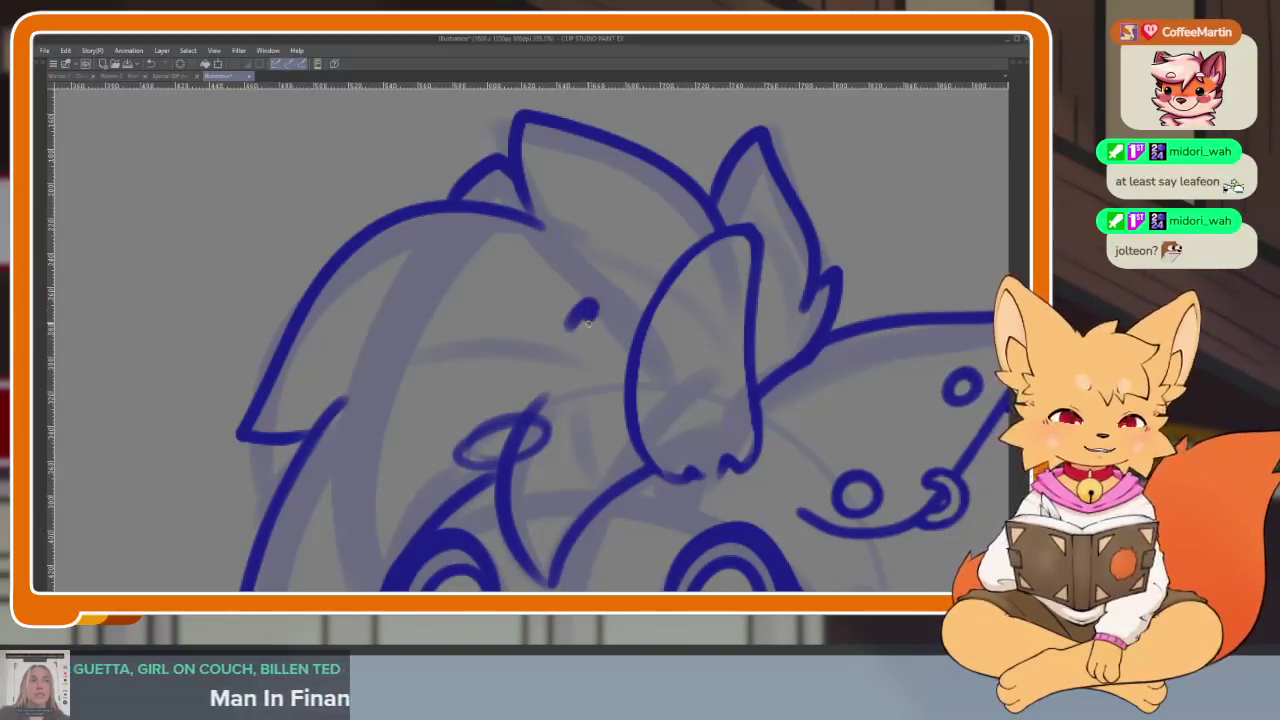
Sketch a guide, then ink the left ear's inner-ear arc in dark blue around its bottom
left_click_drag(557, 400, 525, 403)
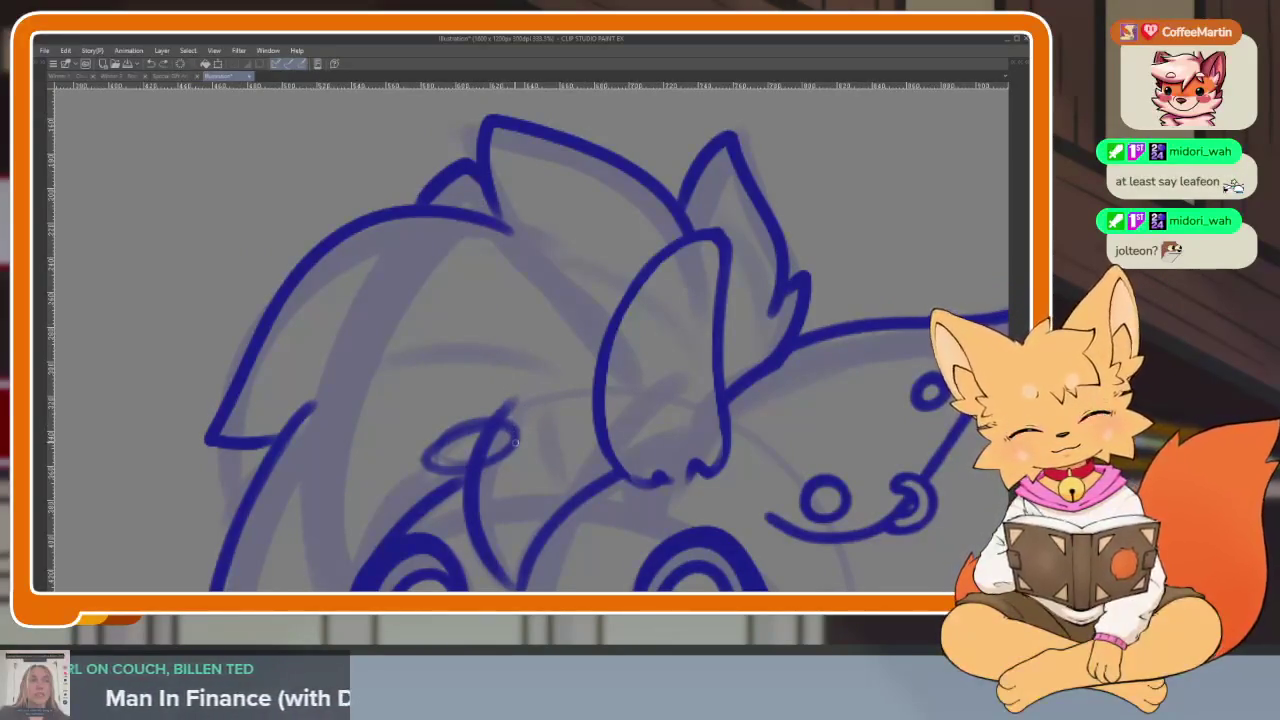
mouse_move(496, 394)
left_mouse_down()
mouse_move(440, 224)
mouse_move(460, 472)
left_mouse_up()
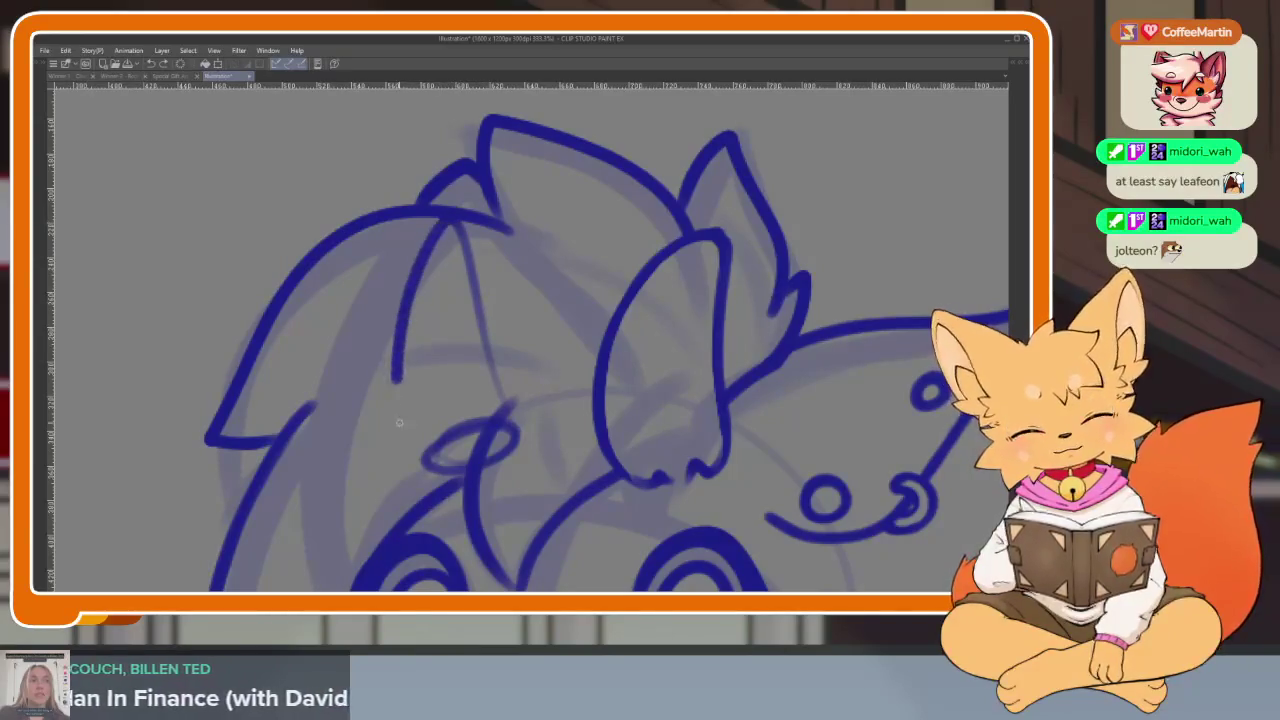
scroll(615, 408, "down", 5)
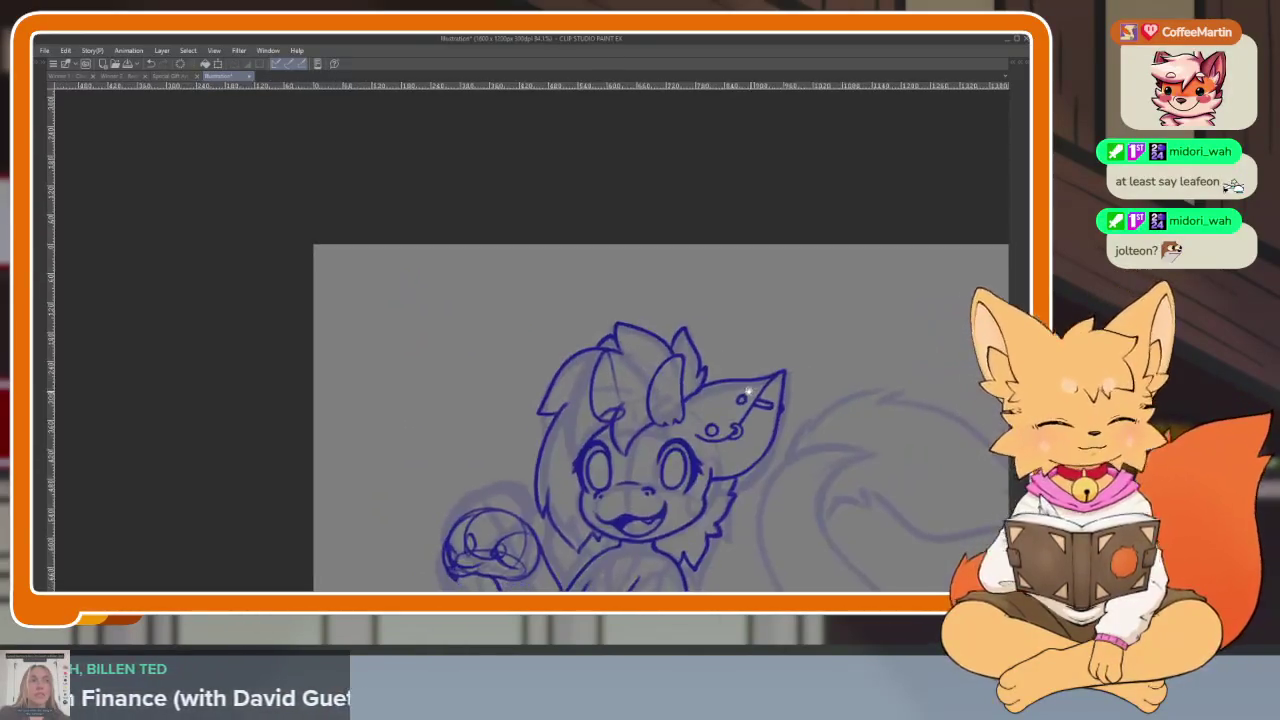
scroll(650, 420, "up", 4)
left_click_drag(540, 442, 482, 255)
left_click_drag(440, 322, 509, 487)
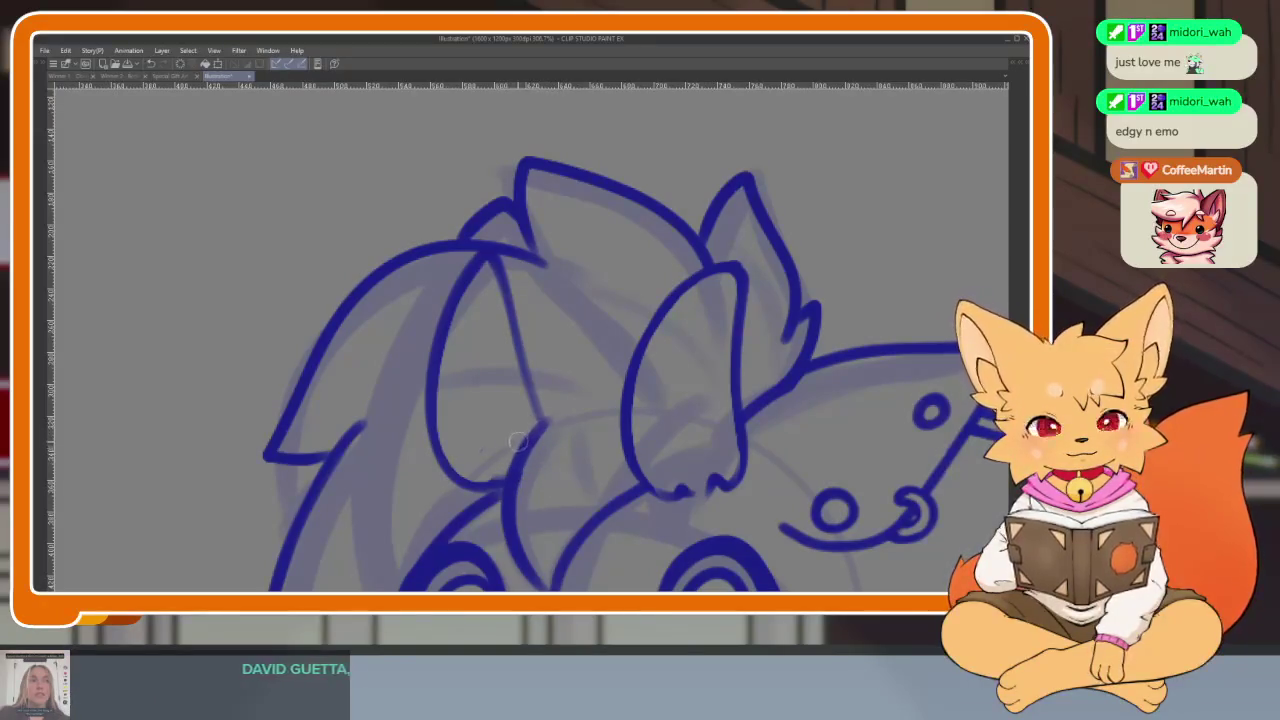
Zoom out and back in to review the whole fox lineart
scroll(470, 303, "down", 5)
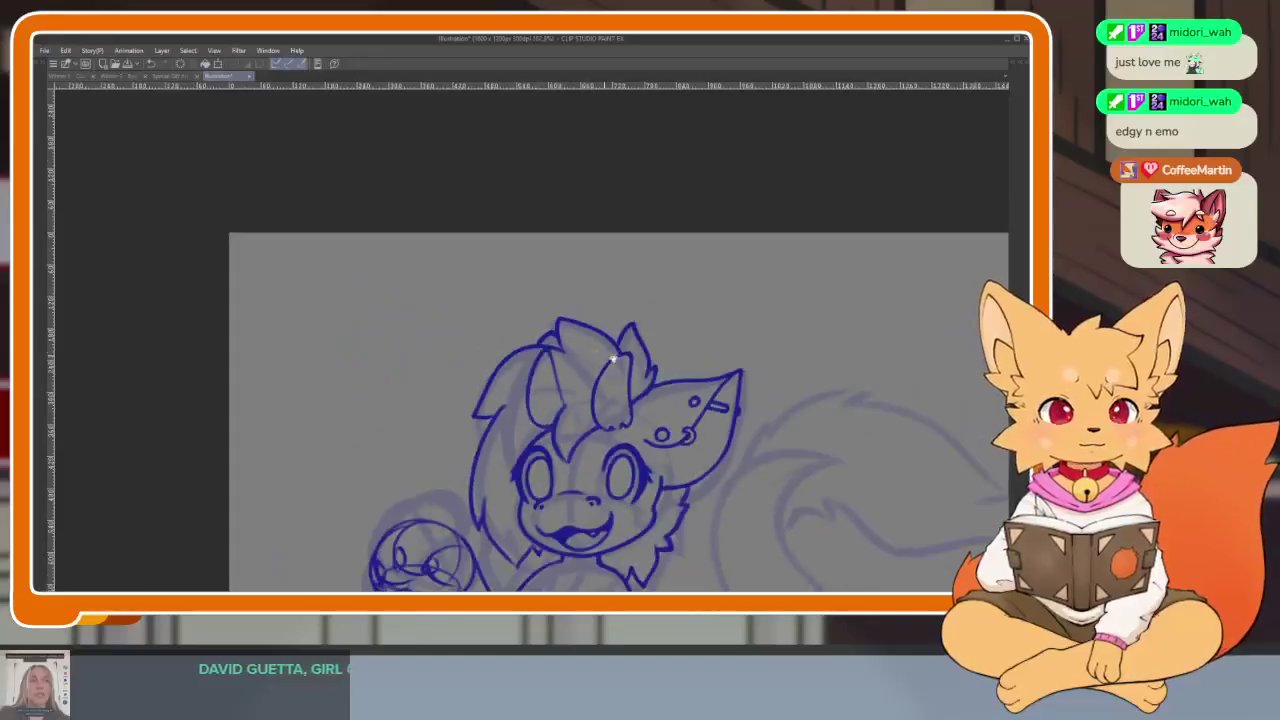
scroll(684, 428, "down", 2)
scroll(684, 428, "up", 3)
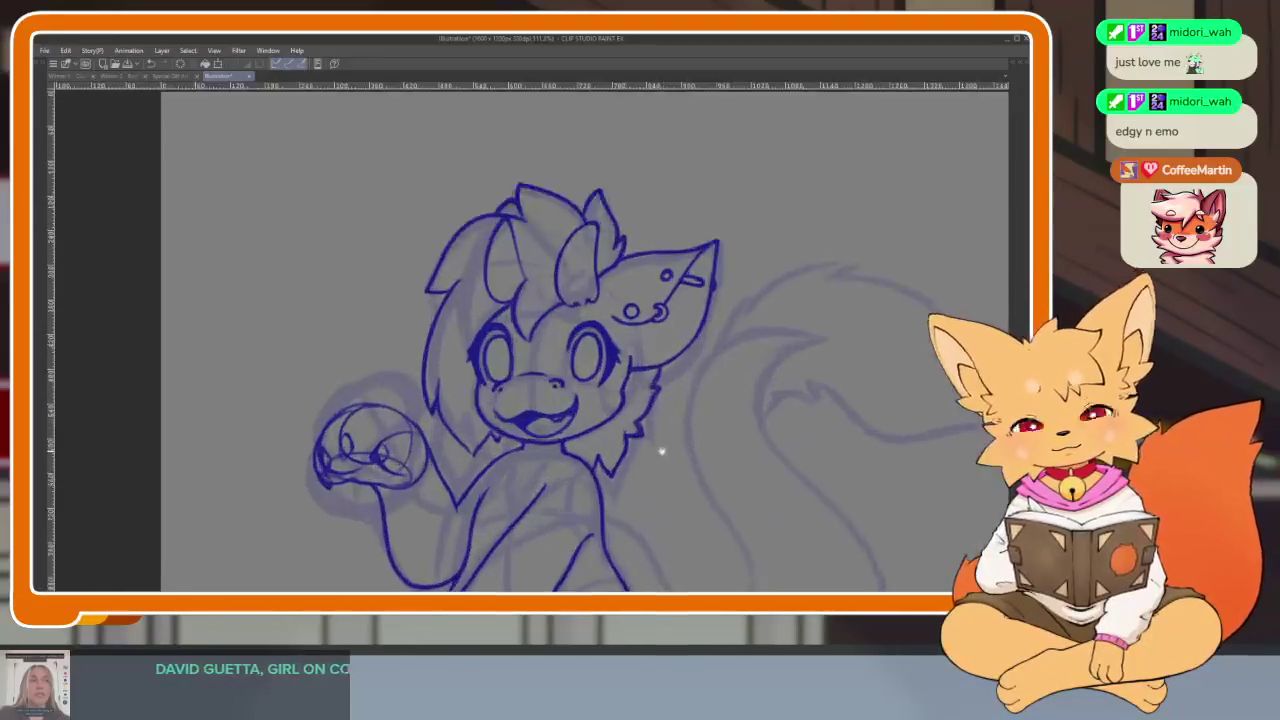
scroll(657, 443, "down", 1)
scroll(648, 452, "up", 1)
scroll(651, 458, "up", 1)
scroll(654, 470, "up", 1)
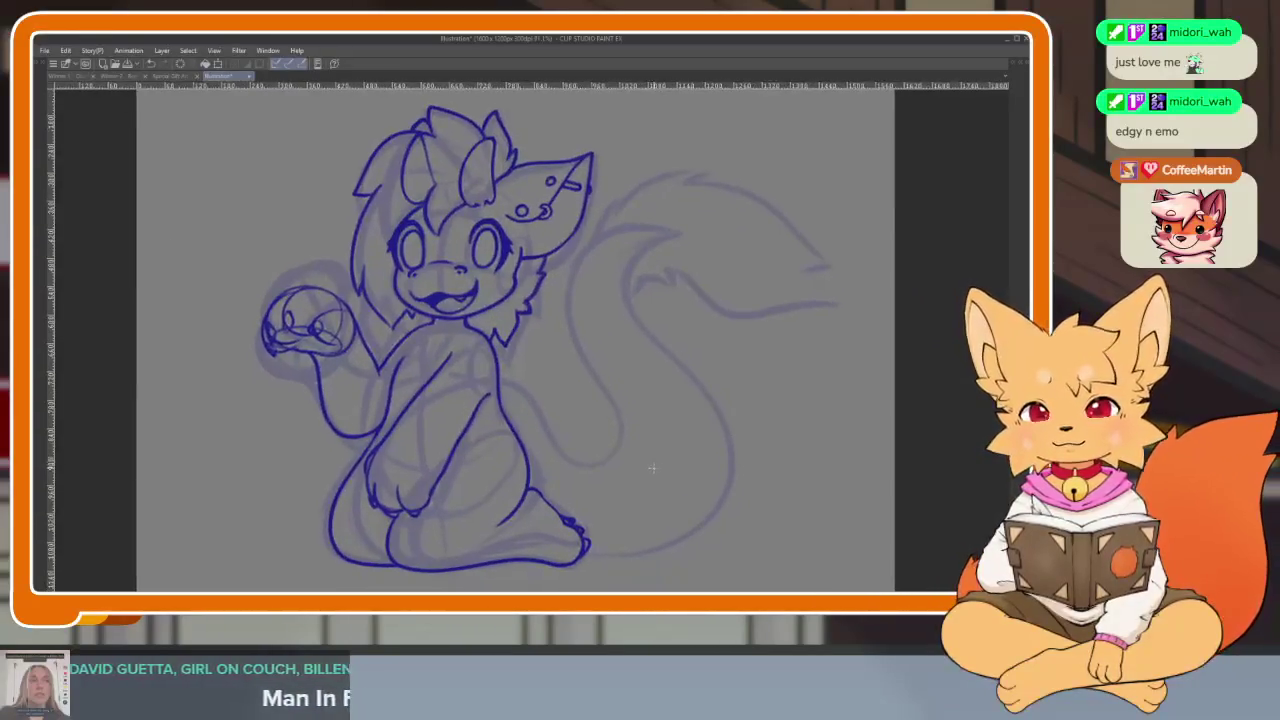
scroll(648, 470, "down", 1)
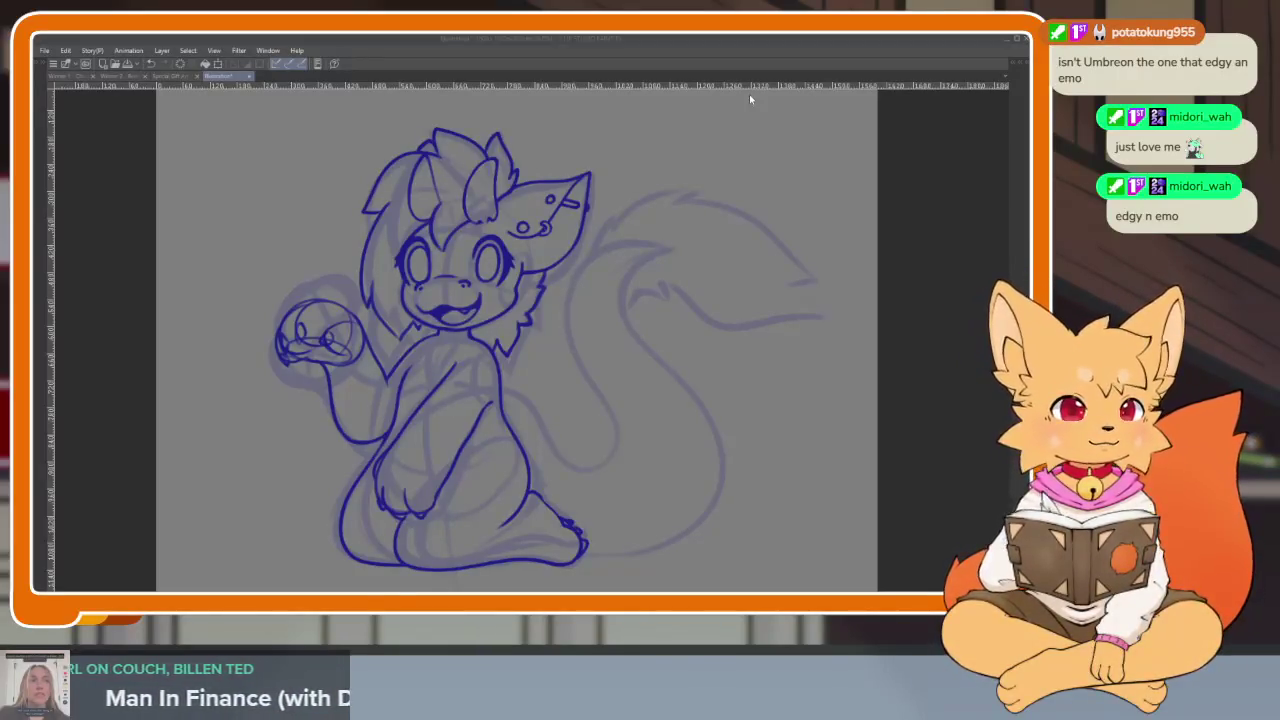
Bring up the Firefox 'uv reactive fursuit' image results and move the window lower
key("alt+Tab")
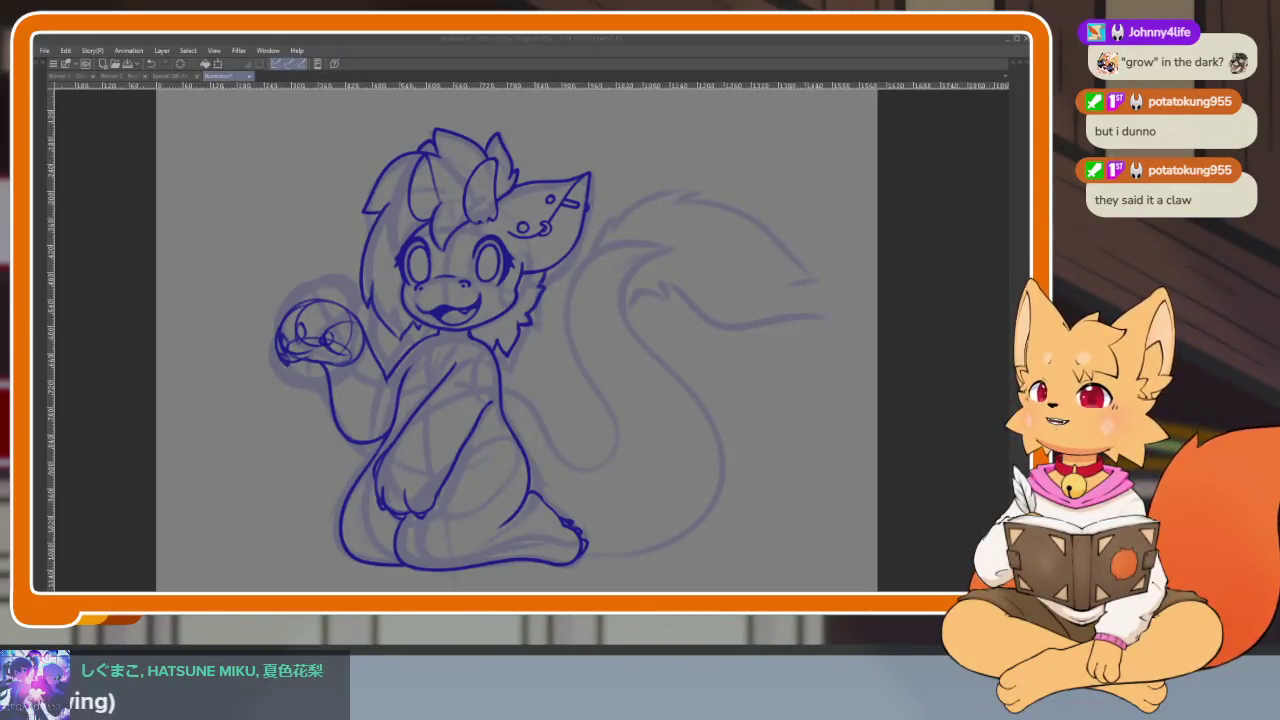
key("alt+Tab")
left_click_drag(505, 38, 508, 102)
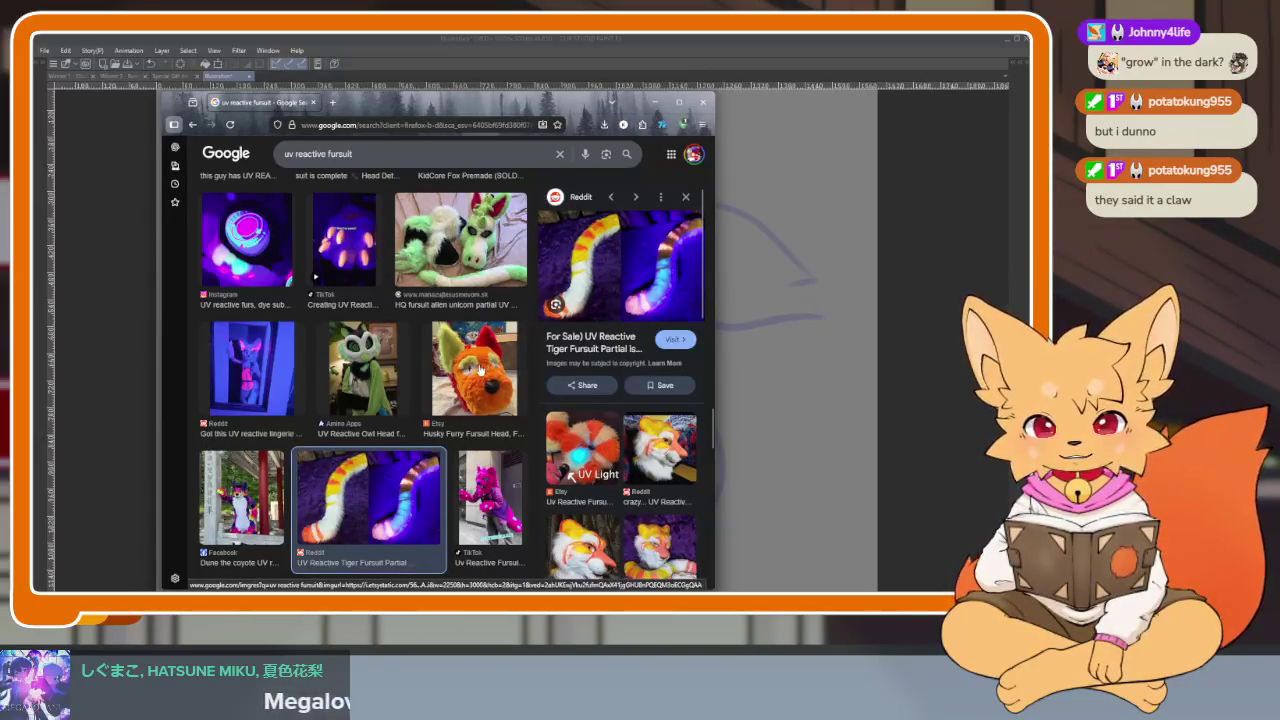
Preview the glowing UV fursuit face result and open its full image in a new tab
scroll(480, 370, "up", 1)
scroll(260, 400, "up", 1)
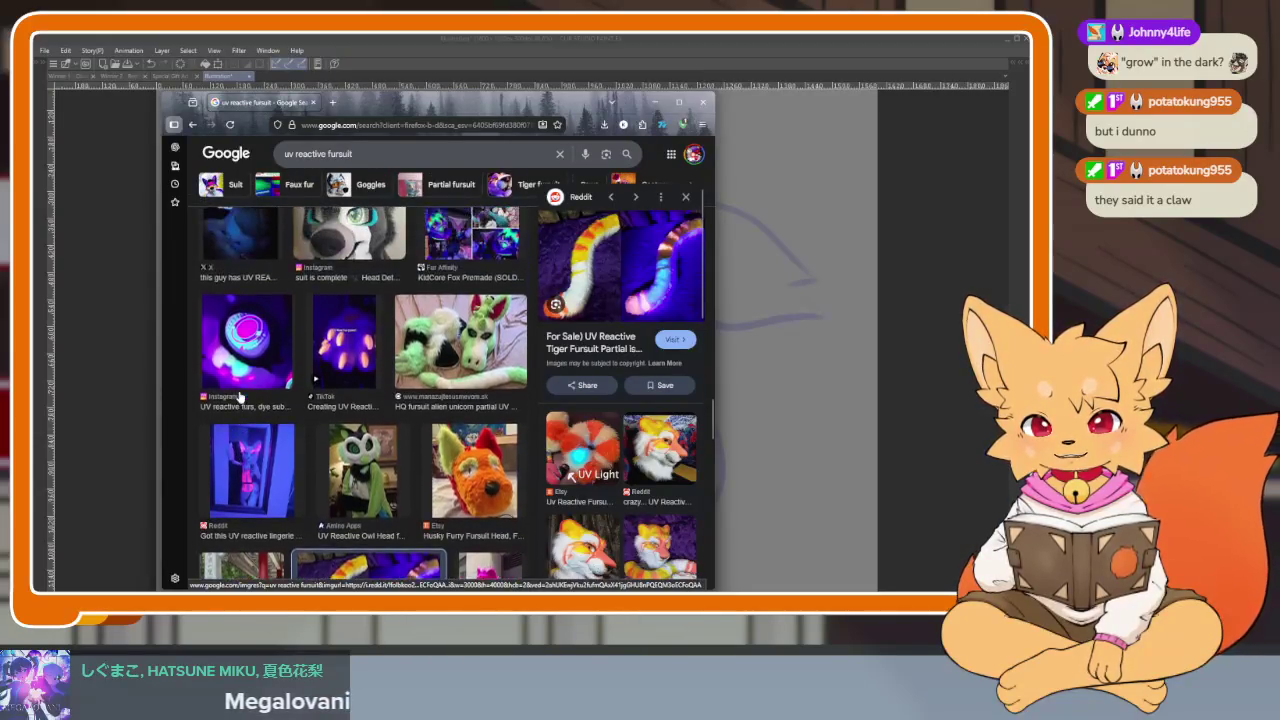
scroll(290, 405, "up", 1)
scroll(320, 410, "up", 1)
scroll(350, 418, "up", 1)
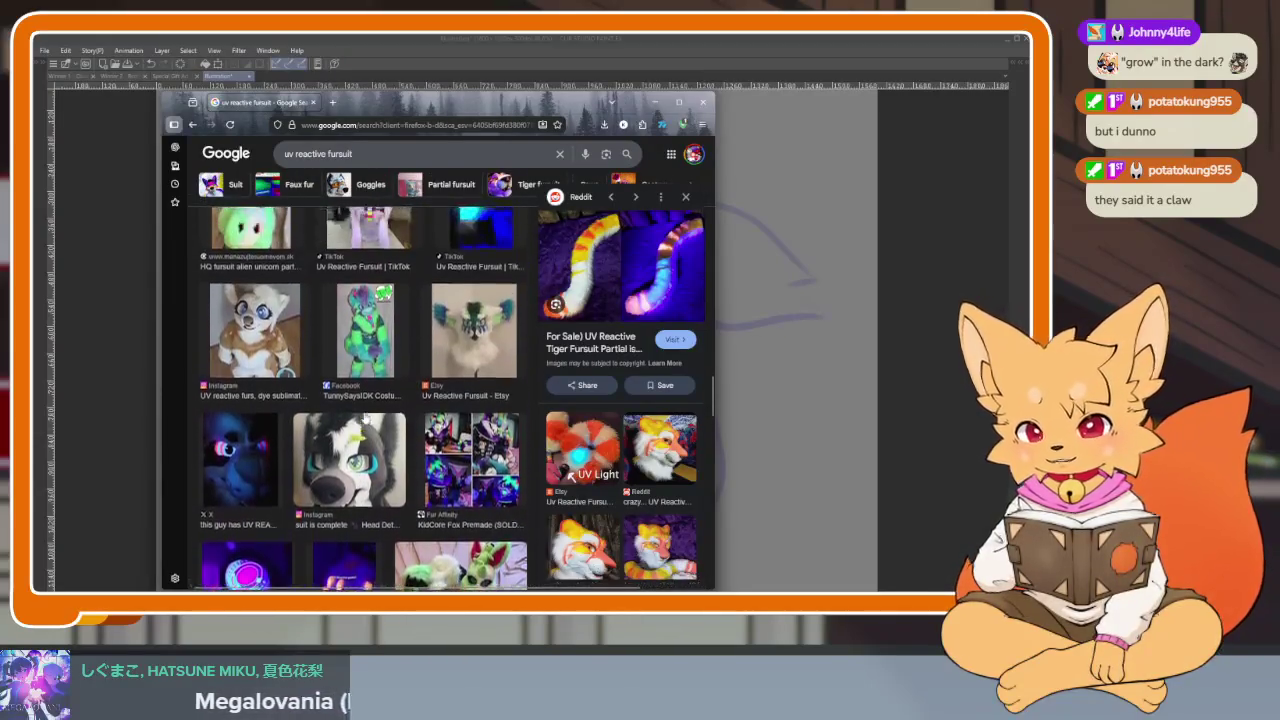
left_click(276, 448)
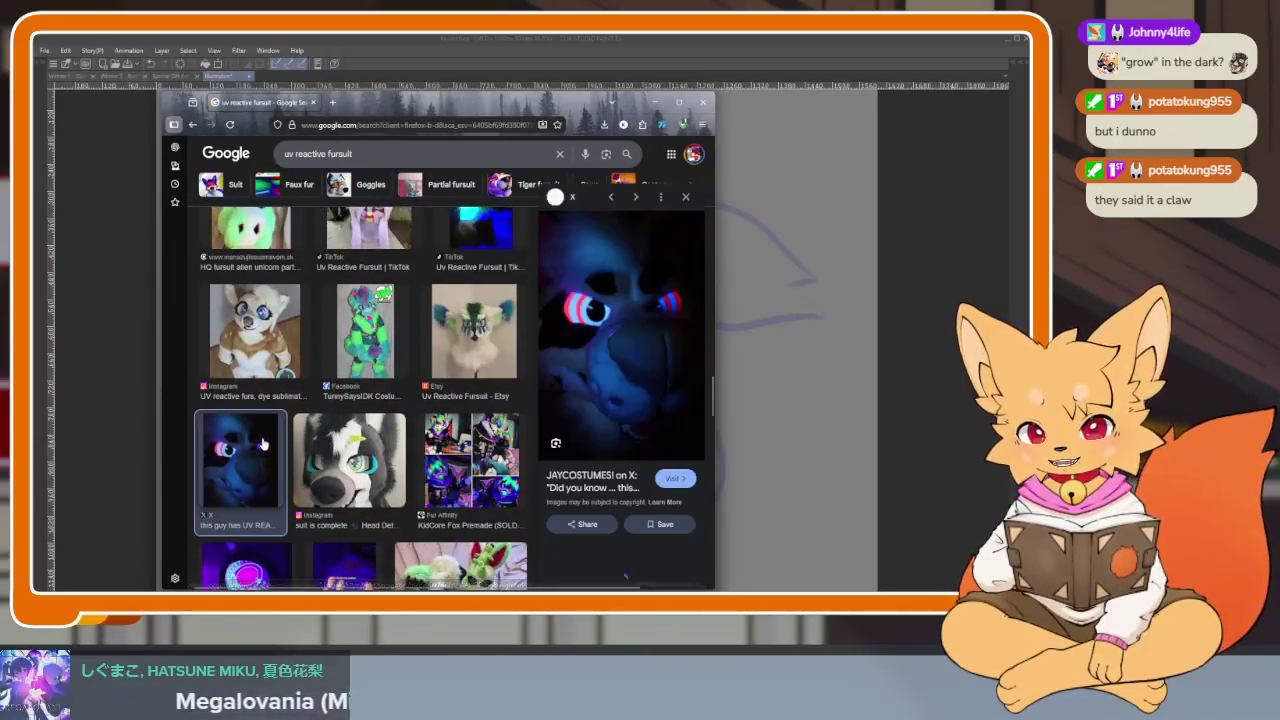
right_click(615, 321)
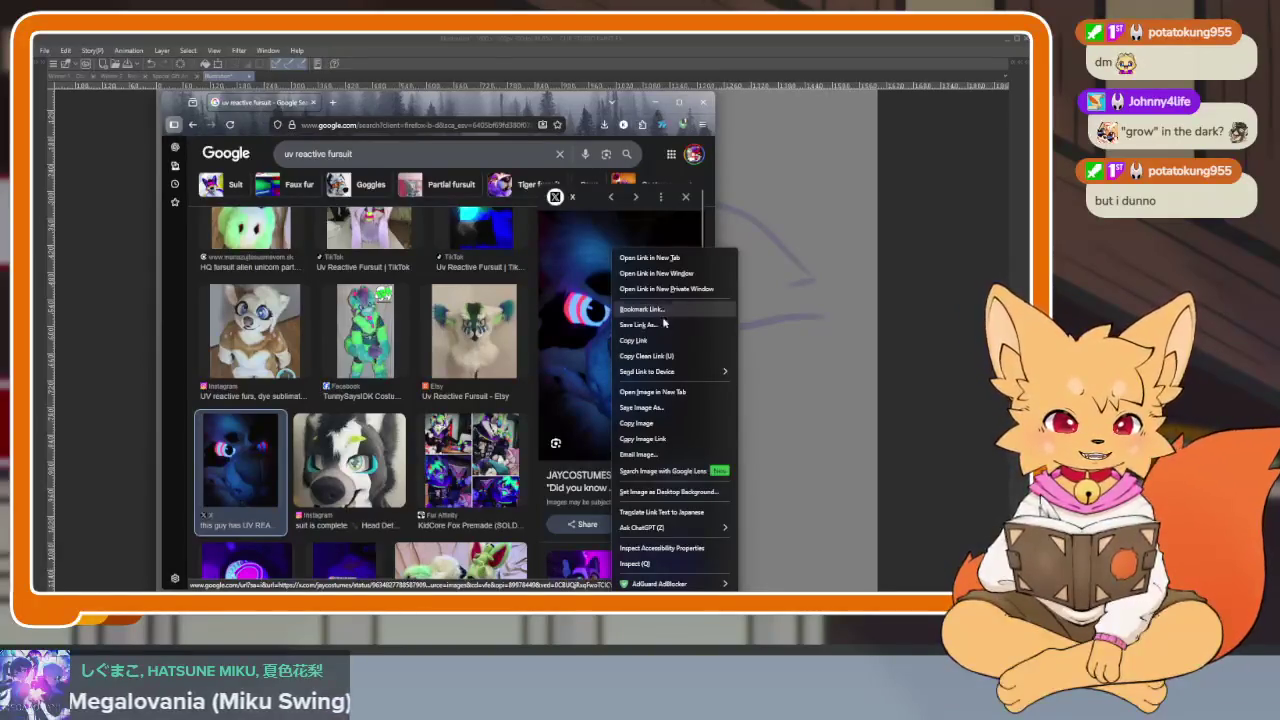
left_click(652, 391)
left_click(378, 106)
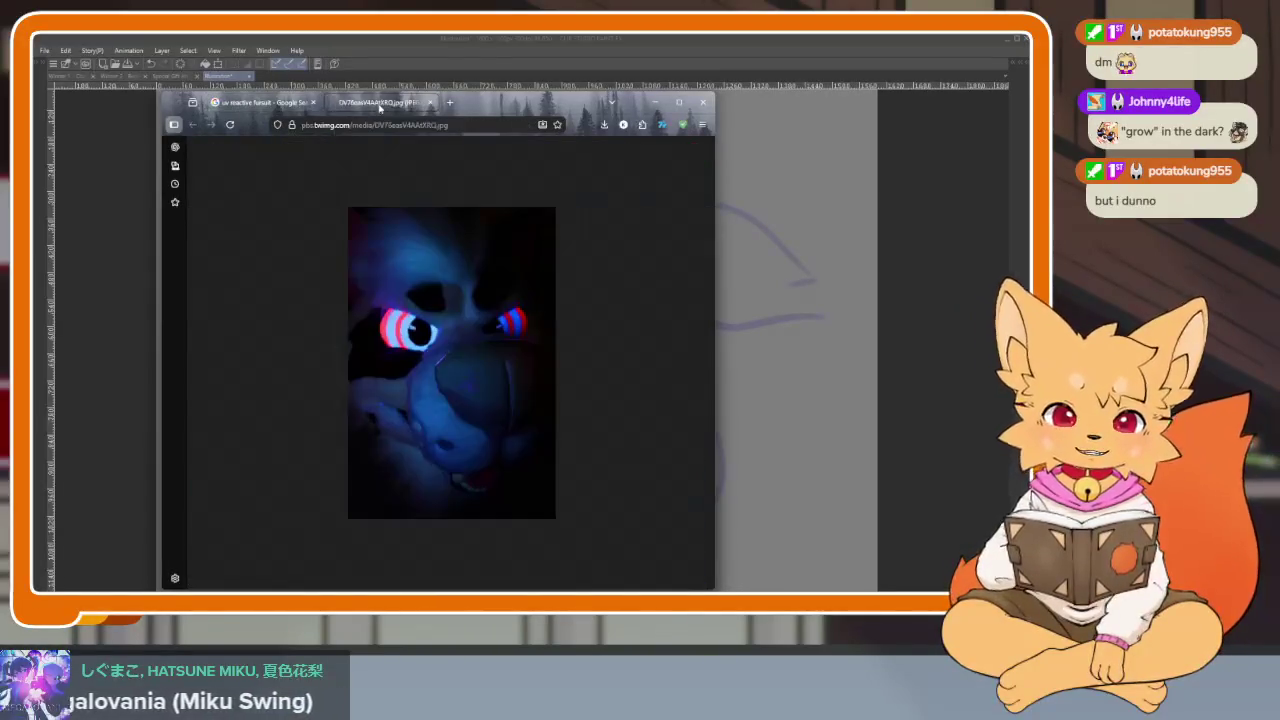
Study the full-size glowing-eyes fursuit image, then minimize Firefox to reveal the canvas
scroll(479, 340, "up", 5)
scroll(479, 349, "up", 2)
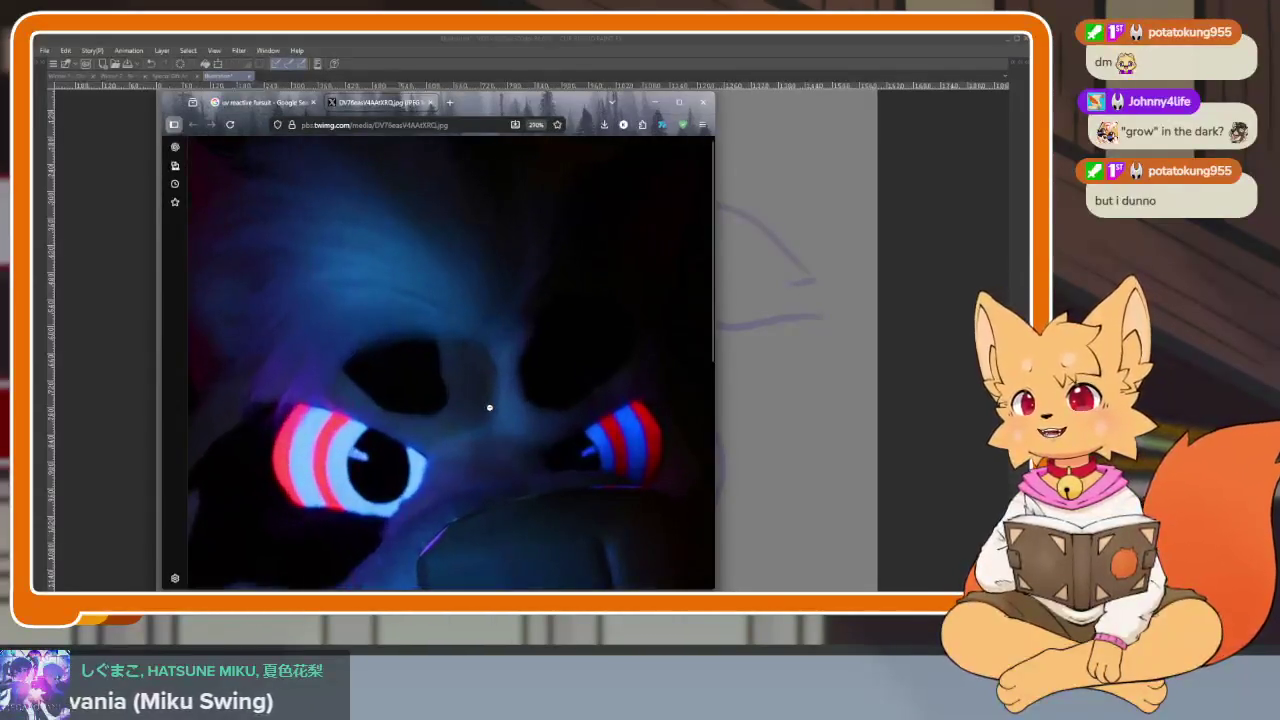
scroll(514, 406, "down", 3)
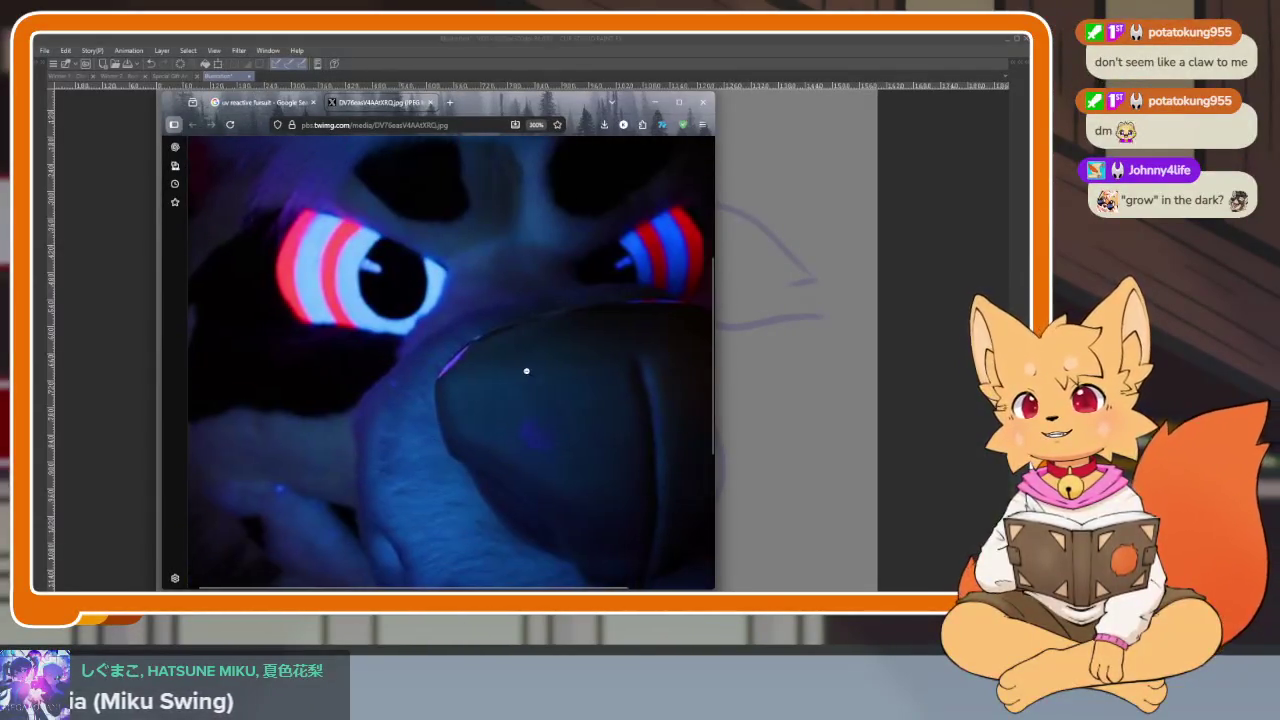
scroll(526, 370, "right", 2)
scroll(524, 349, "right", 2)
scroll(524, 349, "up", 2)
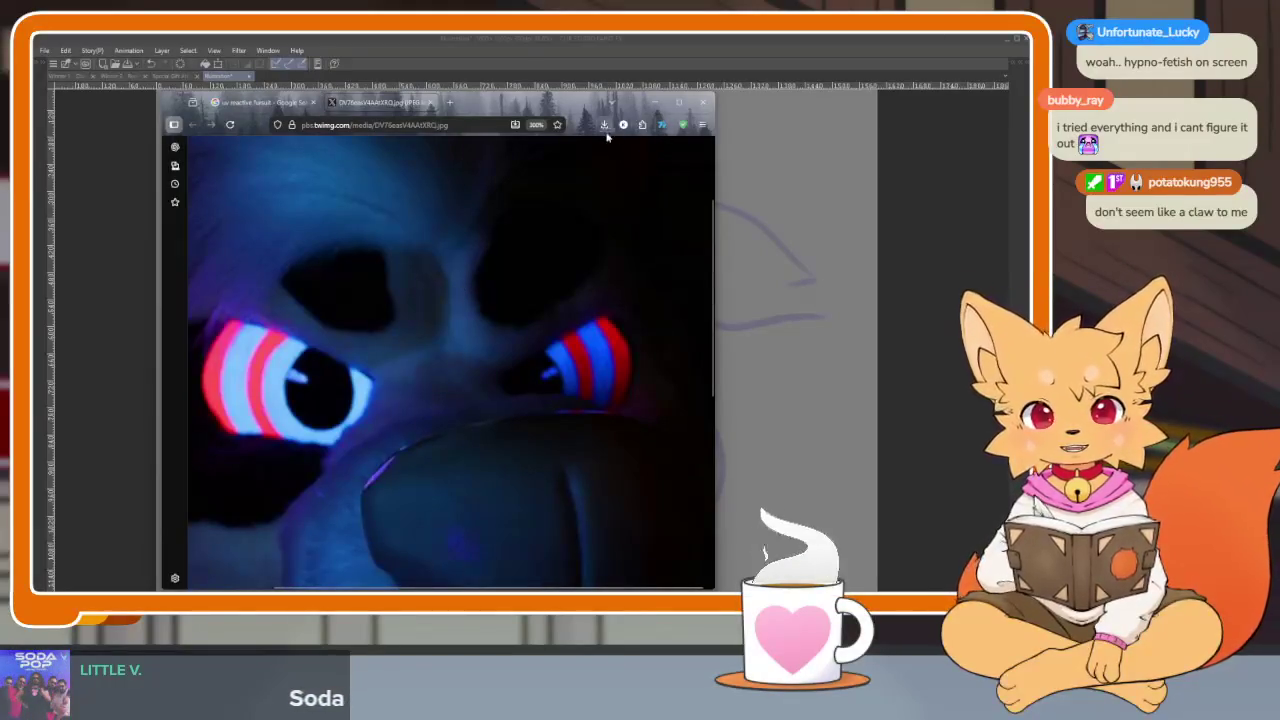
left_click(701, 104)
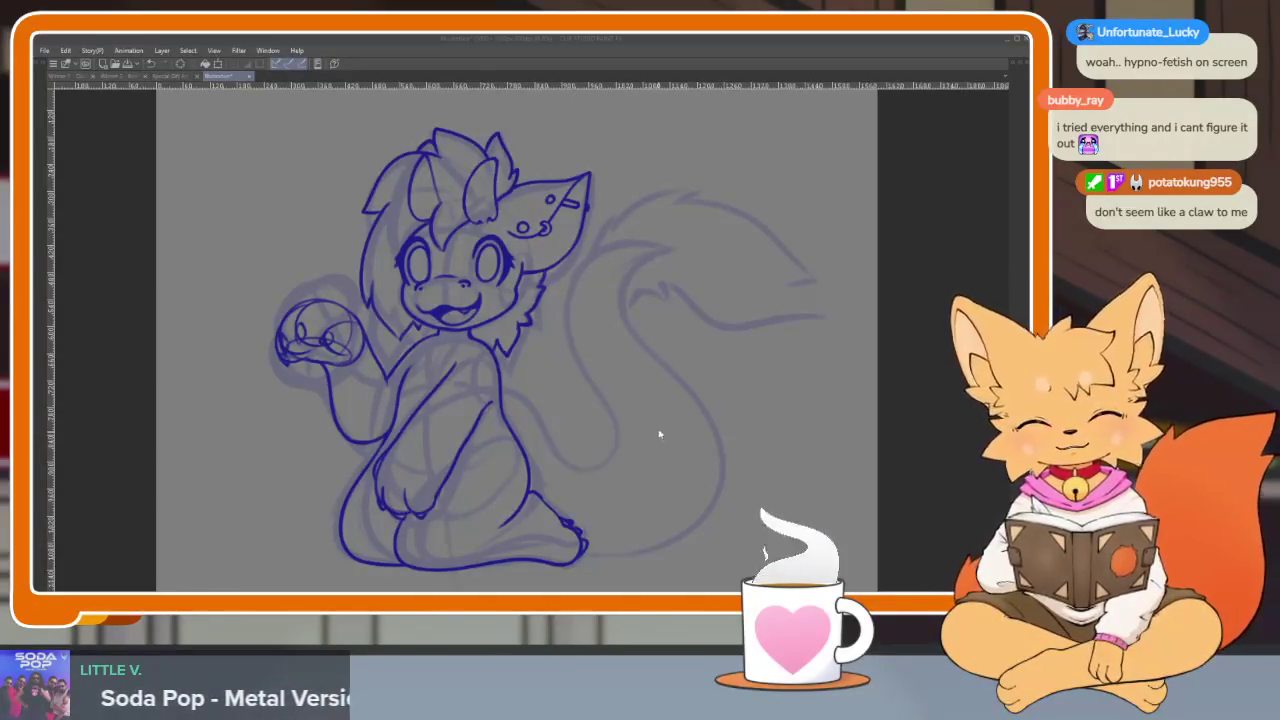
Zoom in on the tail and ink its outer curve in dark blue
scroll(703, 406, "up", 2)
scroll(570, 405, "up", 2)
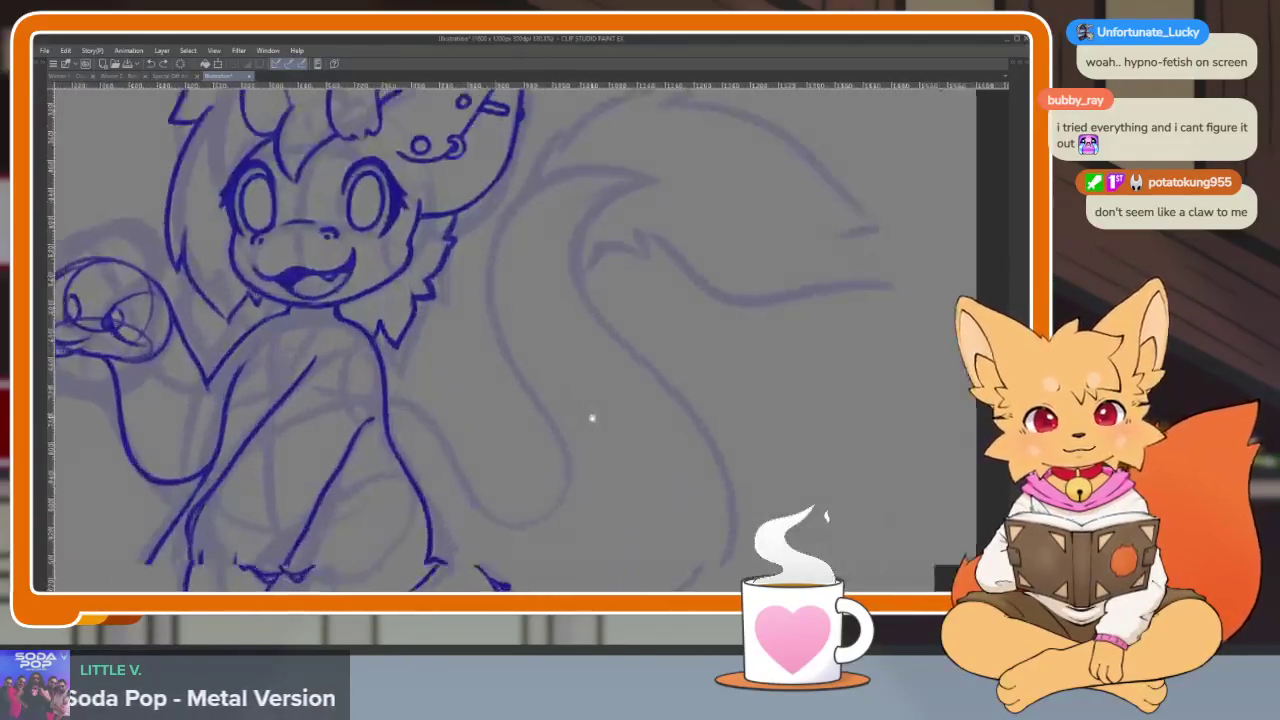
scroll(591, 418, "up", 1)
scroll(586, 414, "up", 1)
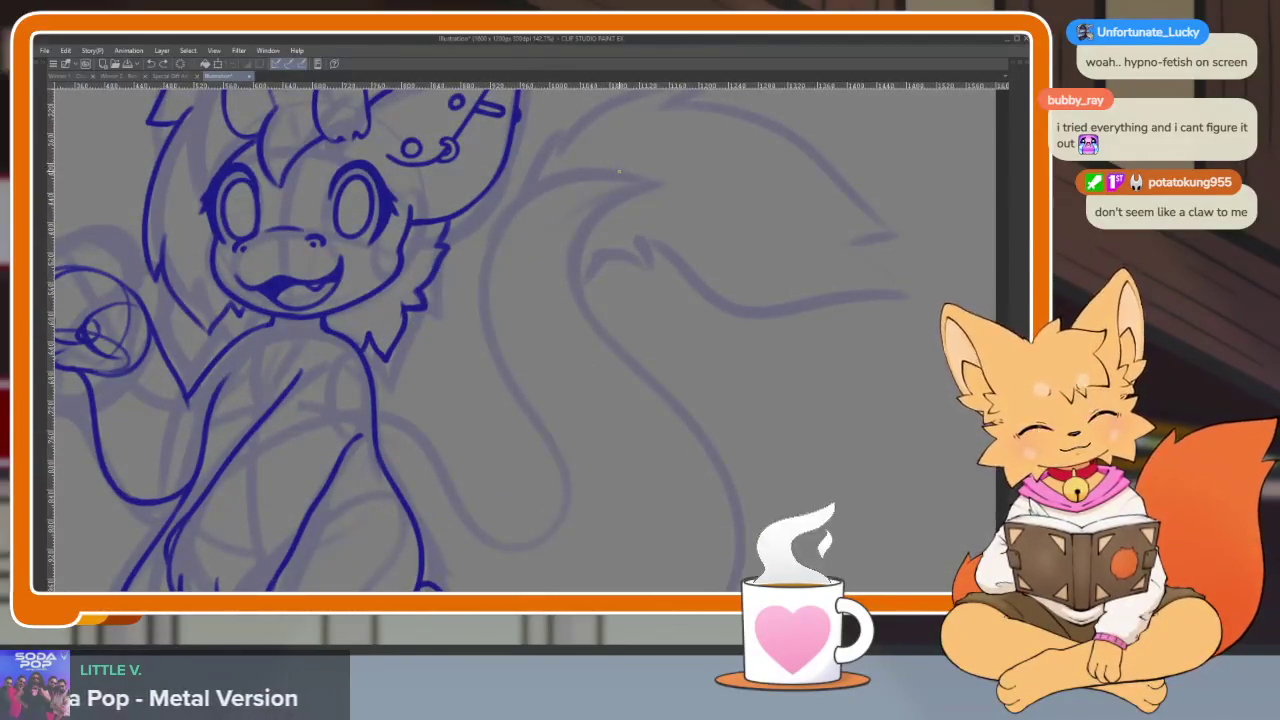
key("Tab")
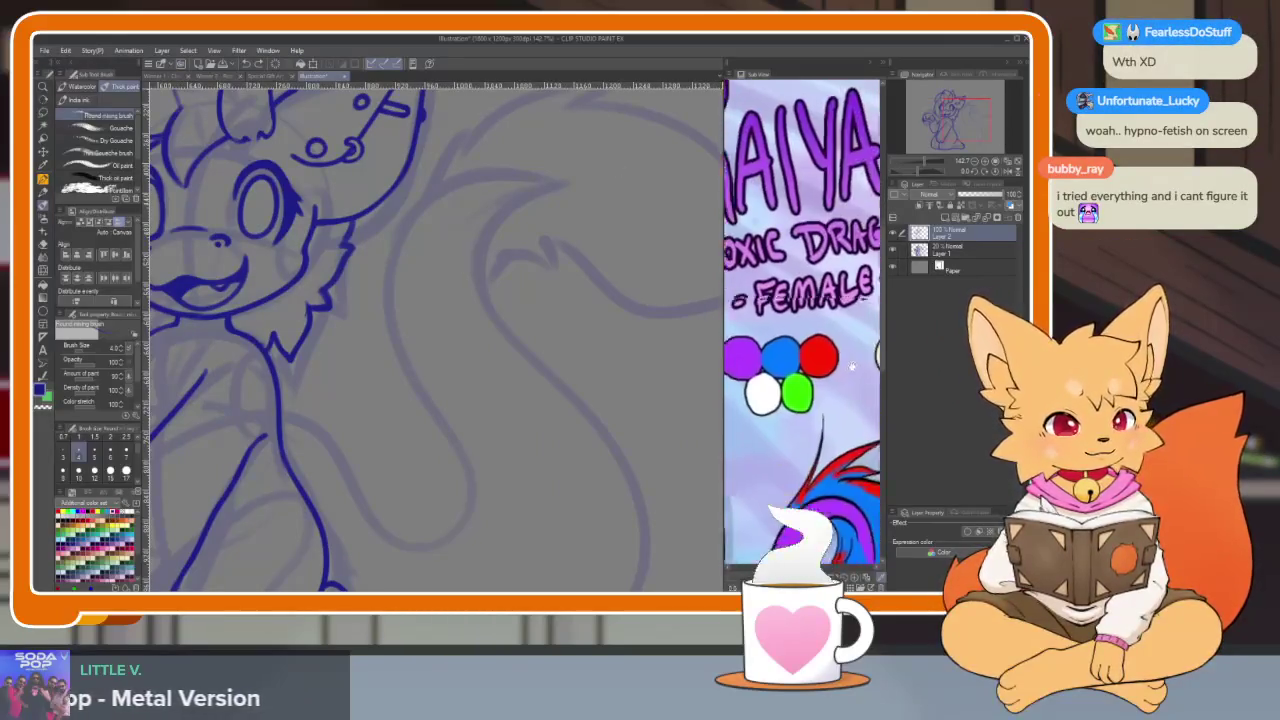
key("Tab")
scroll(594, 447, "up", 1)
scroll(596, 420, "up", 1)
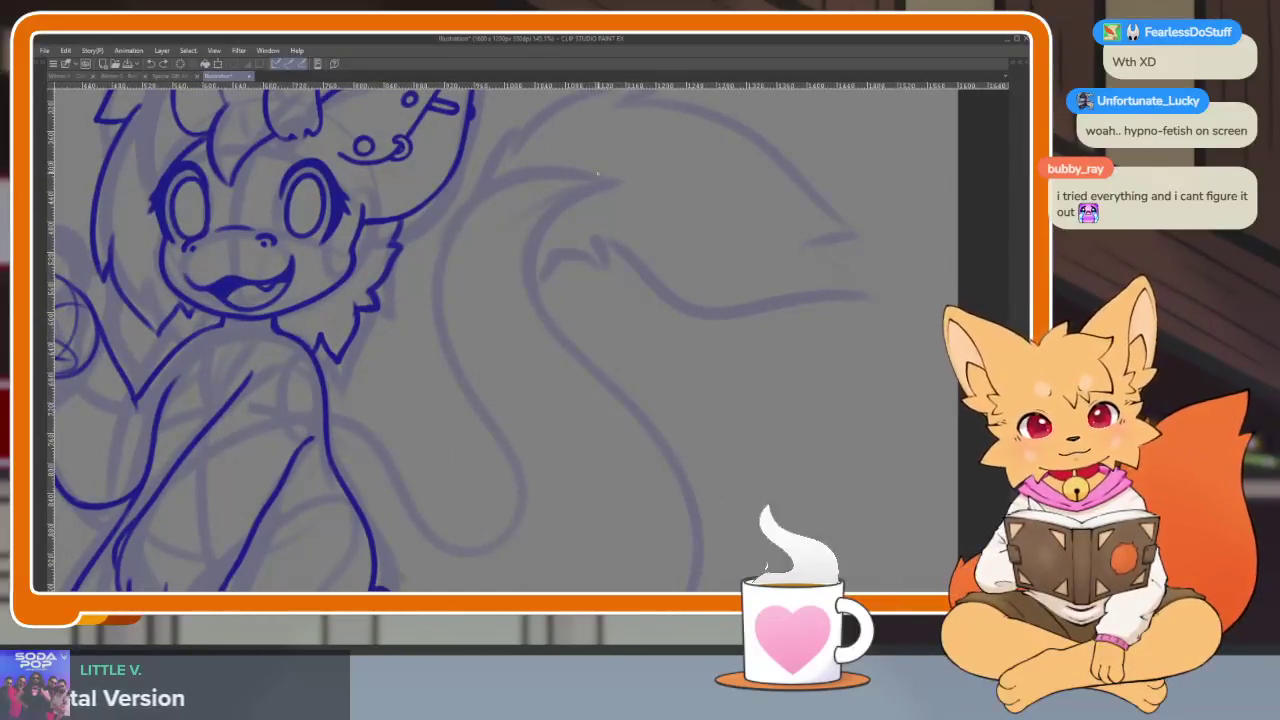
key("Tab")
key("Tab")
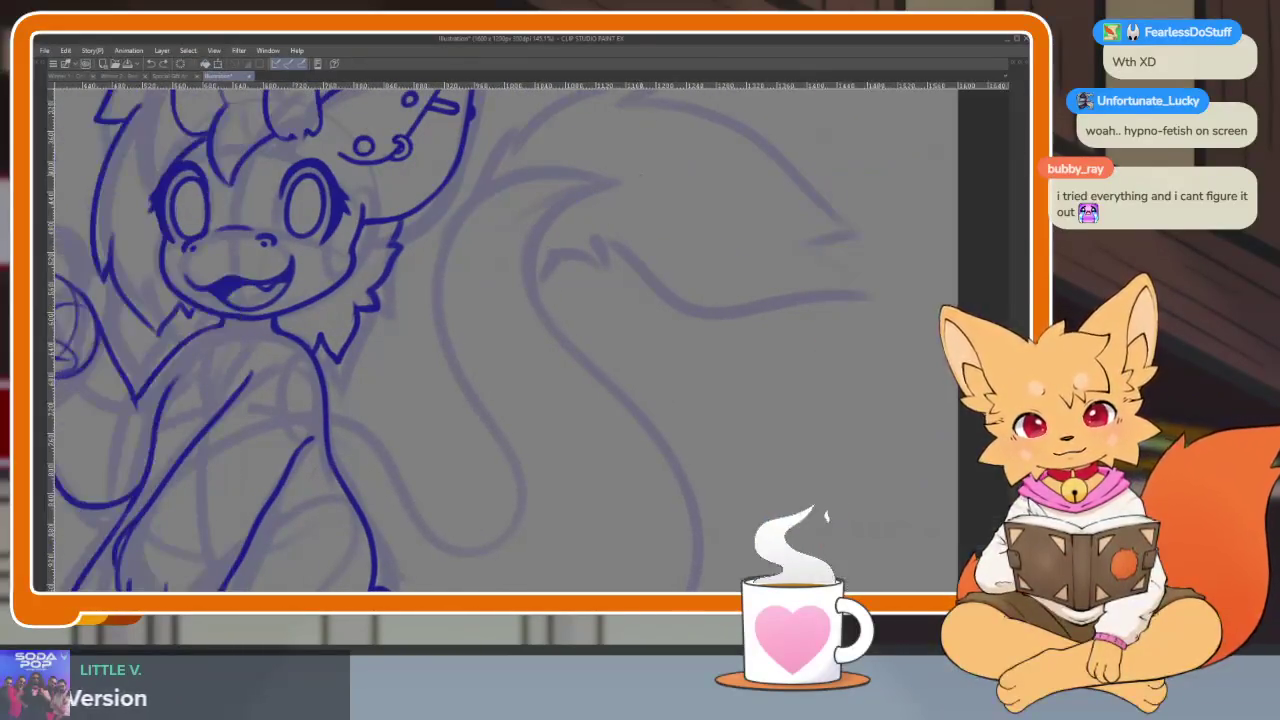
mouse_move(460, 216)
left_mouse_down()
mouse_move(457, 545)
mouse_move(326, 419)
left_mouse_up()
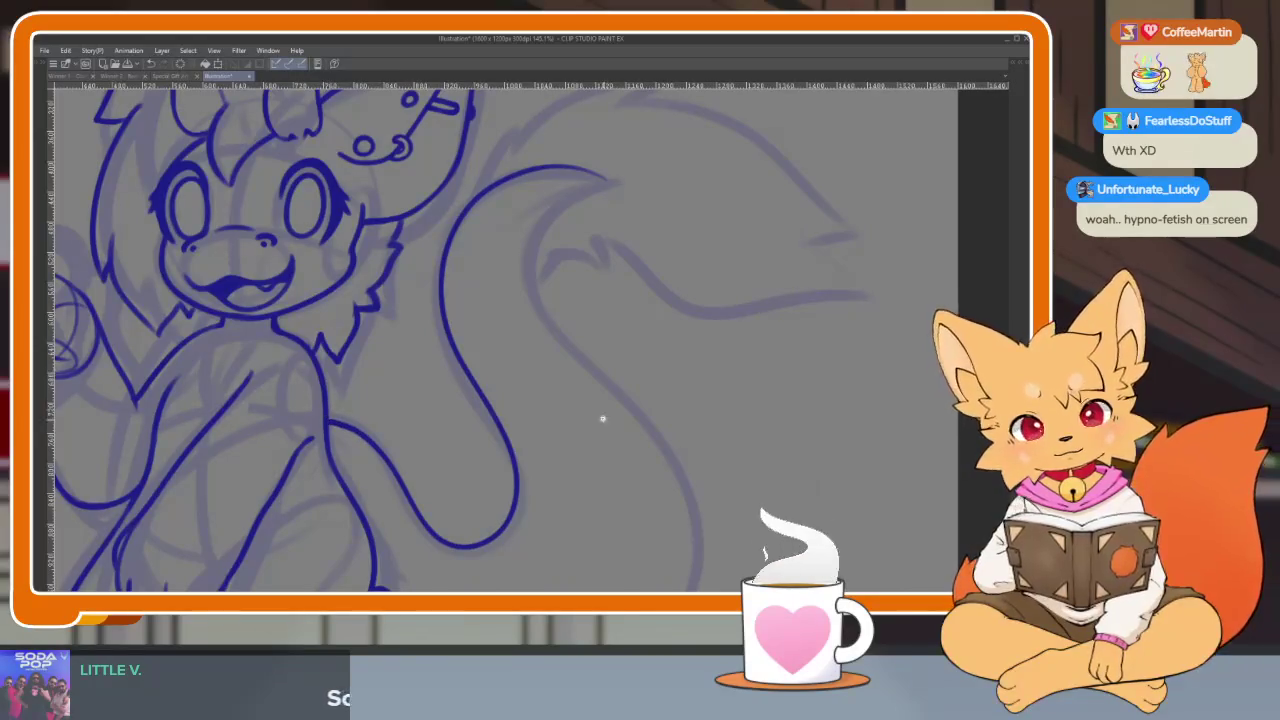
Add a small arc, ink the tail's inner curve, and extend the outer line to the foot
scroll(603, 419, "down", 5)
scroll(646, 414, "up", 2)
scroll(603, 420, "up", 2)
scroll(600, 374, "up", 1)
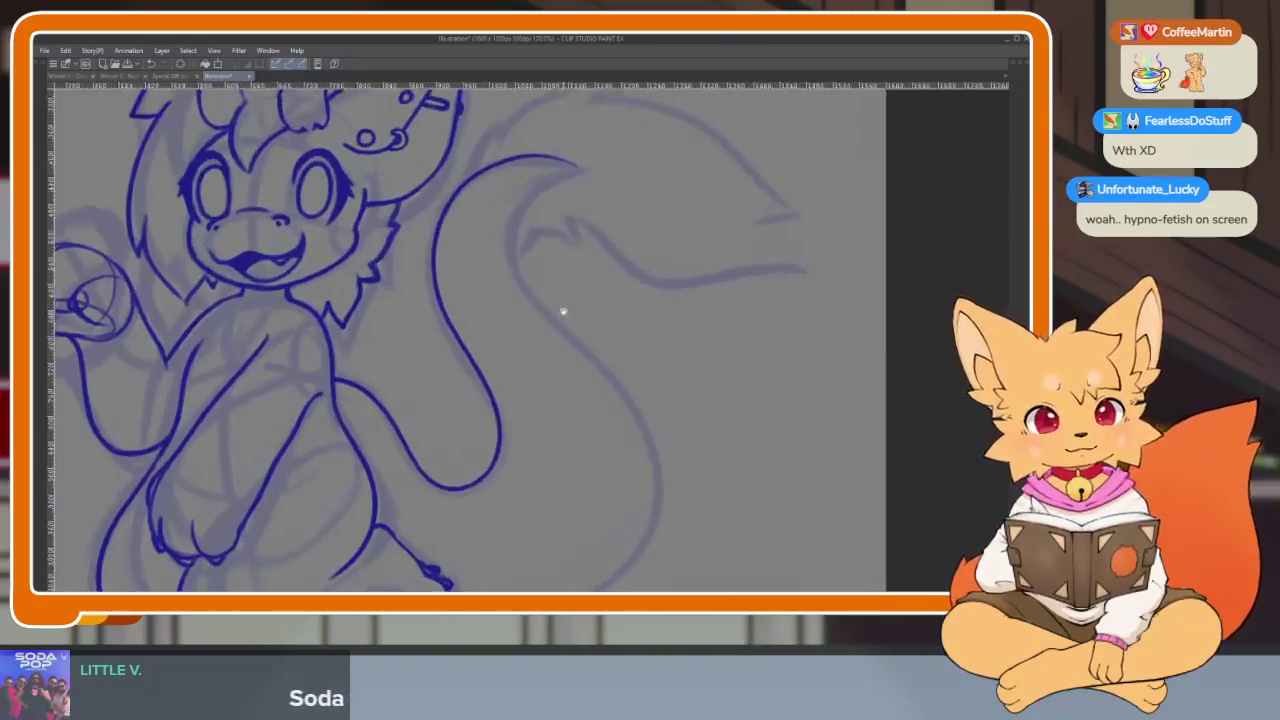
left_click_drag(562, 315, 552, 286)
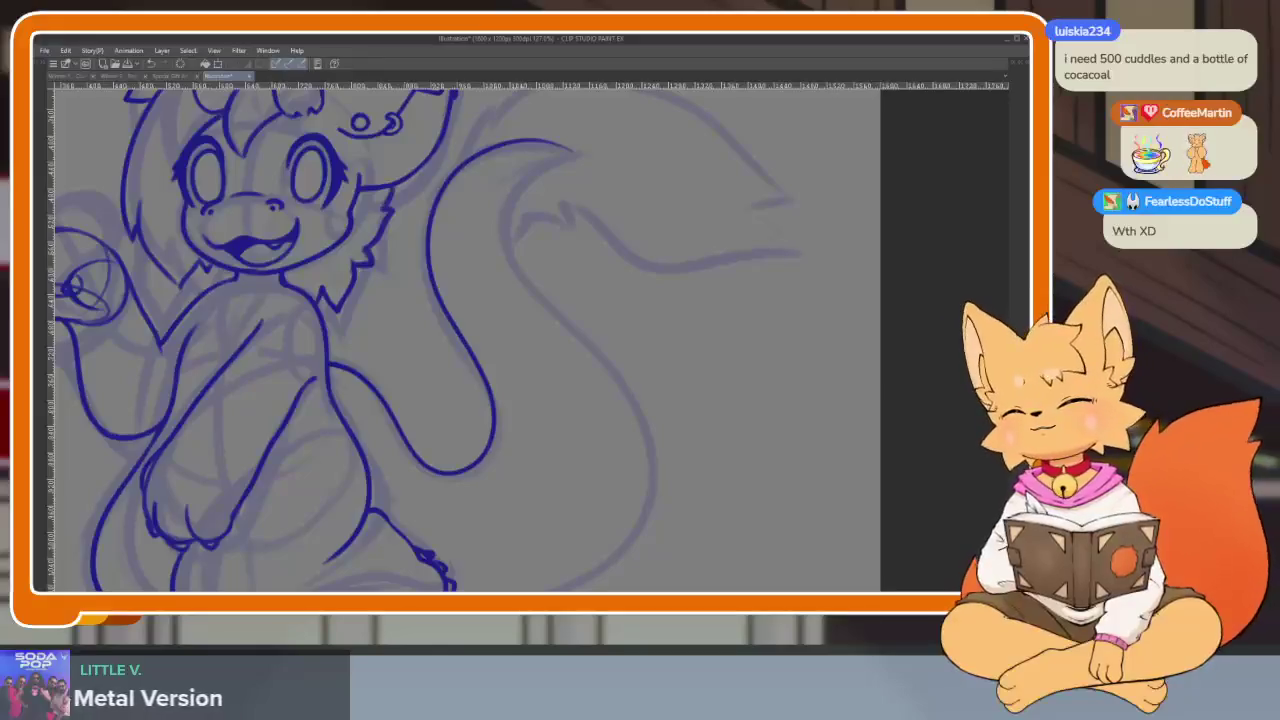
left_click_drag(614, 410, 631, 408)
scroll(648, 410, "down", 1)
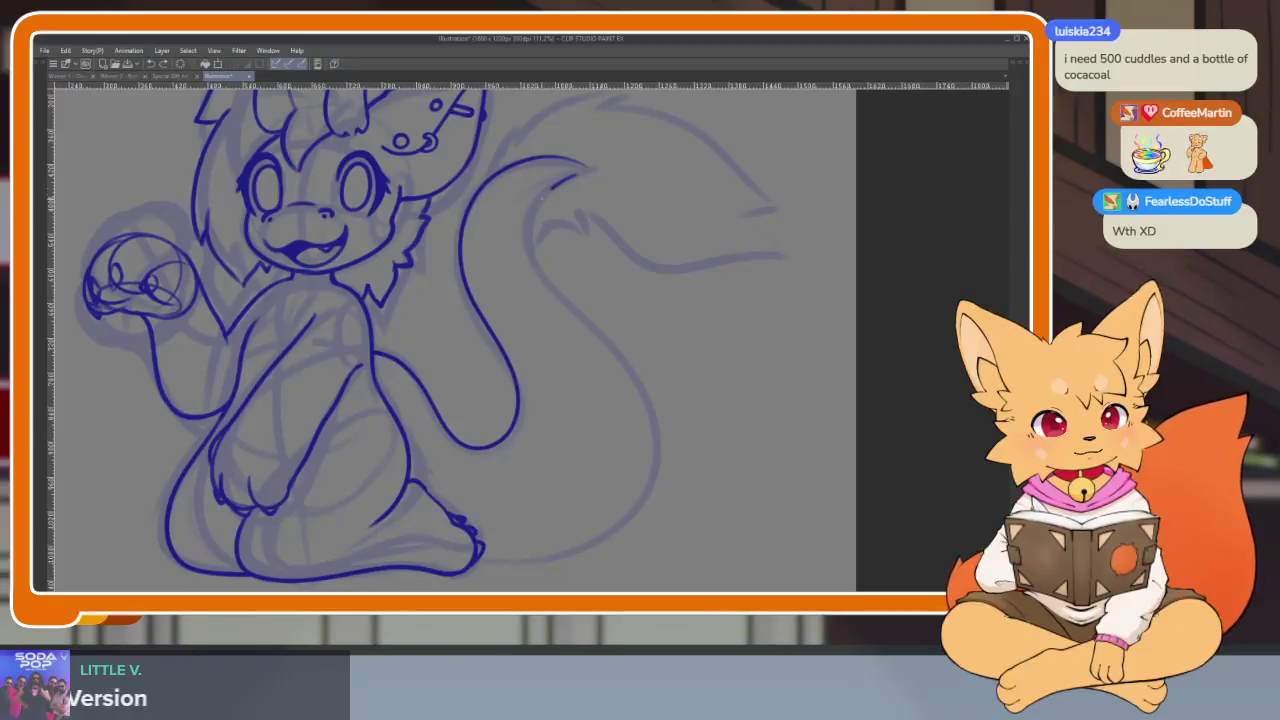
mouse_move(582, 172)
left_mouse_down()
mouse_move(552, 285)
mouse_move(636, 378)
left_mouse_up()
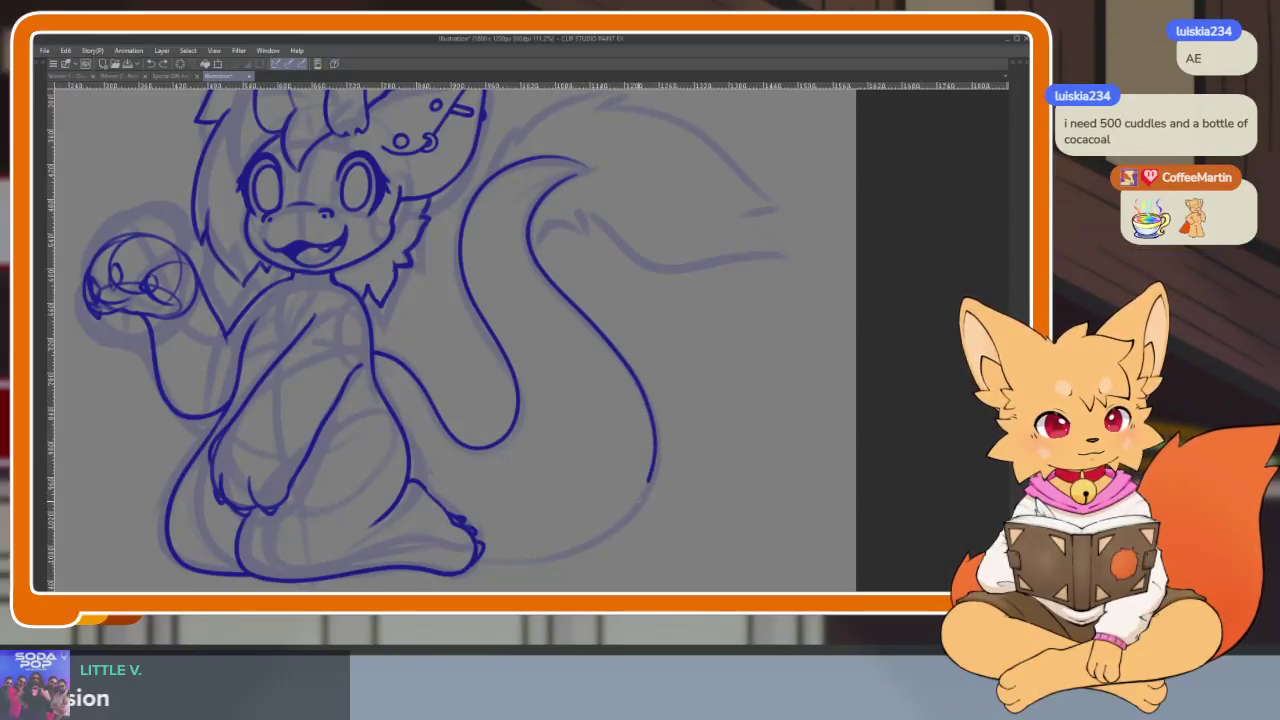
left_click_drag(575, 548, 487, 558)
Zoom out to review the inked tail and show the panels again
scroll(663, 471, "right", 1)
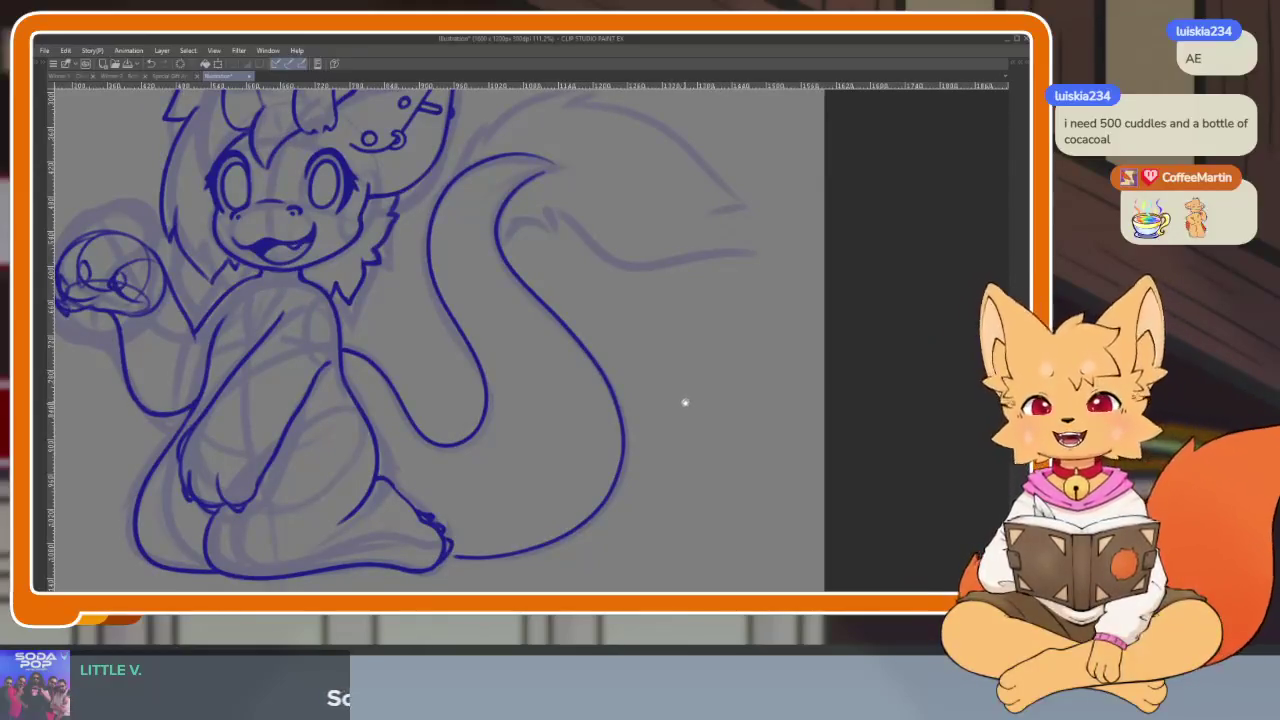
scroll(684, 403, "up", 2)
scroll(677, 411, "up", 1)
scroll(626, 363, "up", 2)
scroll(606, 466, "up", 1)
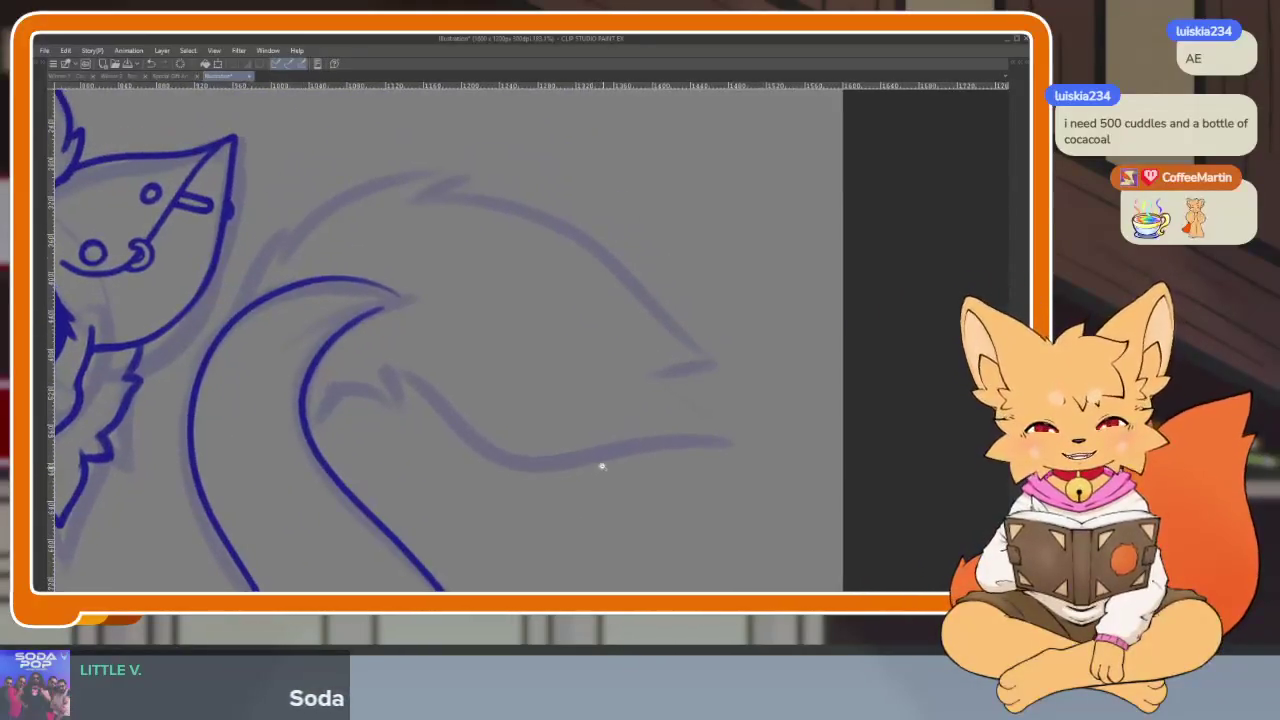
scroll(605, 470, "up", 1)
scroll(602, 468, "up", 1)
scroll(570, 455, "up", 1)
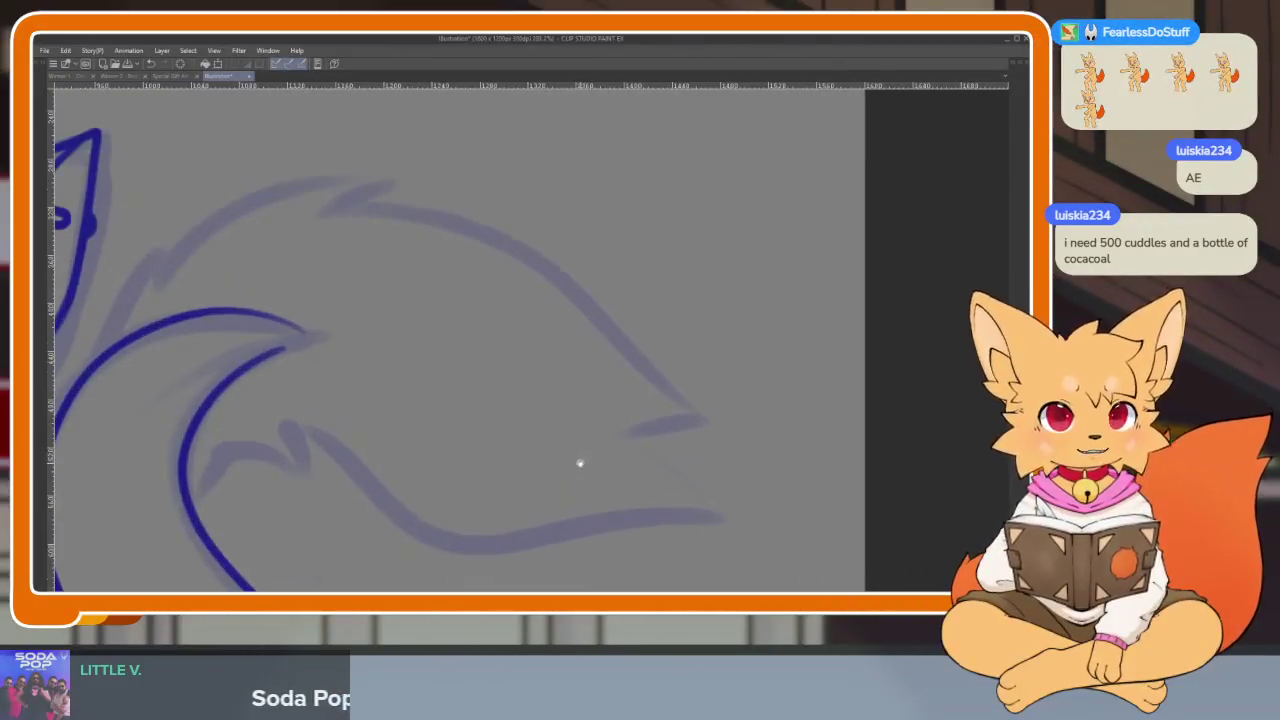
key("Tab")
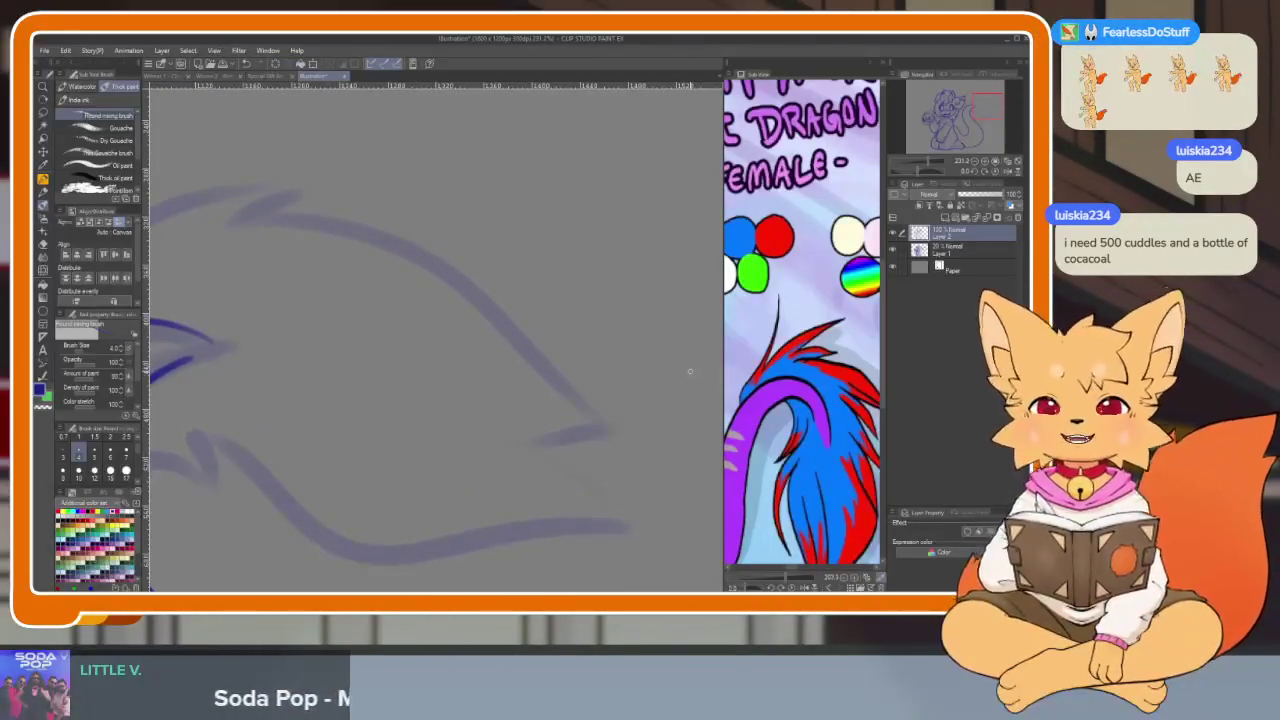
Zoom in on the tail tip and trace its jagged, fluffy outline in dark blue
scroll(537, 451, "down", 1)
scroll(543, 457, "down", 1)
scroll(555, 511, "down", 1)
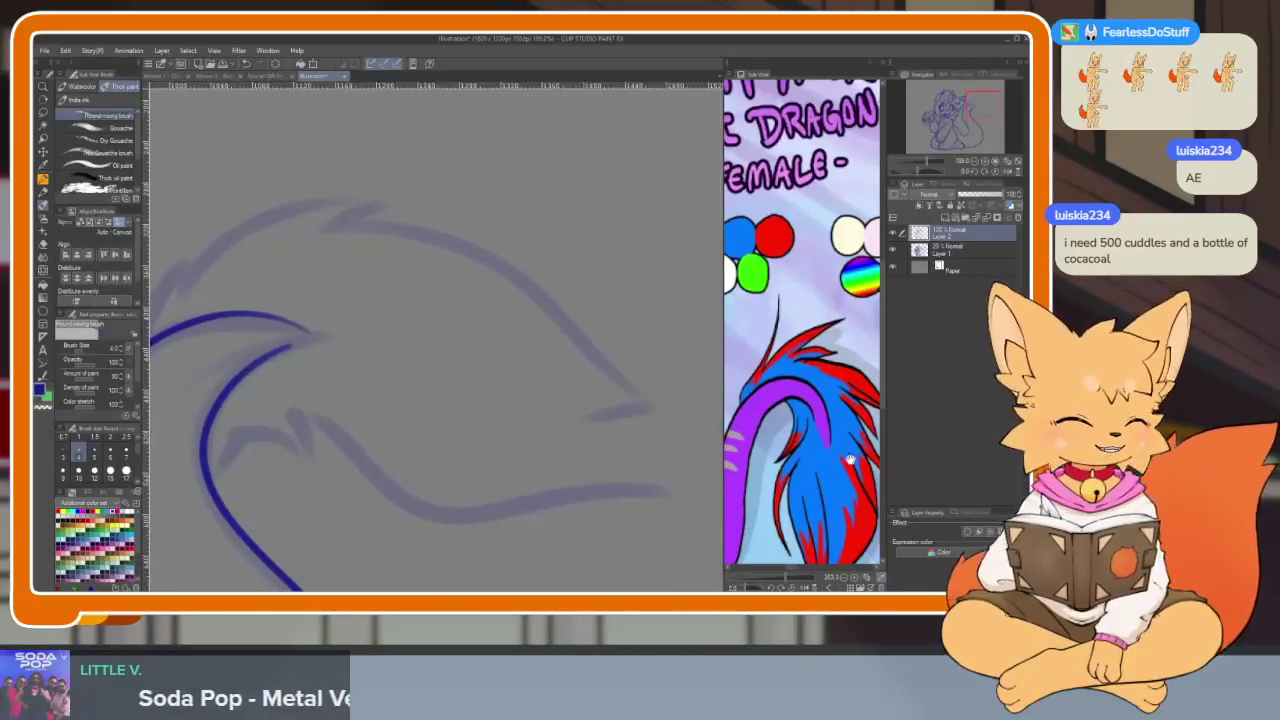
scroll(600, 525, "down", 1)
scroll(588, 520, "down", 1)
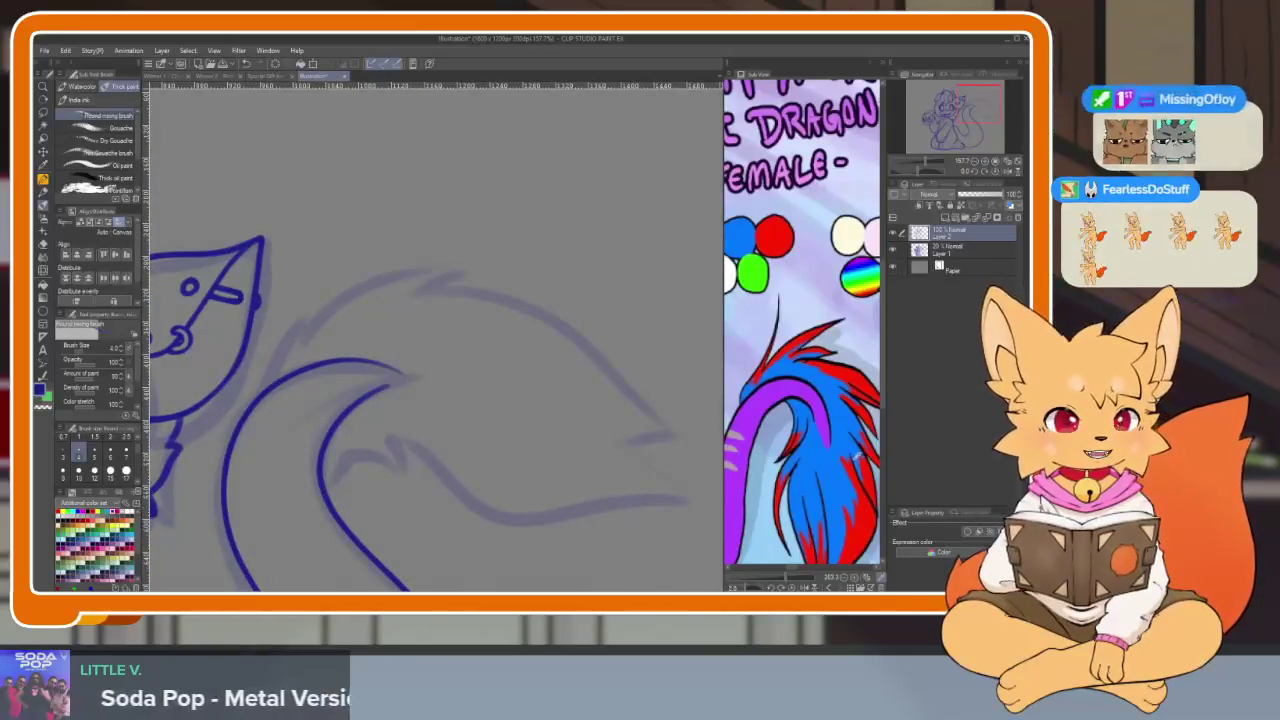
scroll(500, 509, "down", 1)
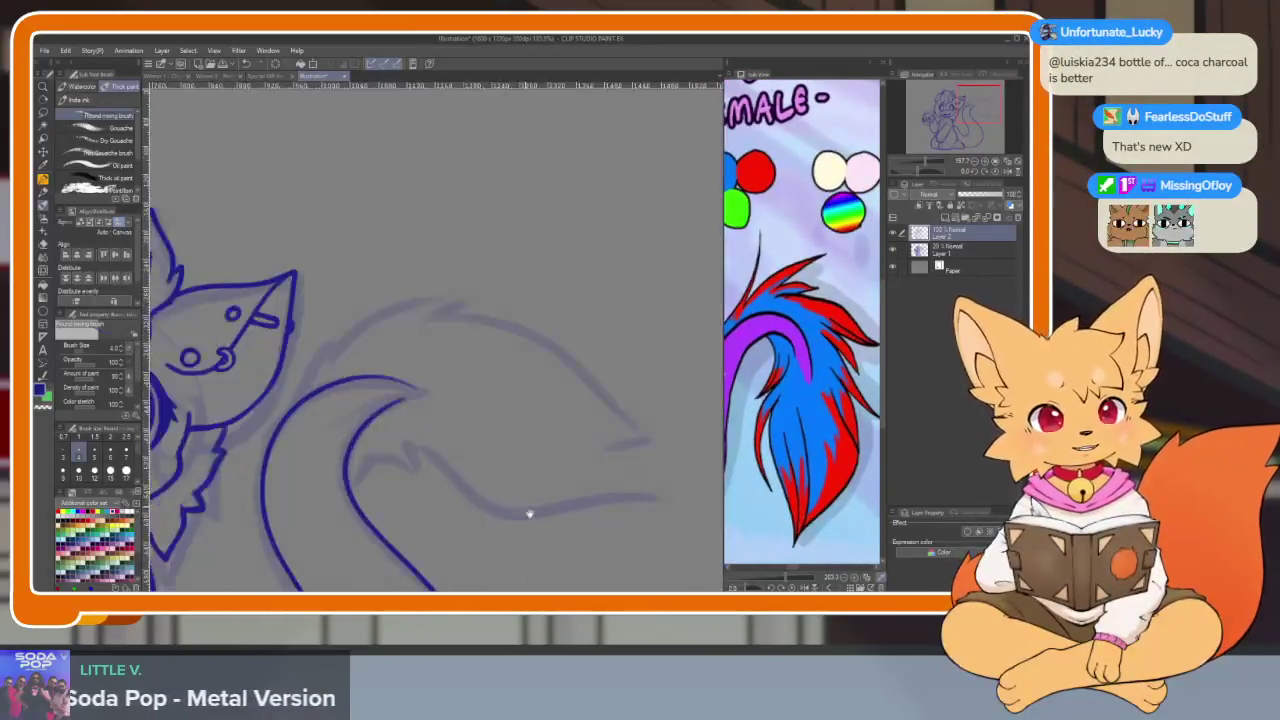
scroll(478, 523, "down", 1)
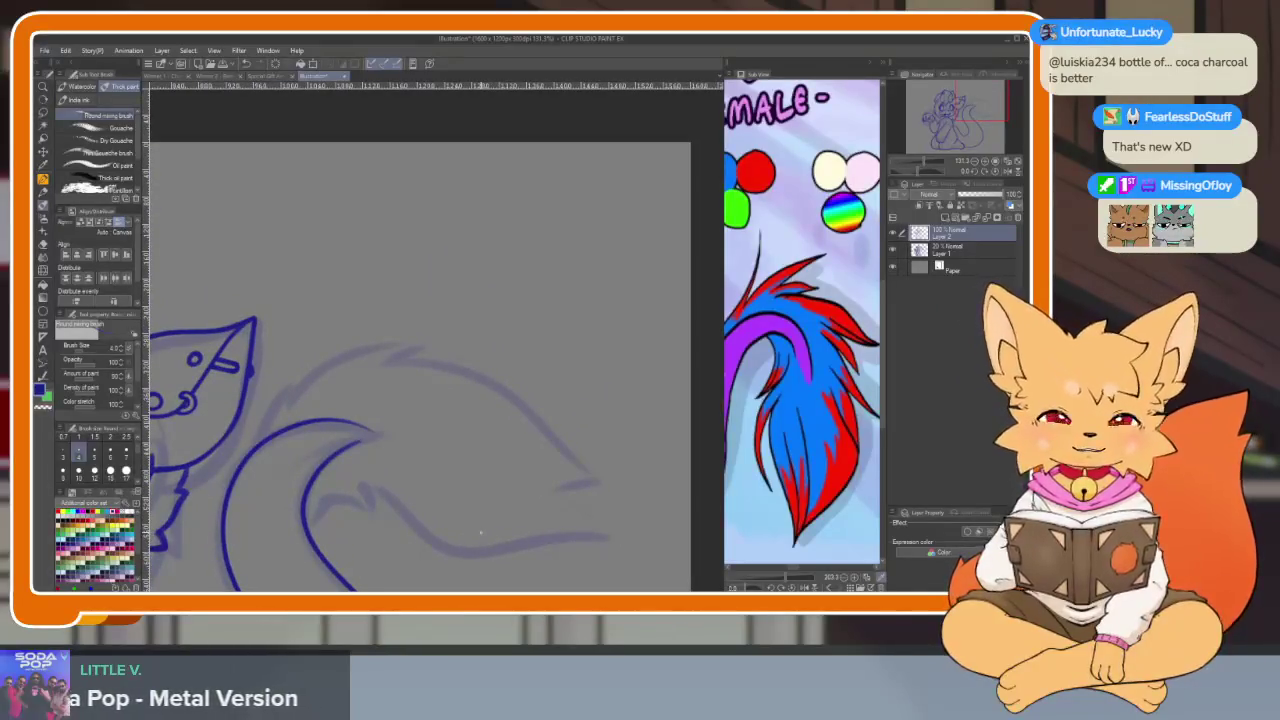
scroll(530, 445, "down", 1)
scroll(562, 495, "down", 1)
scroll(562, 501, "down", 1)
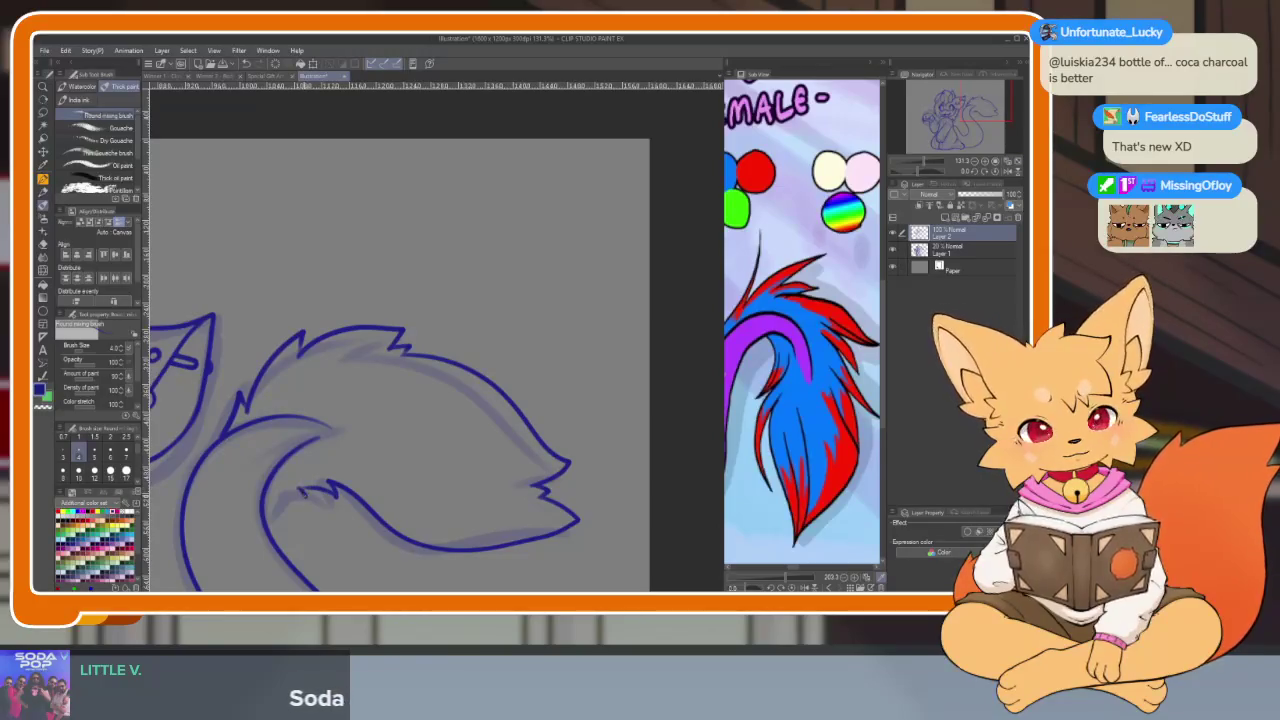
scroll(491, 451, "down", 2)
scroll(557, 443, "down", 2)
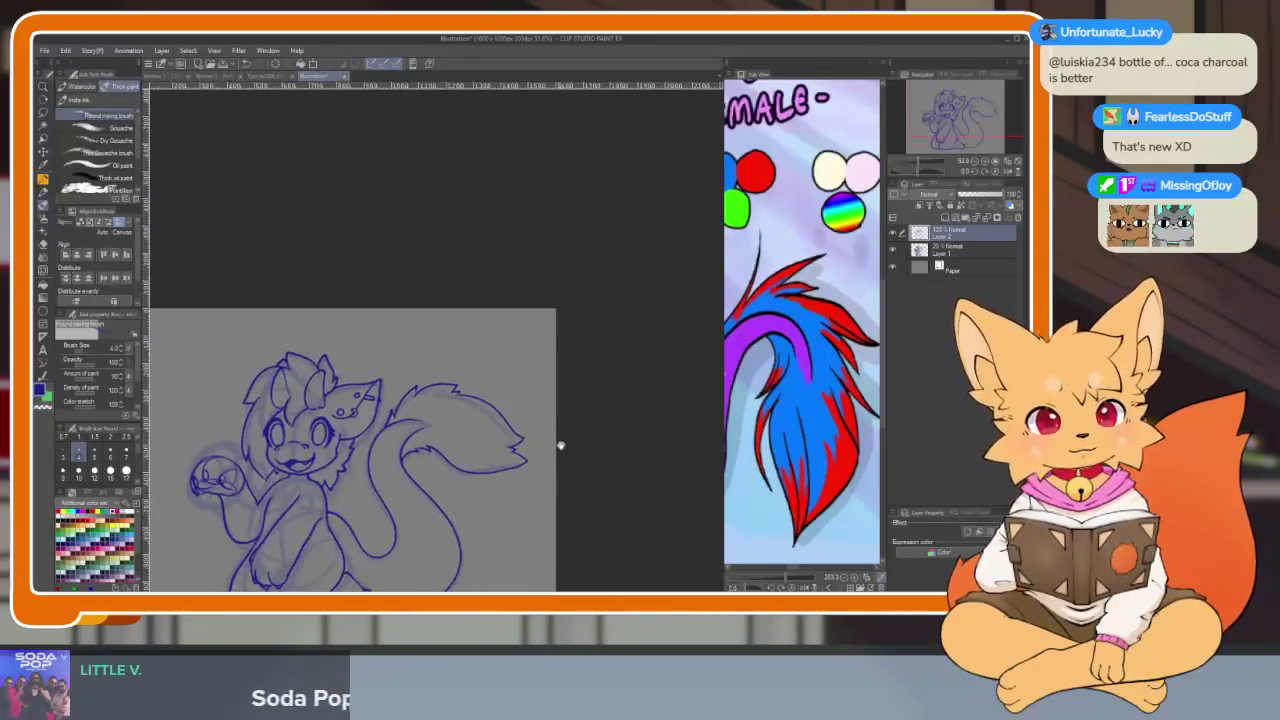
scroll(569, 423, "down", 1)
scroll(529, 480, "down", 2)
scroll(529, 480, "up", 2)
scroll(574, 486, "up", 1)
scroll(551, 503, "down", 1)
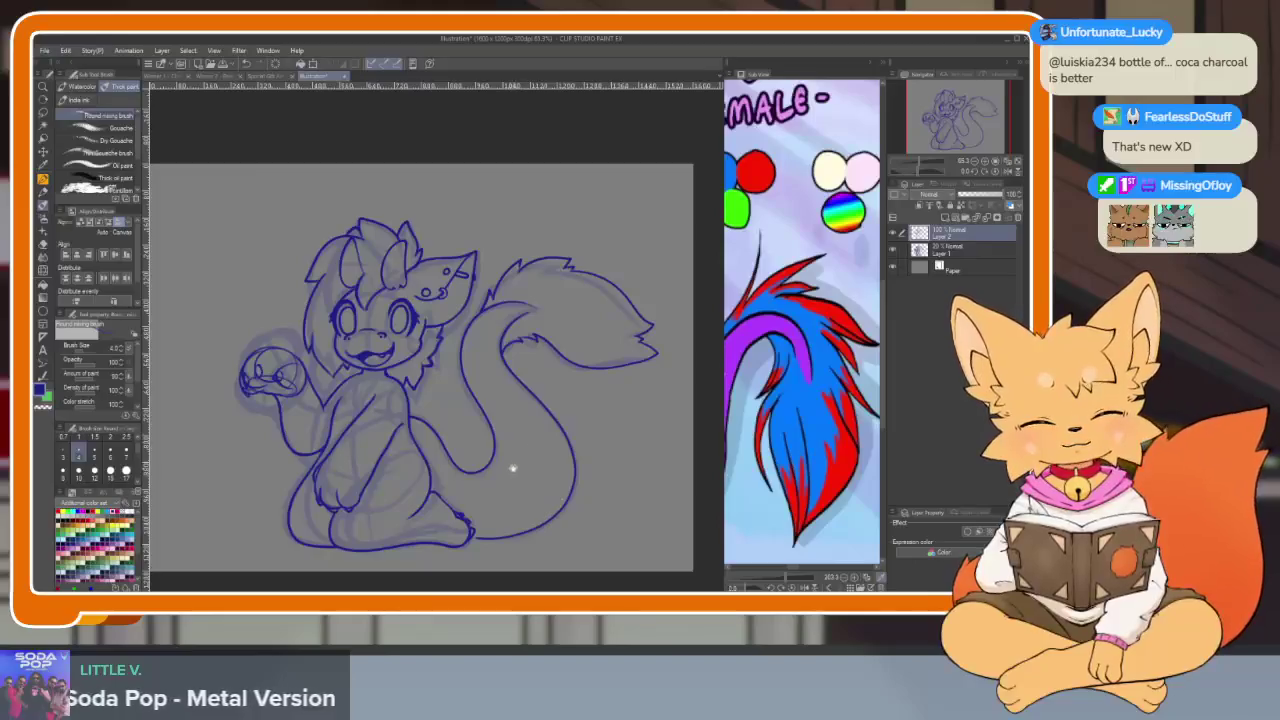
Pan the reference view to the head and torso and zoom in on the raised paw
scroll(500, 455, "up", 1)
scroll(490, 450, "up", 1)
scroll(450, 480, "up", 3)
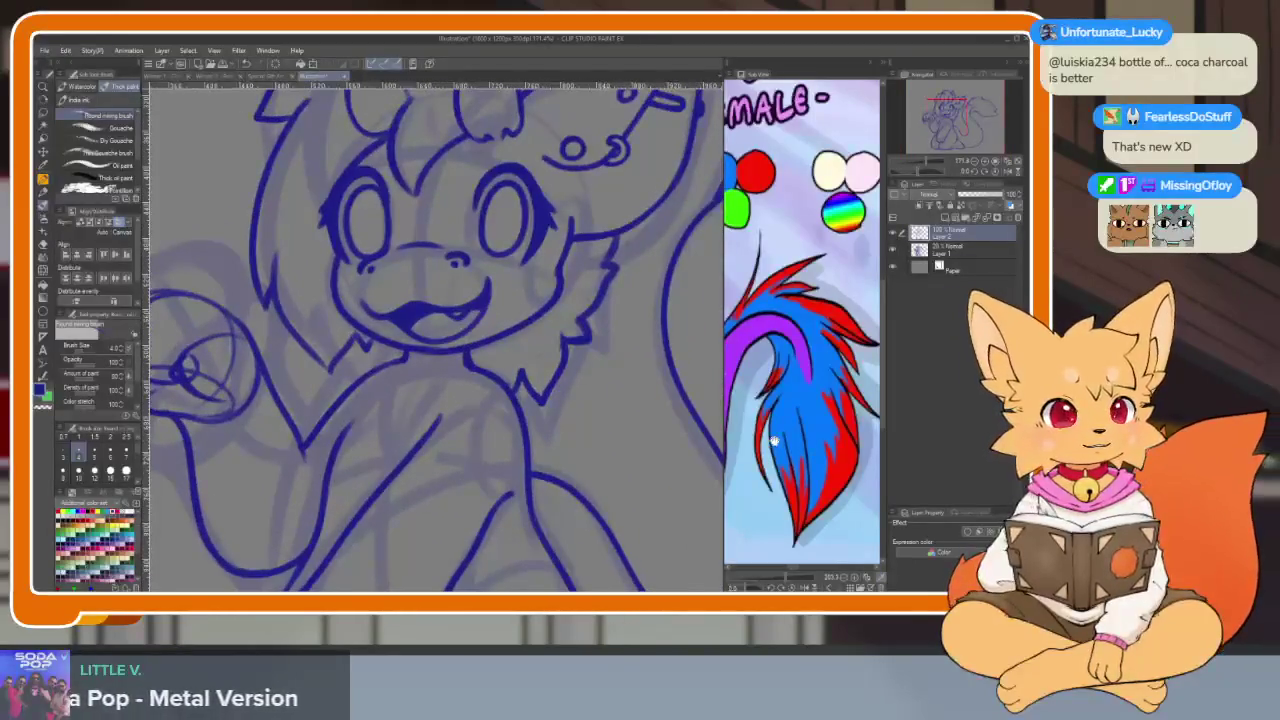
left_click_drag(765, 437, 810, 478)
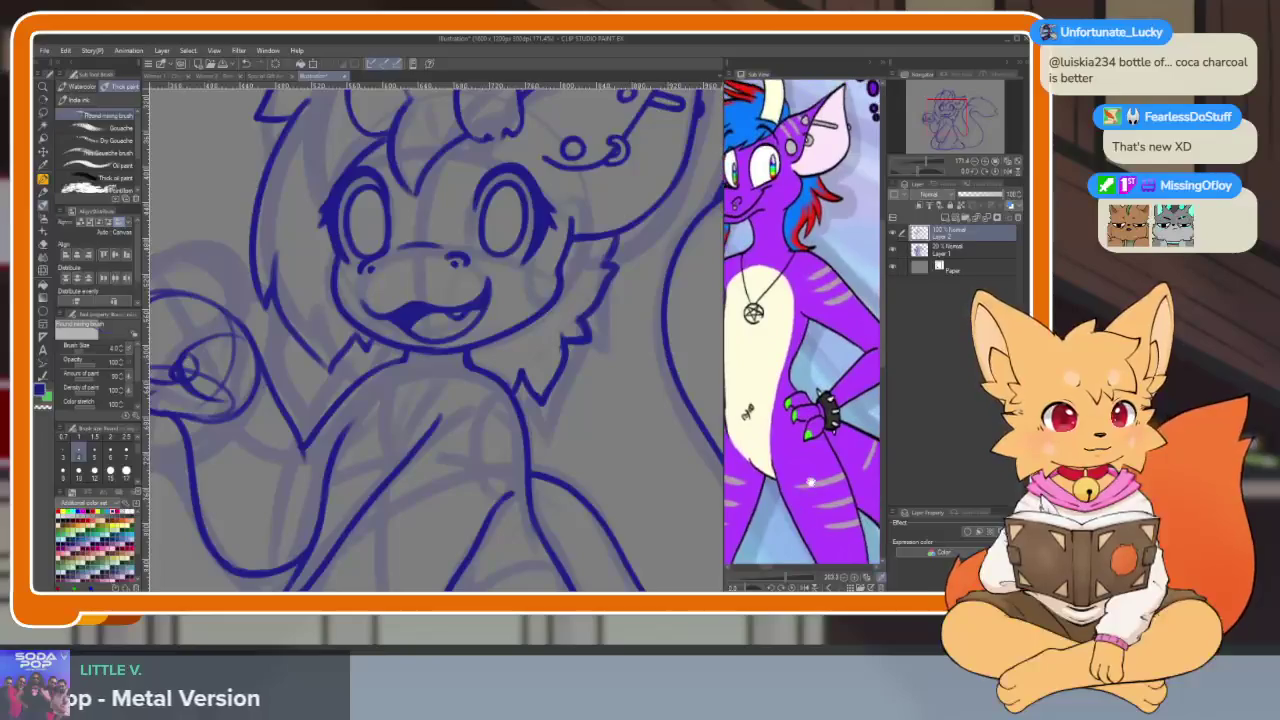
left_click_drag(529, 380, 486, 449)
scroll(464, 387, "up", 3)
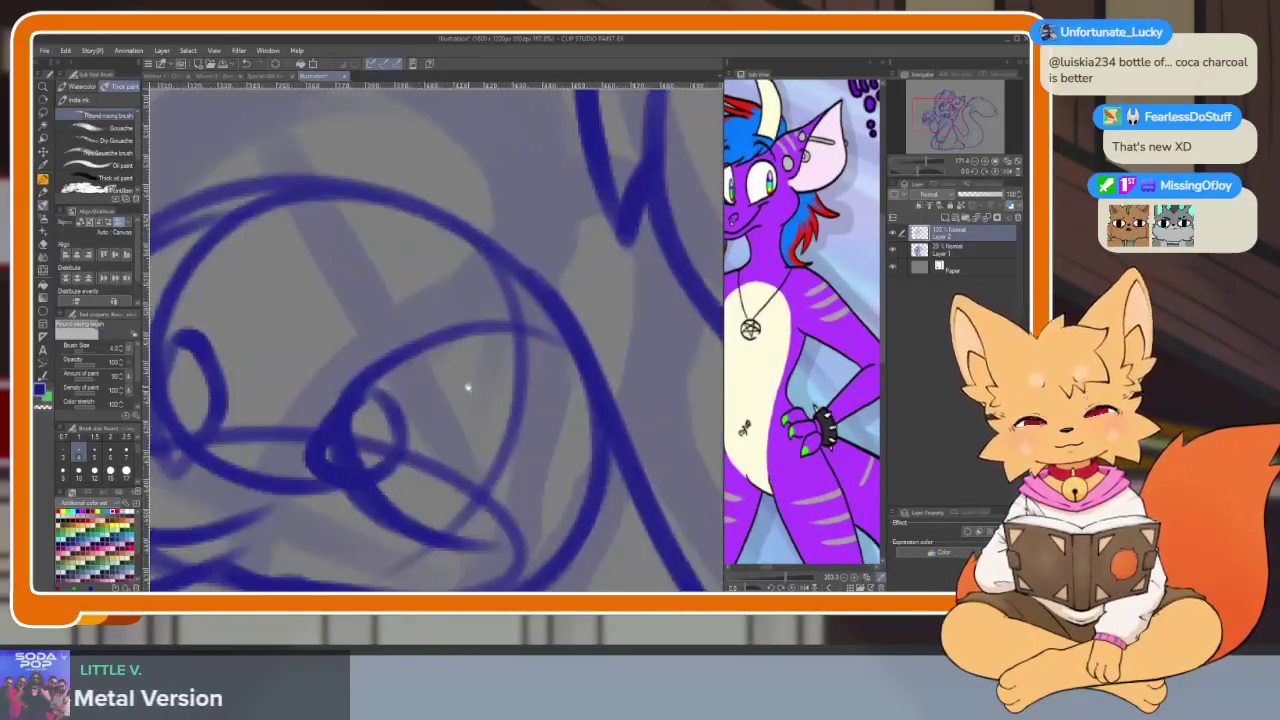
scroll(464, 387, "down", 2)
scroll(537, 380, "down", 1)
Erase the stray section of line around the raised paw
key("e")
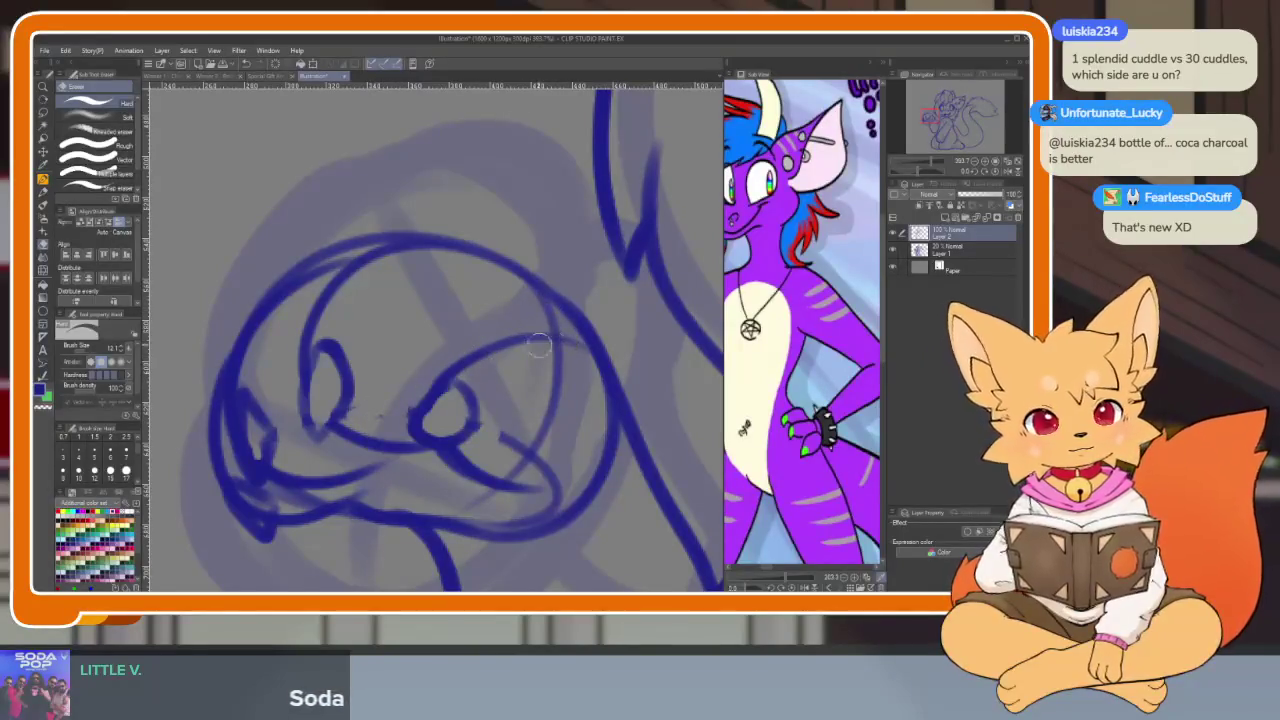
mouse_move(553, 344)
left_mouse_down()
mouse_move(532, 452)
mouse_move(472, 501)
mouse_move(604, 449)
left_mouse_up()
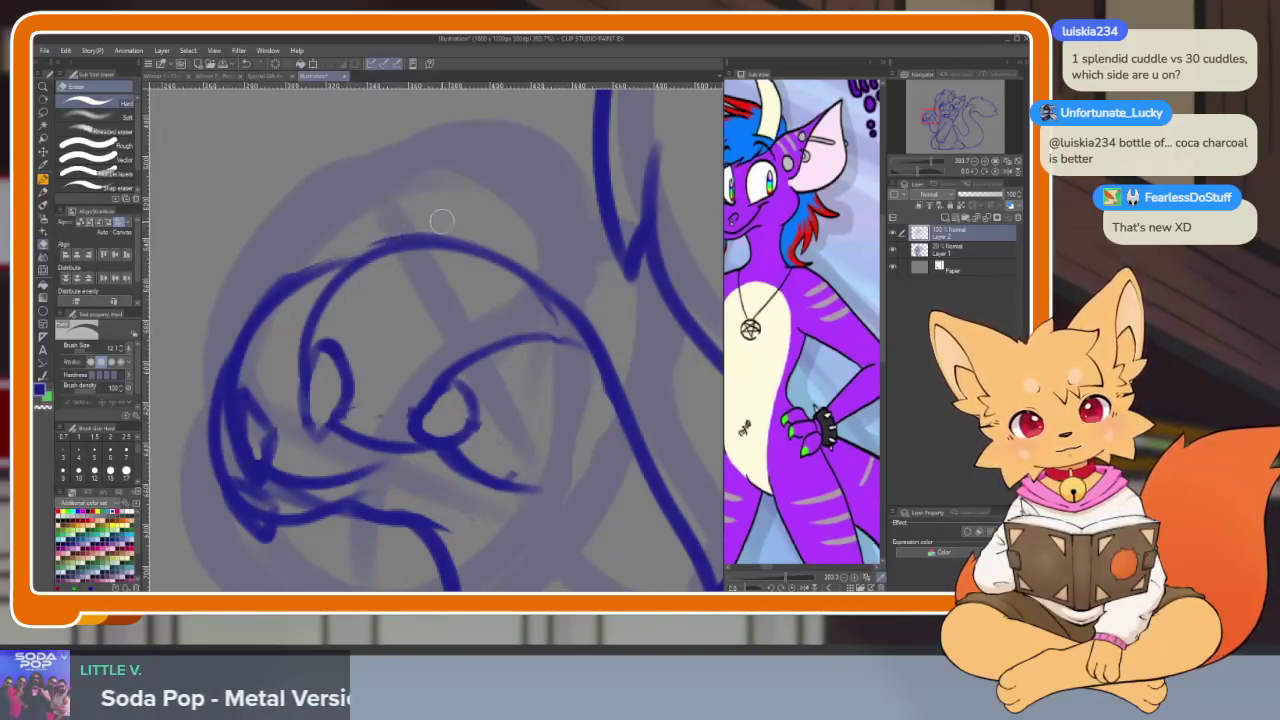
scroll(574, 367, "down", 3)
left_click_drag(574, 367, 537, 457)
scroll(623, 523, "down", 2)
scroll(608, 460, "up", 2)
Switch back to the pen and redraw the paw lines holding the orb in dark blue
key("b")
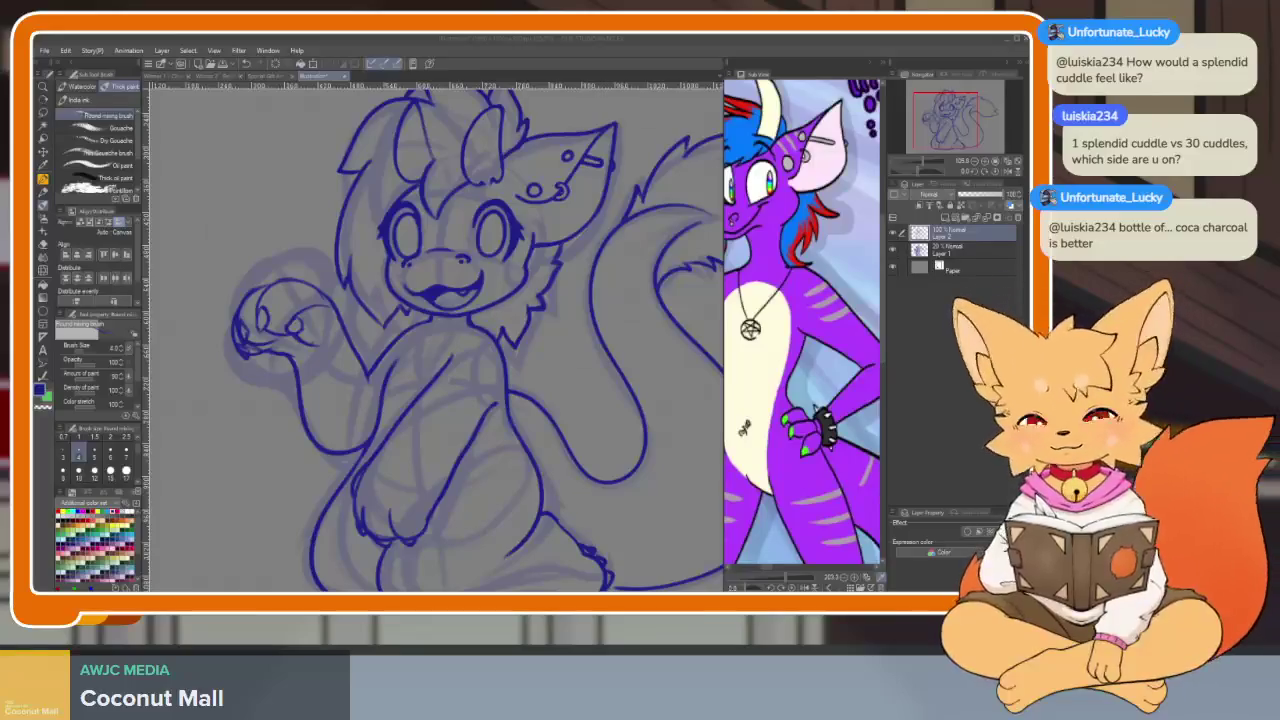
key("Tab")
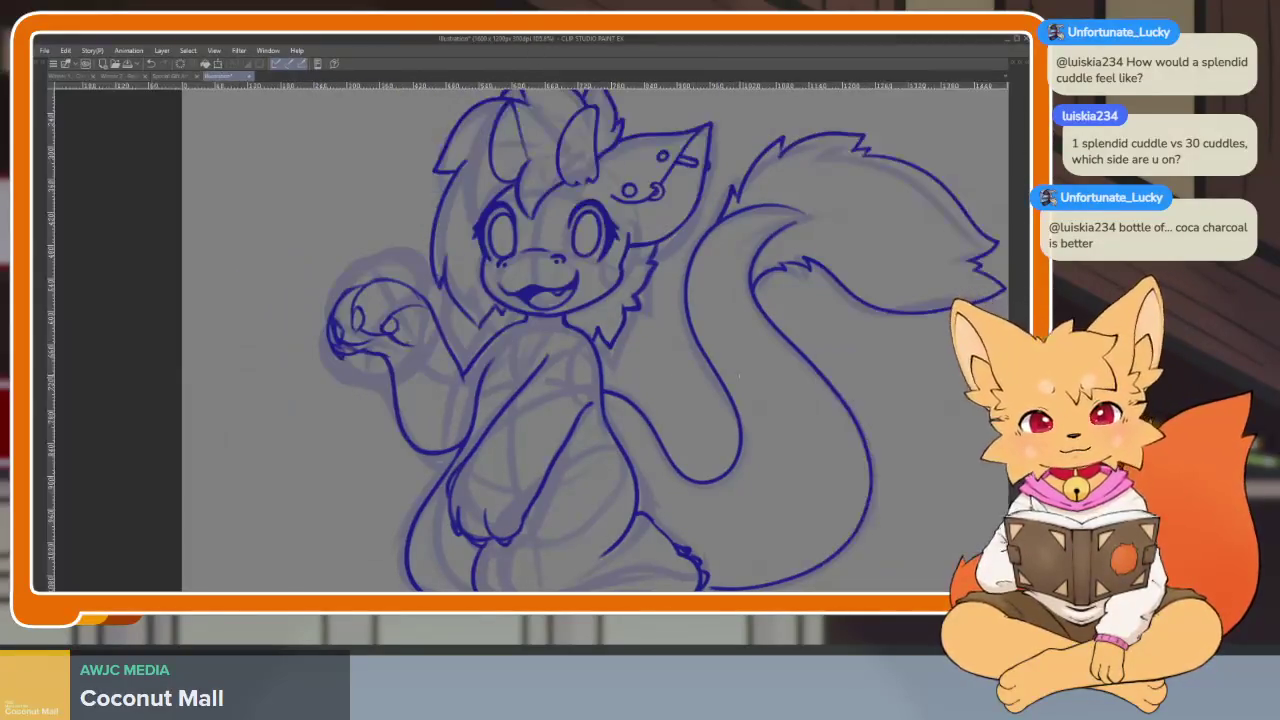
Toggle the side panels and adjust the canvas zoom
scroll(680, 420, "down", 1)
scroll(680, 413, "down", 3)
scroll(680, 413, "up", 3)
scroll(674, 437, "up", 1)
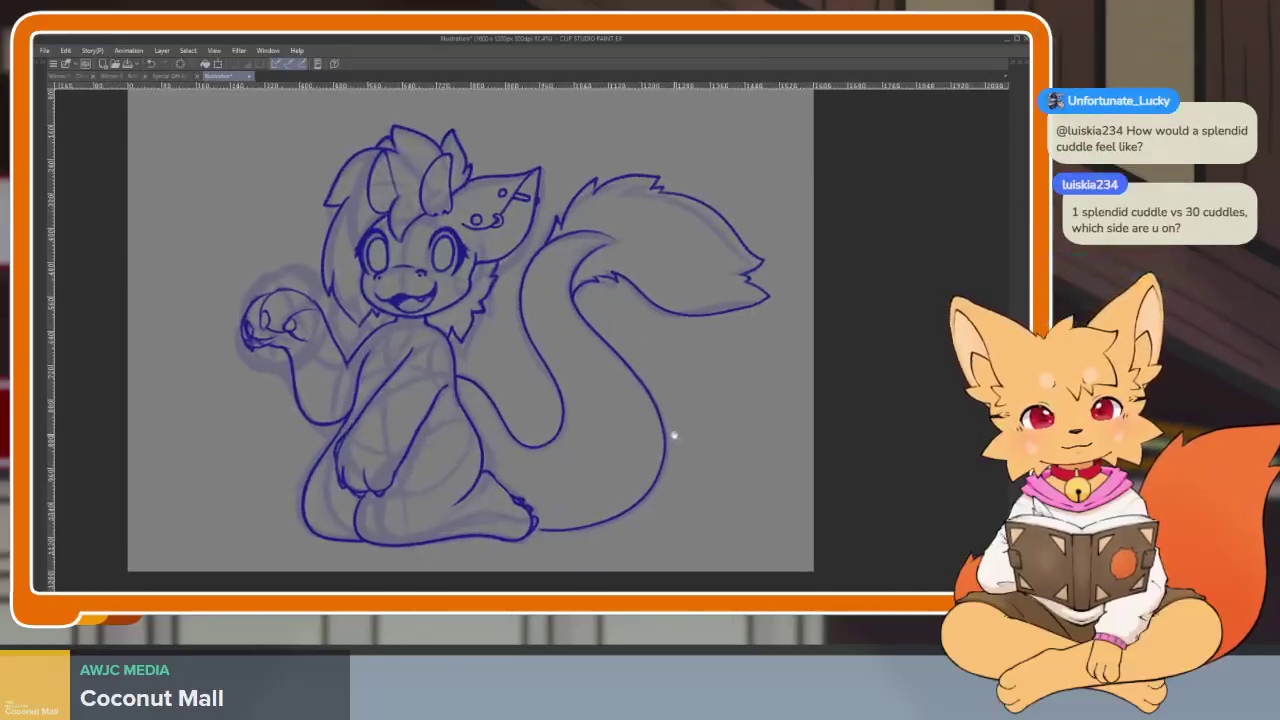
scroll(671, 434, "down", 1)
key("Tab")
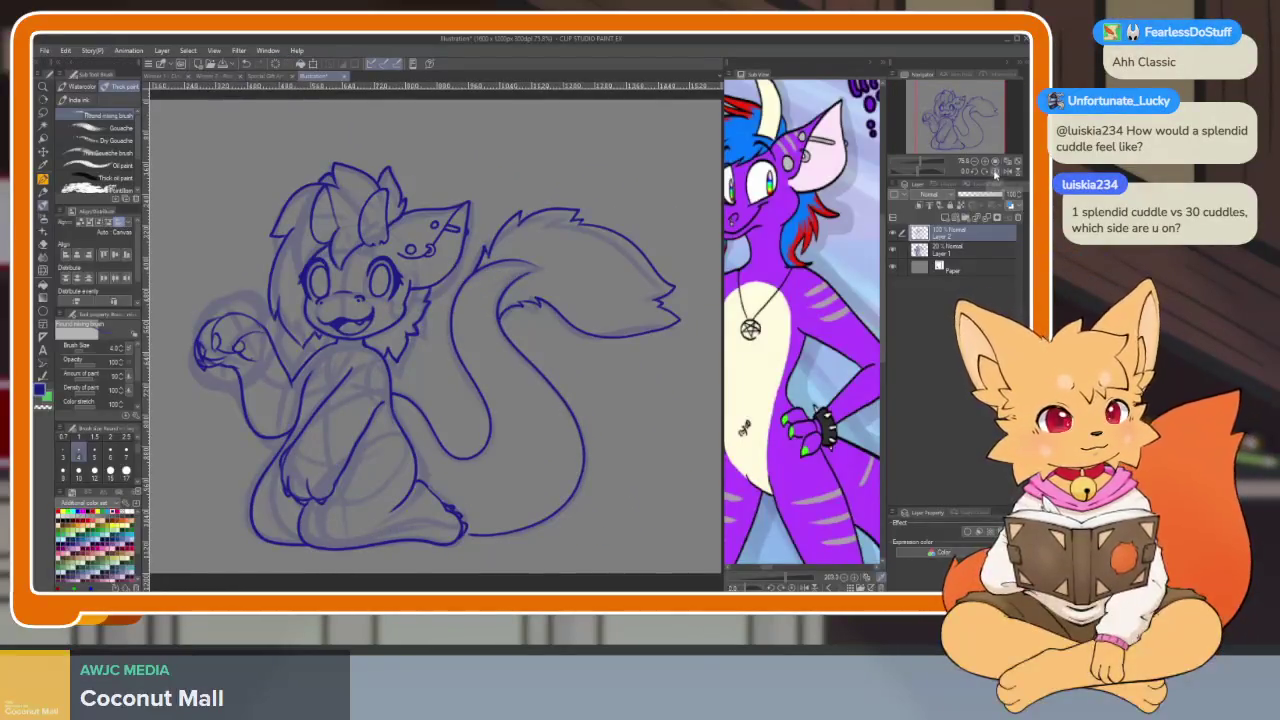
key("Tab")
scroll(600, 486, "up", 1)
scroll(600, 486, "down", 1)
scroll(609, 484, "up", 1)
key("Tab")
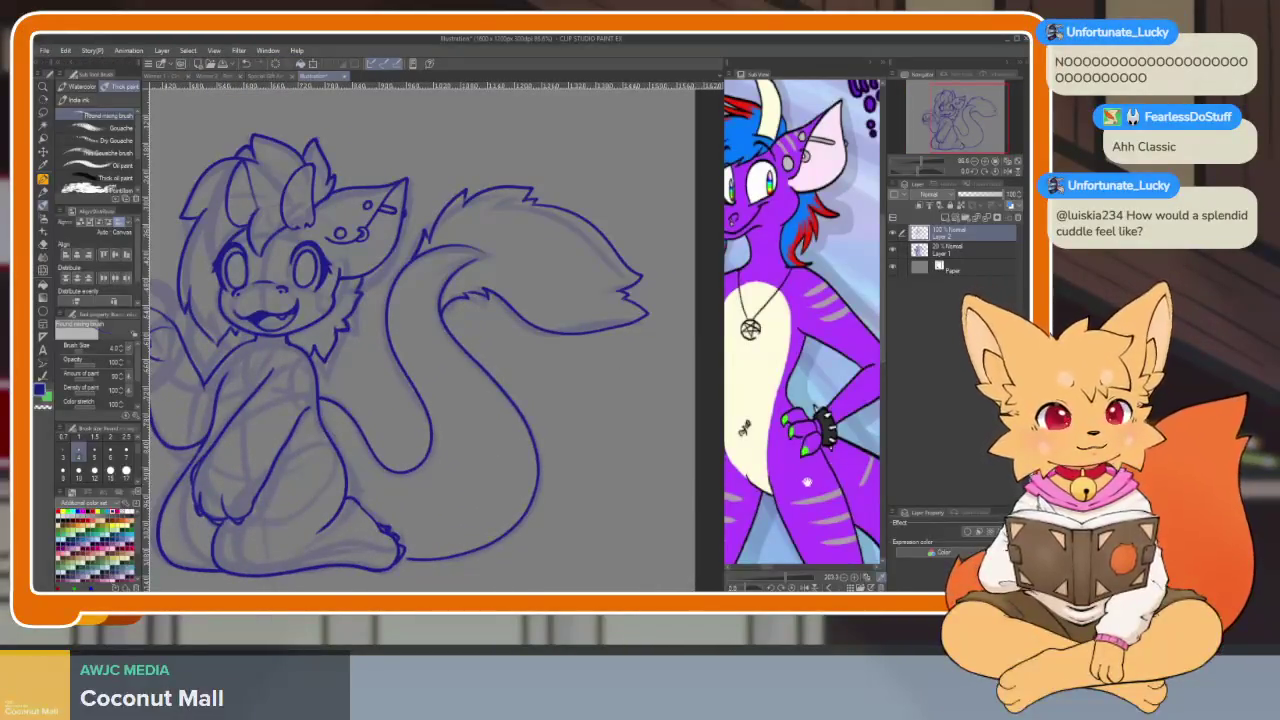
Pan the reference to the chest, zoom in, and ink one side of the pendant cord
left_click_drag(805, 480, 830, 482)
scroll(360, 498, "up", 1)
scroll(386, 506, "down", 3)
scroll(480, 504, "up", 3)
scroll(495, 514, "up", 1)
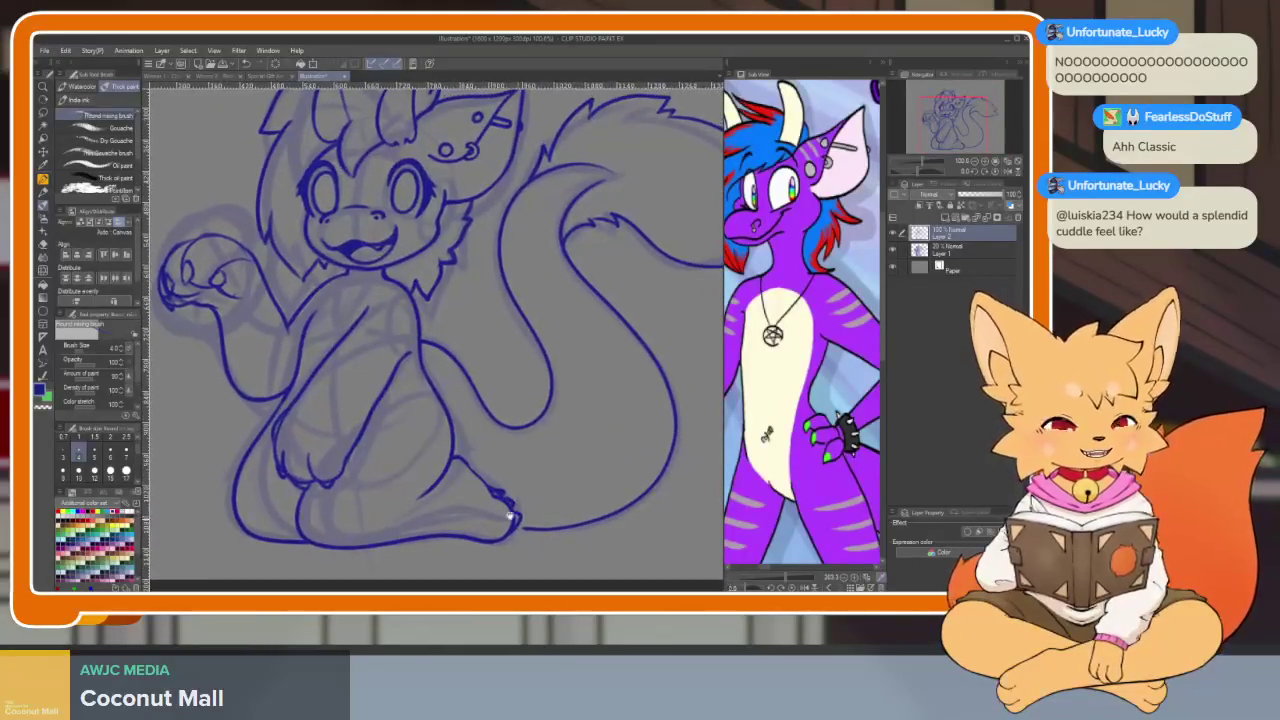
scroll(437, 509, "up", 1)
scroll(394, 400, "up", 2)
scroll(417, 423, "up", 1)
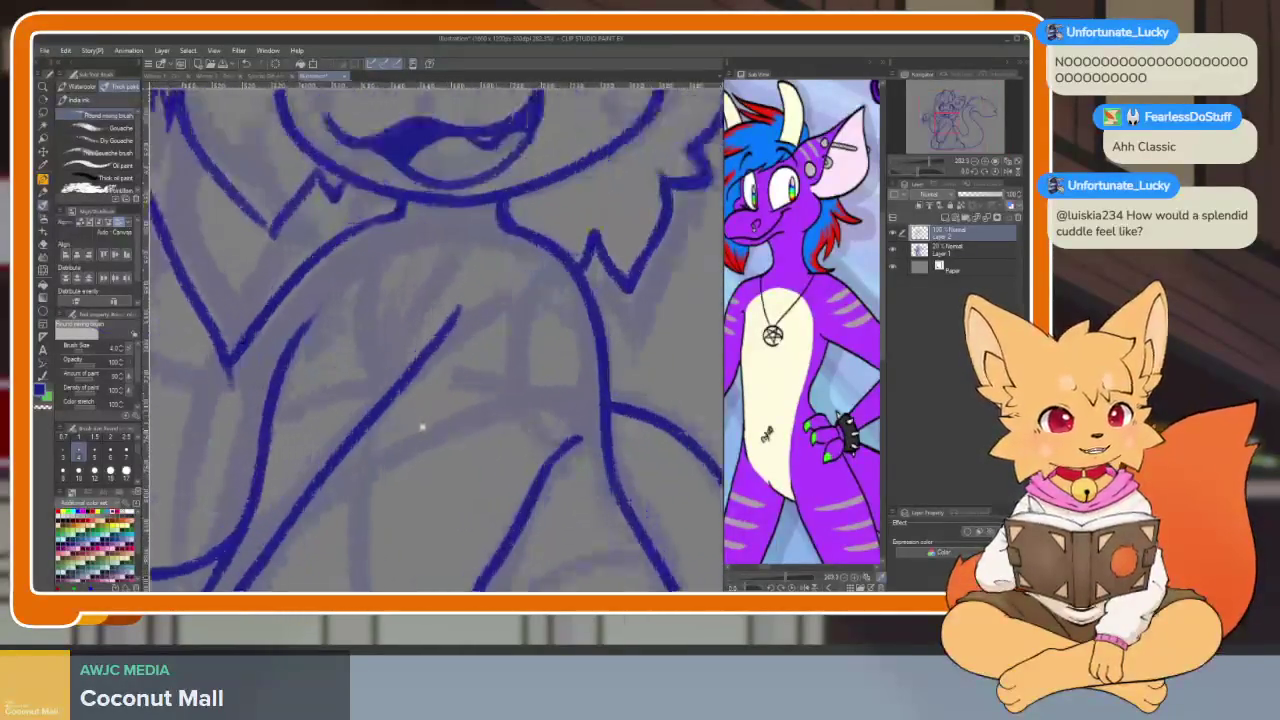
scroll(412, 440, "up", 1)
scroll(415, 460, "up", 1)
scroll(392, 455, "up", 1)
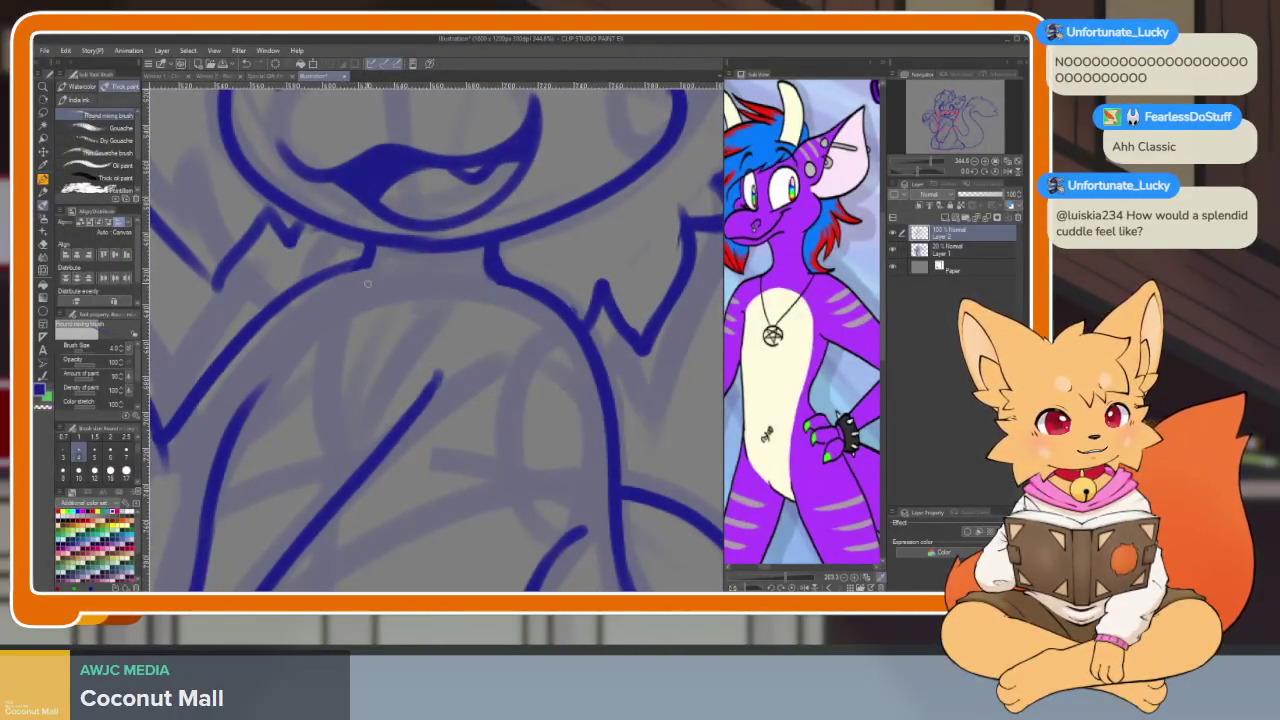
left_click_drag(336, 252, 358, 398)
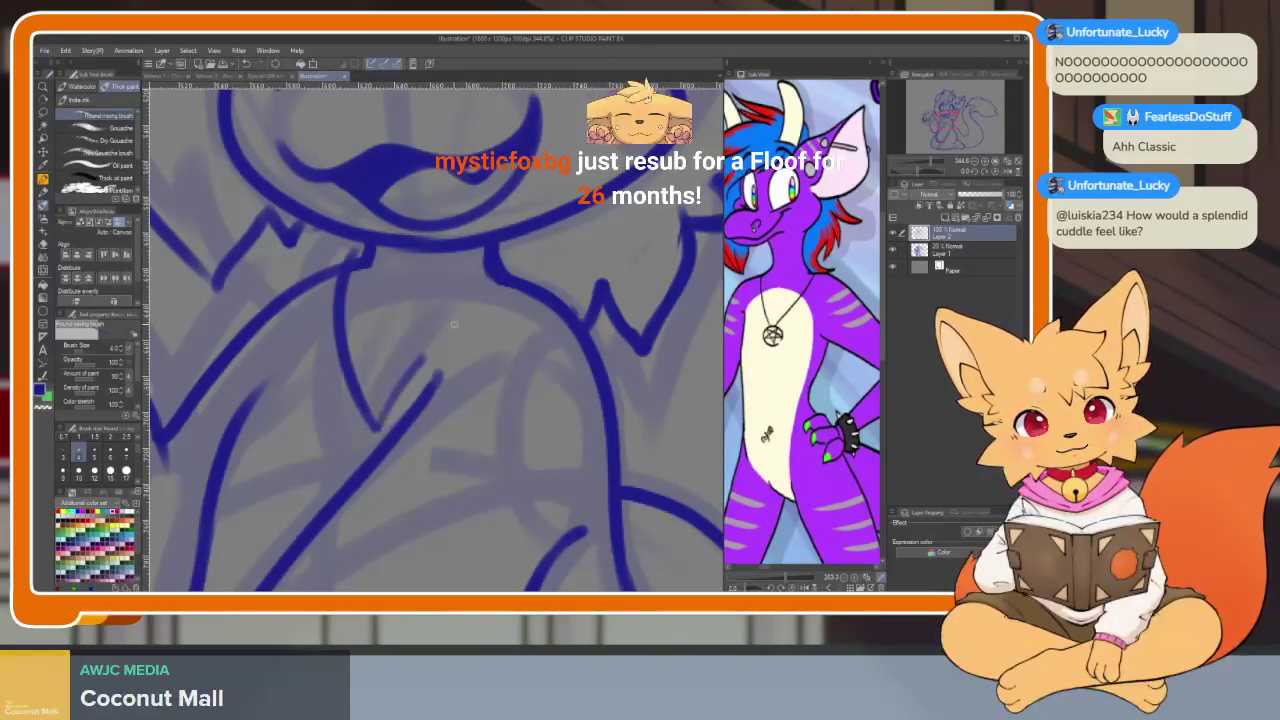
Ink the other side of the pendant cord so the lines form a V
scroll(499, 272, "up", 1)
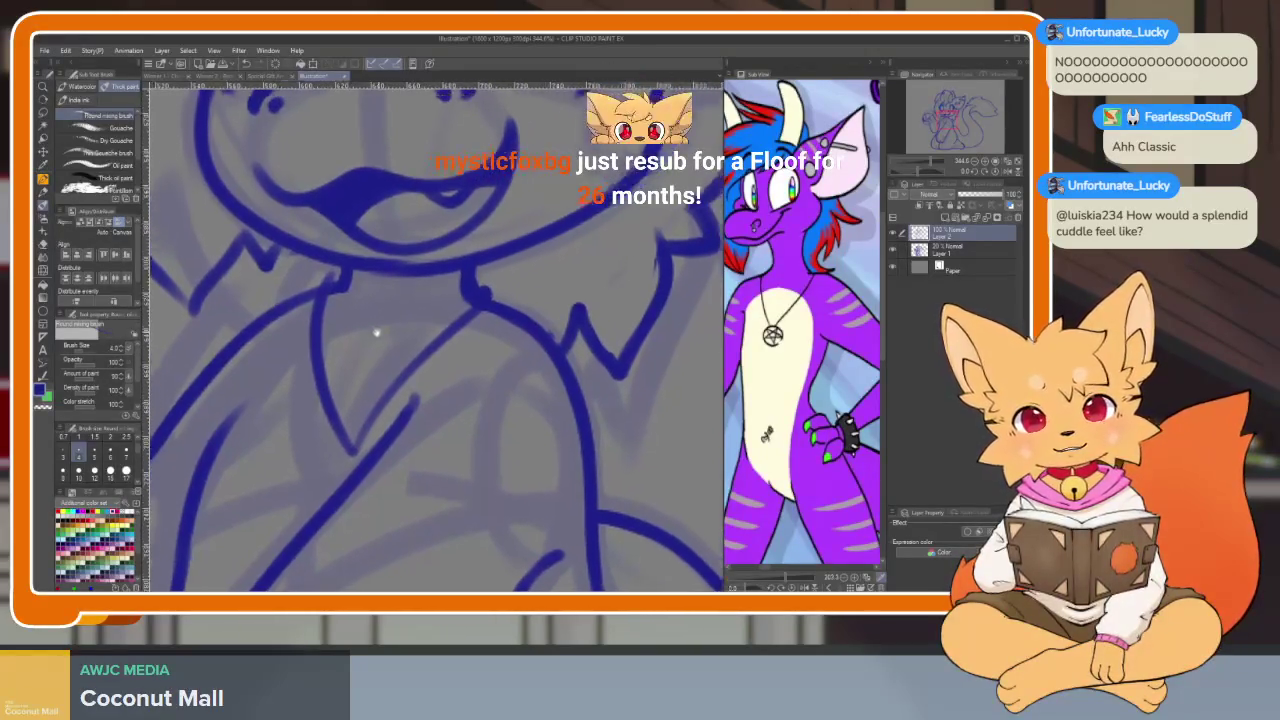
scroll(477, 433, "down", 1)
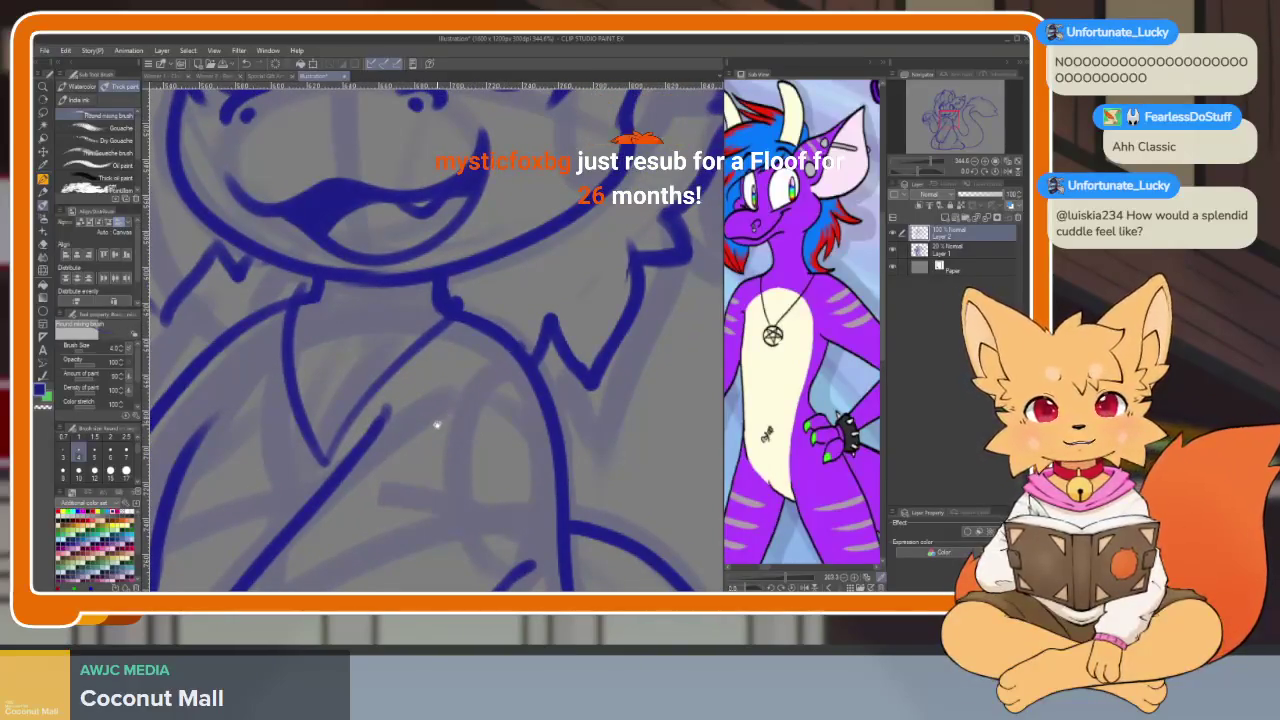
scroll(436, 425, "up", 1)
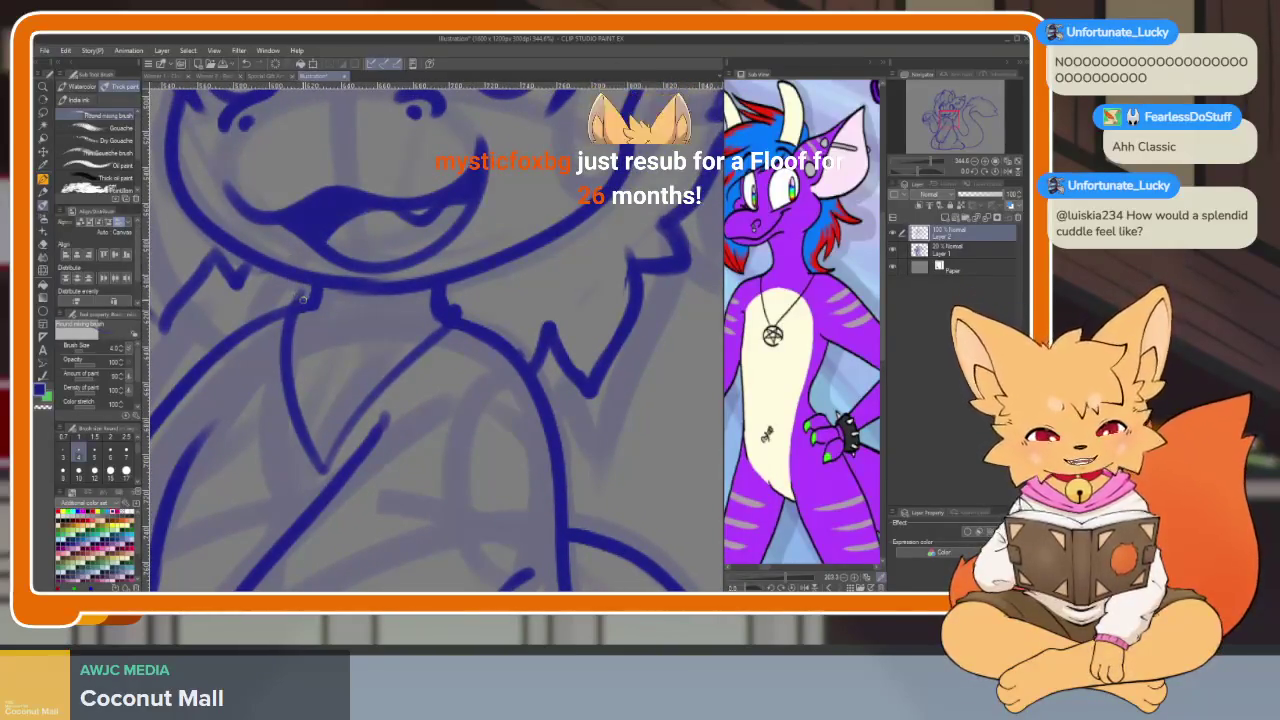
key("e")
key("b")
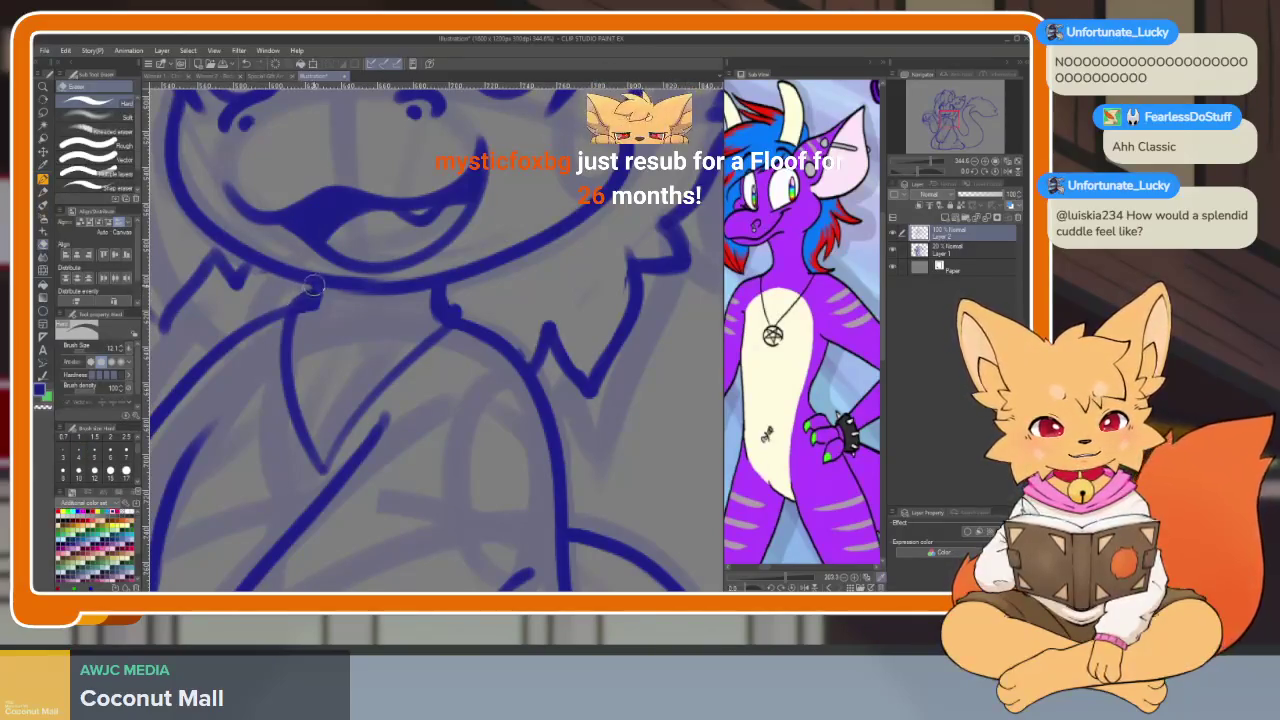
scroll(300, 300, "down", 3)
scroll(450, 330, "up", 2)
scroll(493, 344, "up", 3)
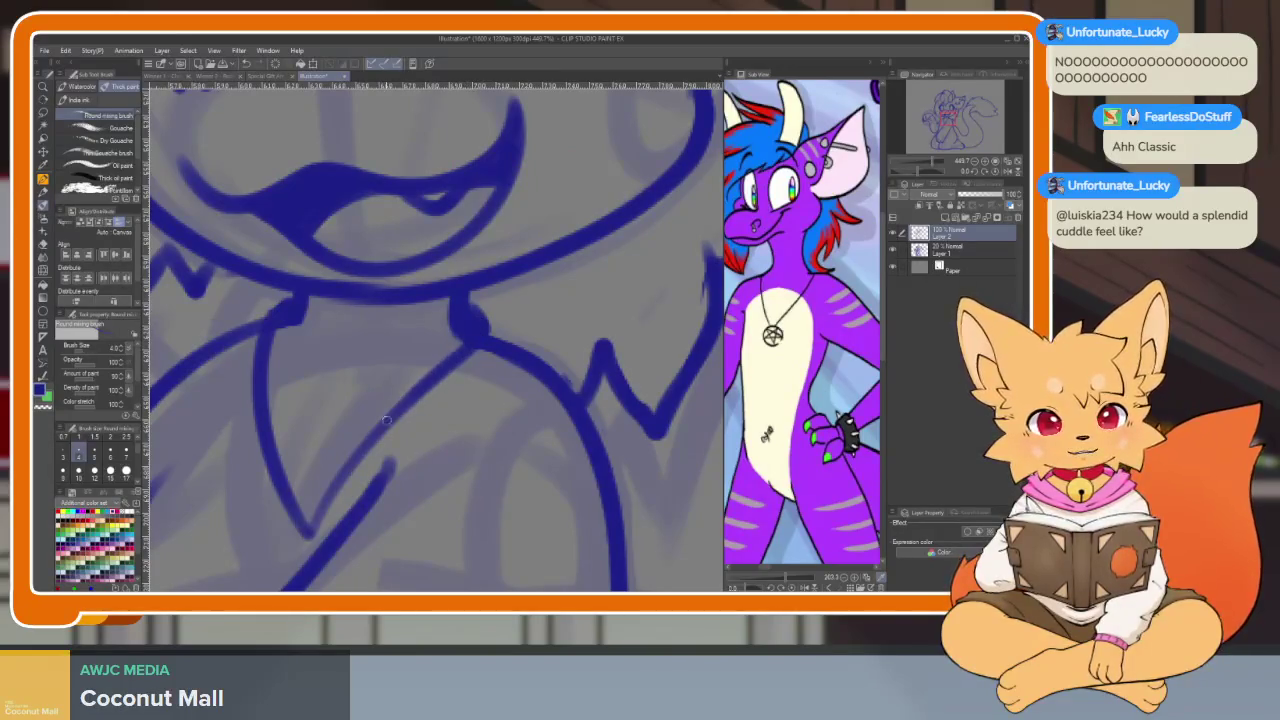
left_click_drag(392, 413, 317, 522)
Erase the stray ends of the cord lines and redraw them meeting in a V point
scroll(449, 394, "down", 2)
scroll(449, 394, "down", 4)
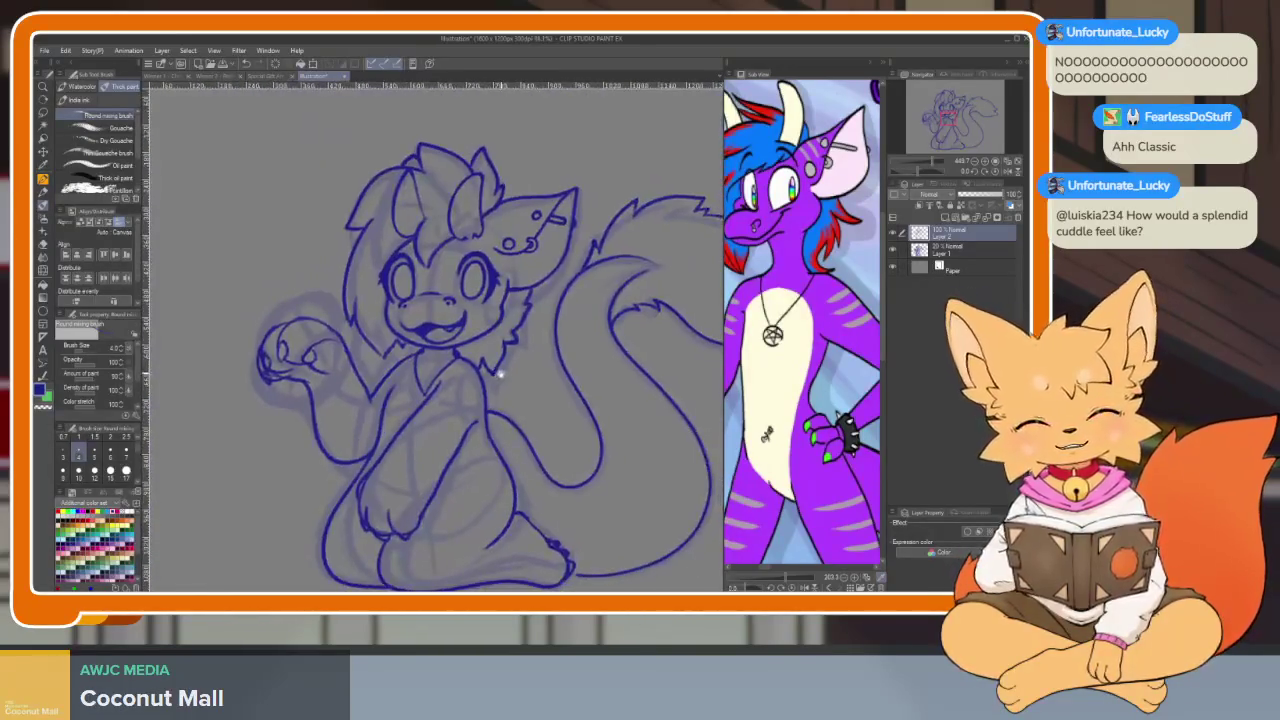
scroll(449, 391, "up", 4)
scroll(494, 367, "up", 3)
key("e")
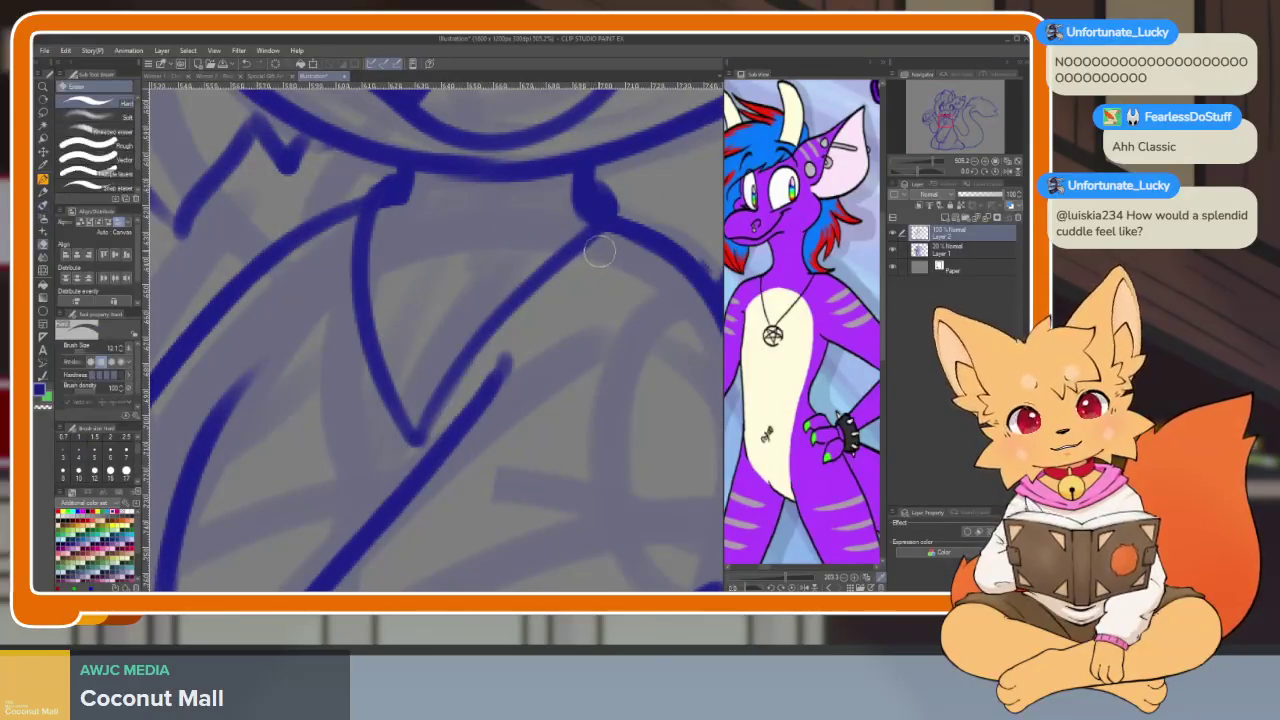
left_click_drag(405, 445, 388, 333)
left_click_drag(392, 442, 411, 390)
left_click_drag(577, 262, 394, 434)
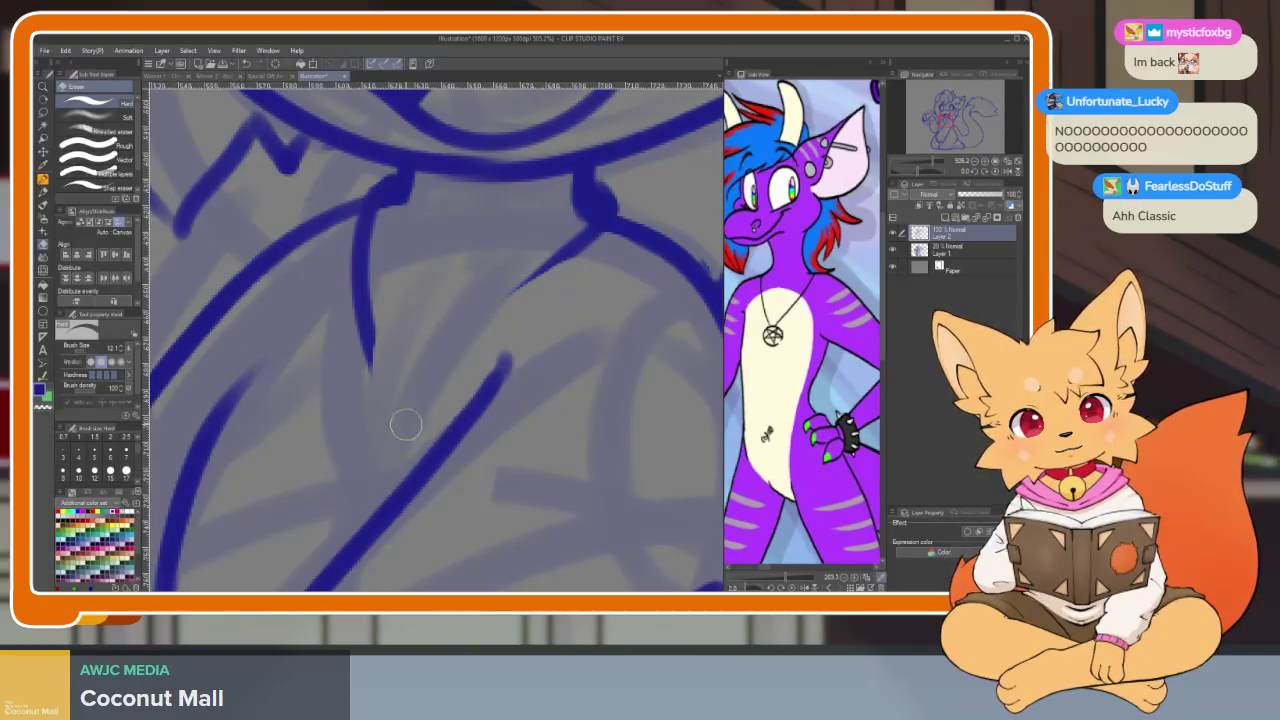
key("b")
mouse_move(530, 272)
left_mouse_down()
mouse_move(380, 445)
mouse_move(362, 235)
mouse_move(388, 430)
mouse_move(365, 262)
left_mouse_up()
Redraw the left side of the V darker, undoing the last short stroke
key("e")
key("b")
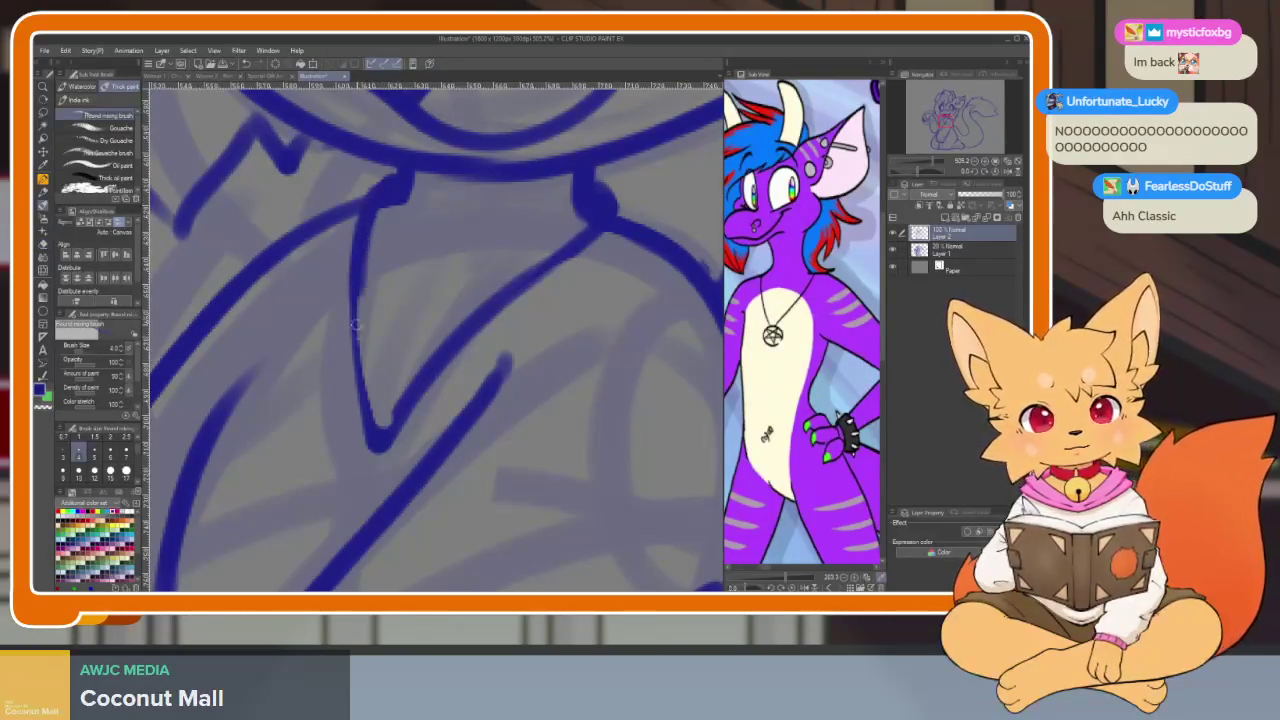
left_click_drag(355, 318, 383, 446)
scroll(540, 361, "down", 5)
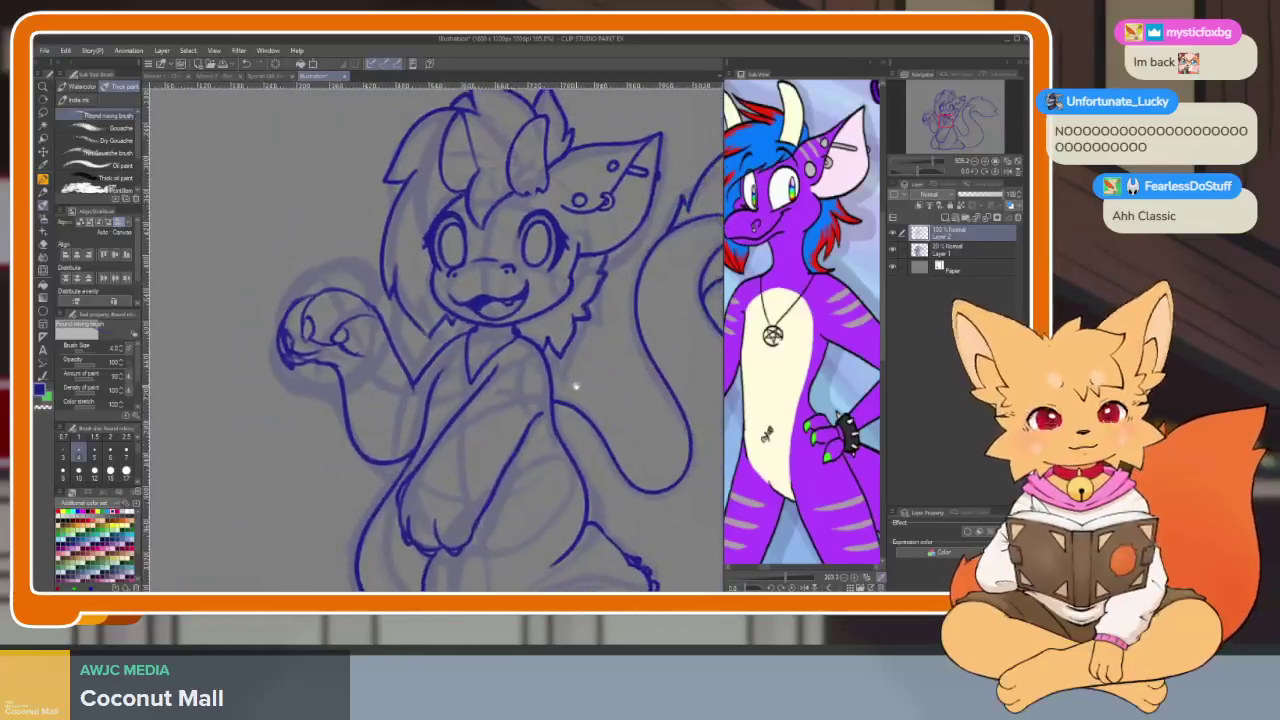
scroll(499, 437, "up", 2)
scroll(499, 437, "up", 3)
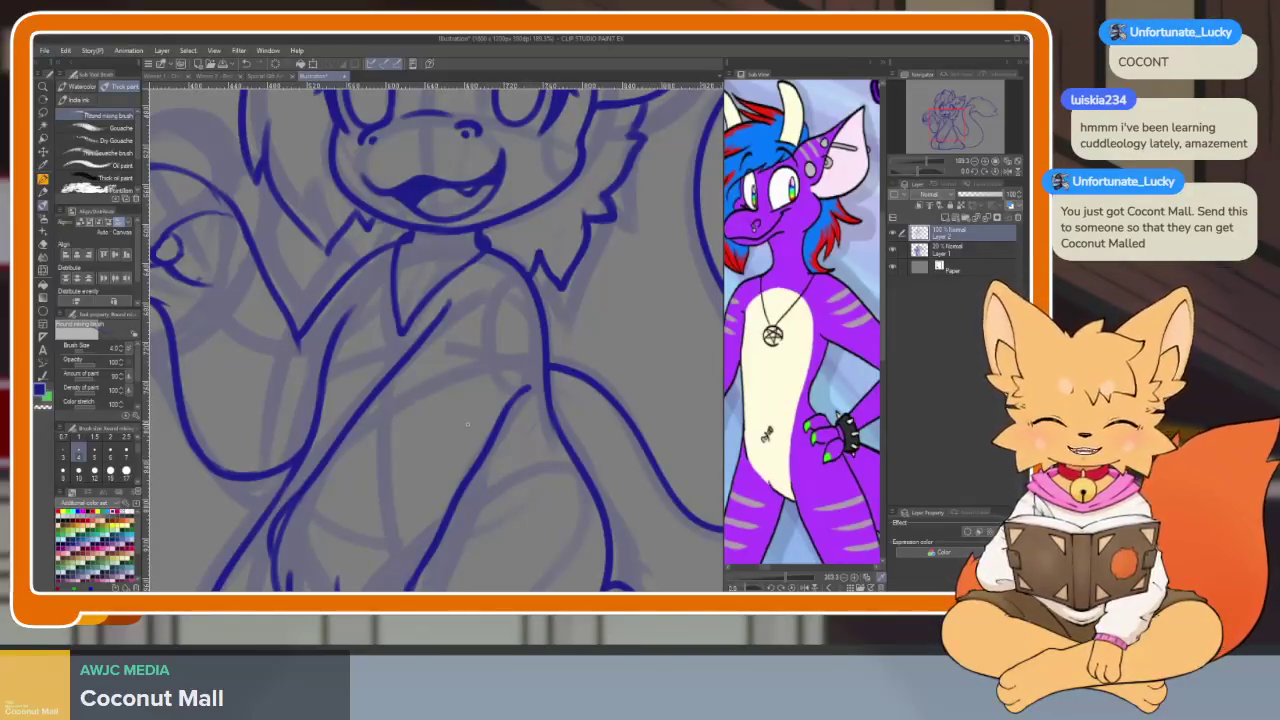
key("ctrl+z")
Trim the diagonal cord line with the eraser and redraw it thicker
scroll(414, 366, "up", 5)
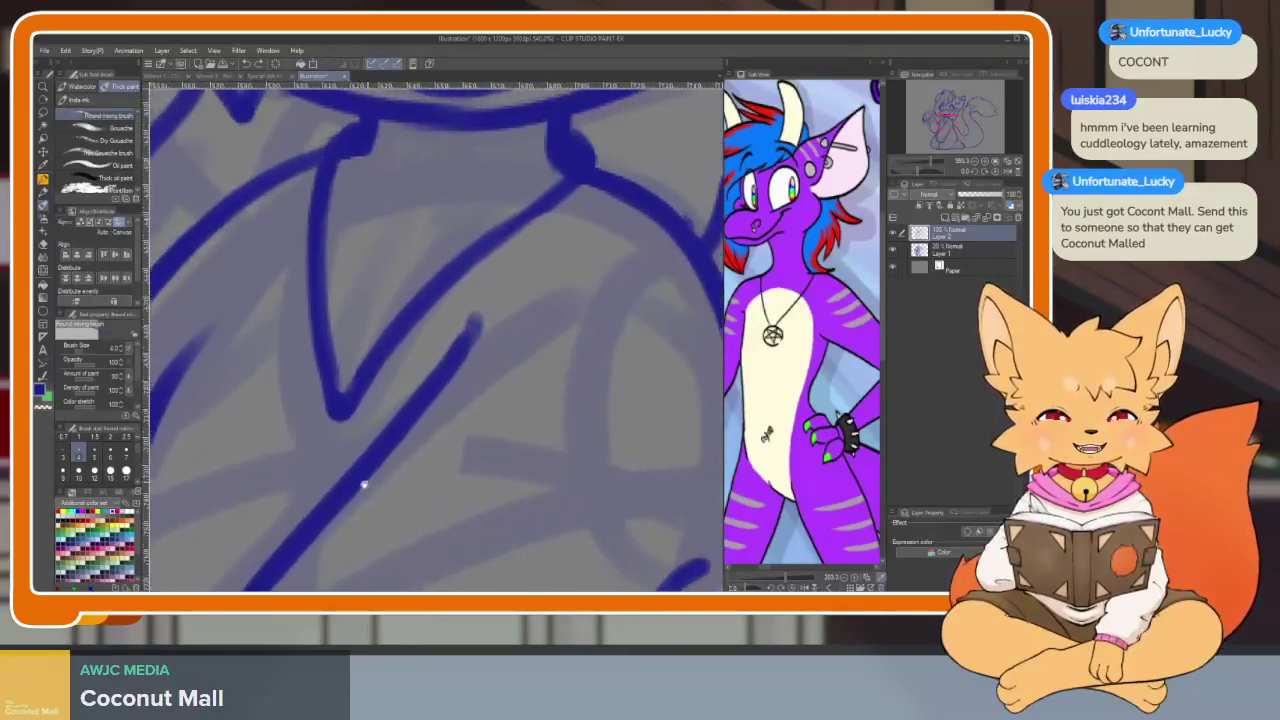
key("e")
mouse_move(575, 205)
left_mouse_down()
mouse_move(480, 266)
mouse_move(325, 460)
left_mouse_up()
key("b")
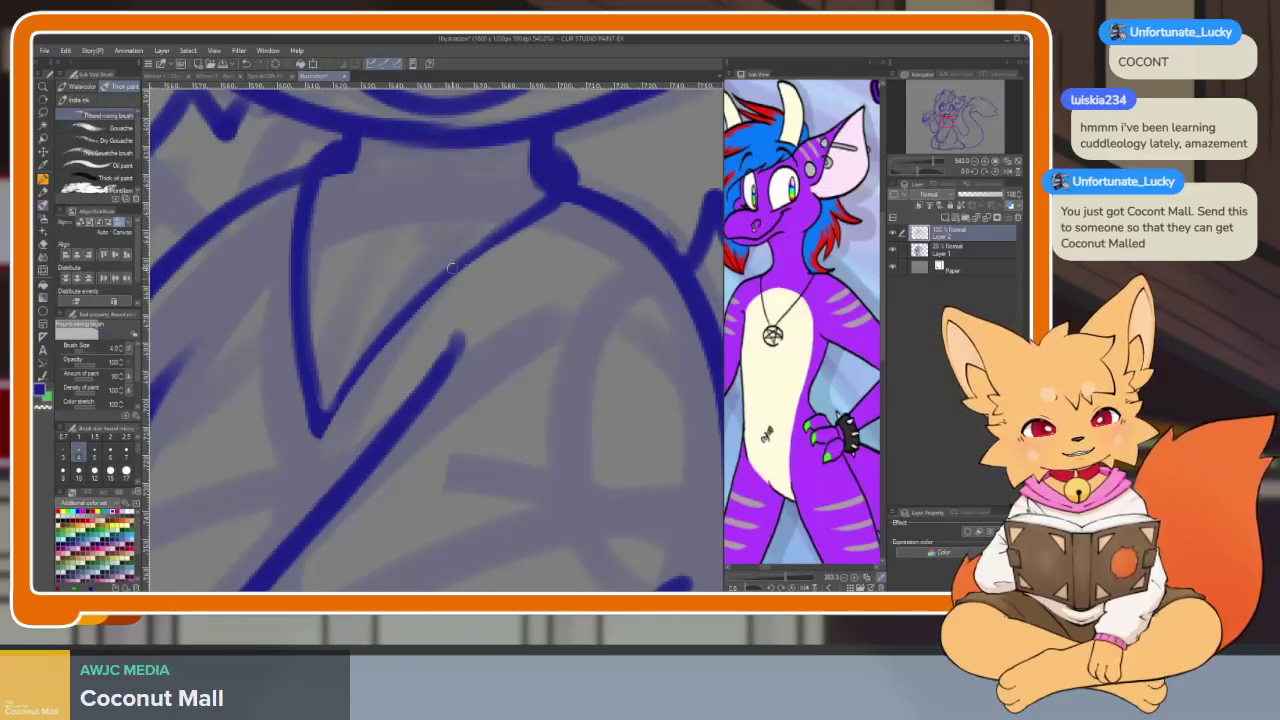
left_click_drag(455, 263, 328, 408)
scroll(333, 258, "down", 2)
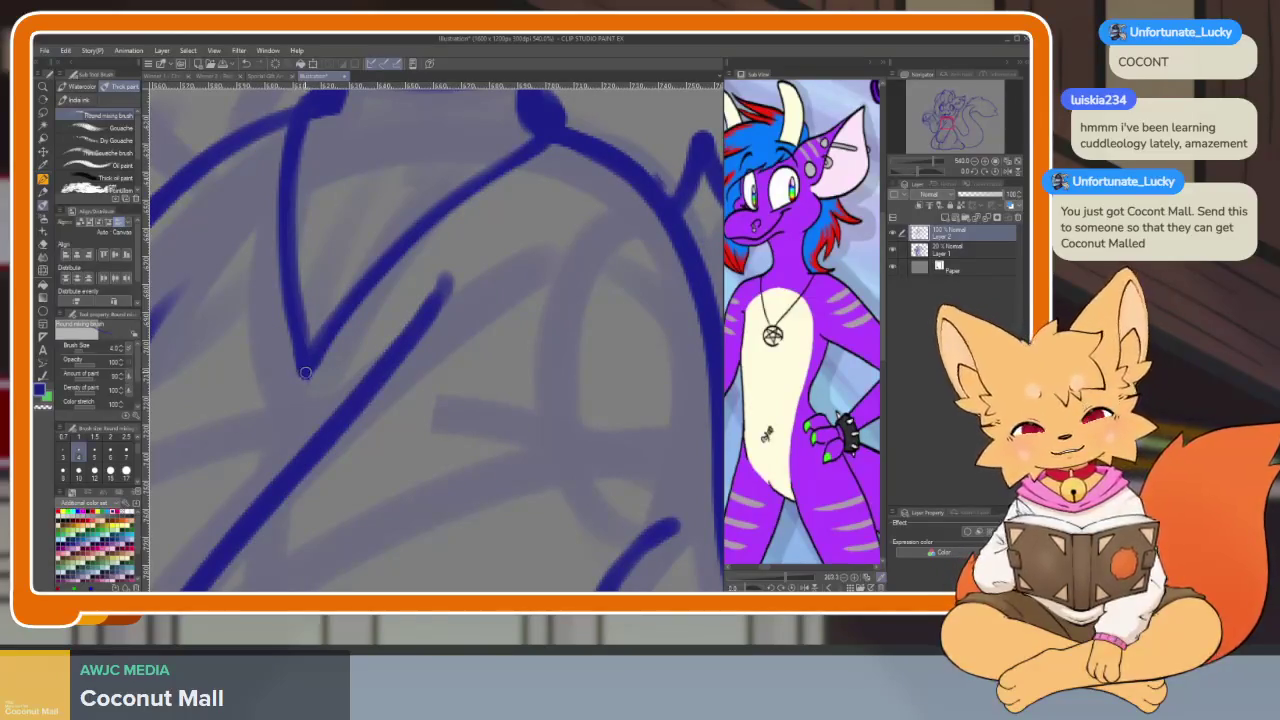
Draw the round pendant circle at the bottom tip of the cord
left_click_drag(262, 383, 290, 480)
mouse_move(238, 443)
left_mouse_down()
mouse_move(290, 365)
mouse_move(330, 378)
left_mouse_up()
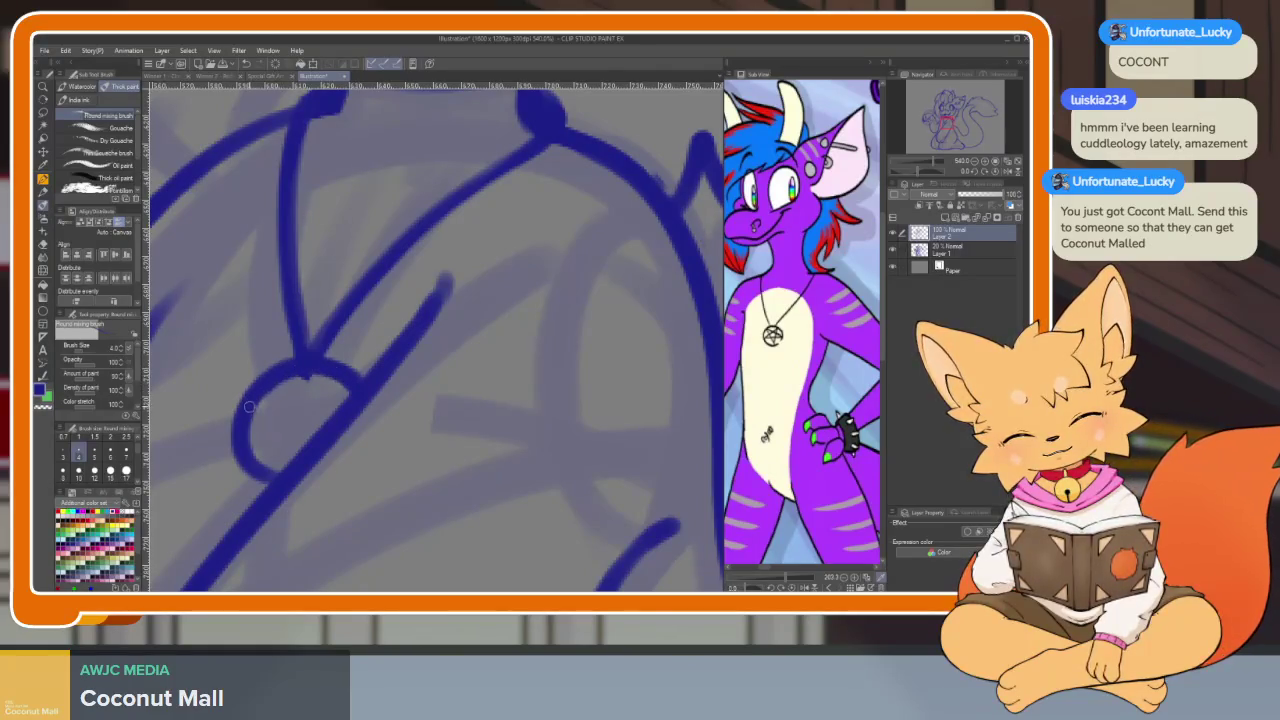
scroll(289, 480, "down", 5)
scroll(441, 433, "up", 4)
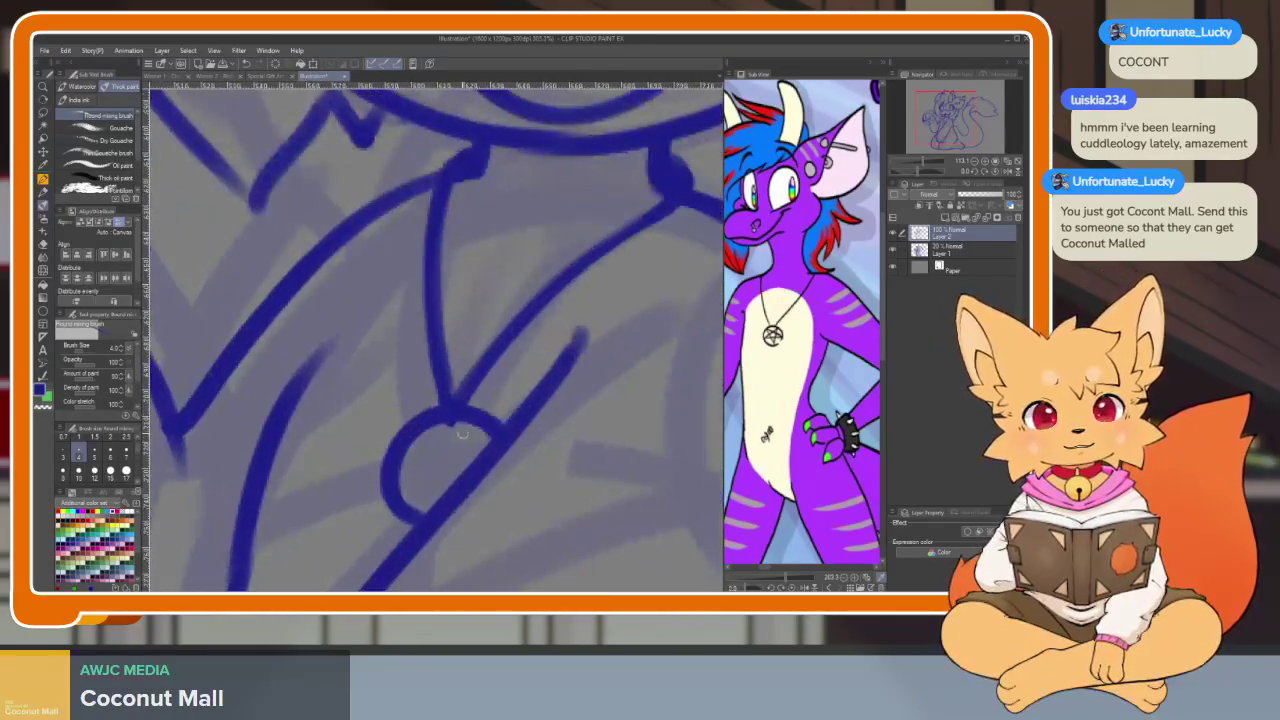
key("e")
scroll(441, 433, "right", 2)
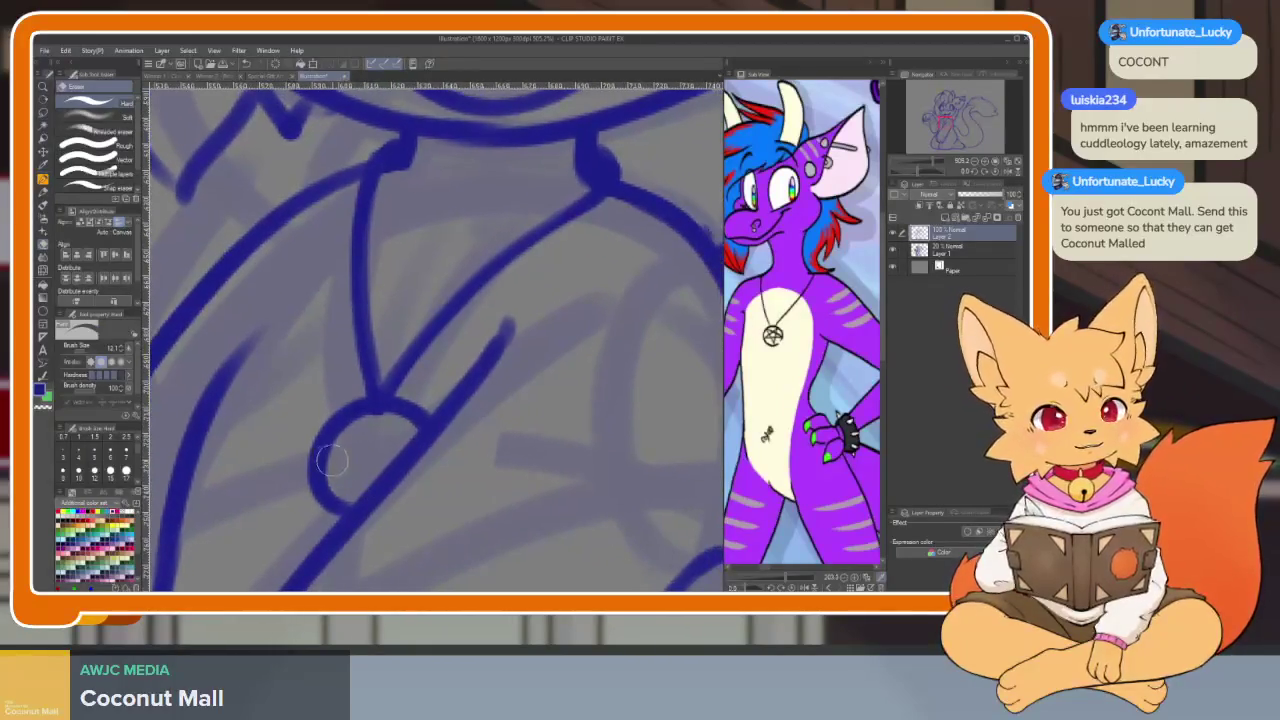
Thicken the pendant circle's top and lower left, and draw a pentagram inside it
key("b")
left_click_drag(420, 410, 390, 420)
mouse_move(314, 490)
left_mouse_down()
mouse_move(372, 480)
mouse_move(340, 426)
mouse_move(369, 503)
left_mouse_up()
mouse_move(376, 440)
left_mouse_down()
mouse_move(404, 456)
mouse_move(390, 458)
left_mouse_up()
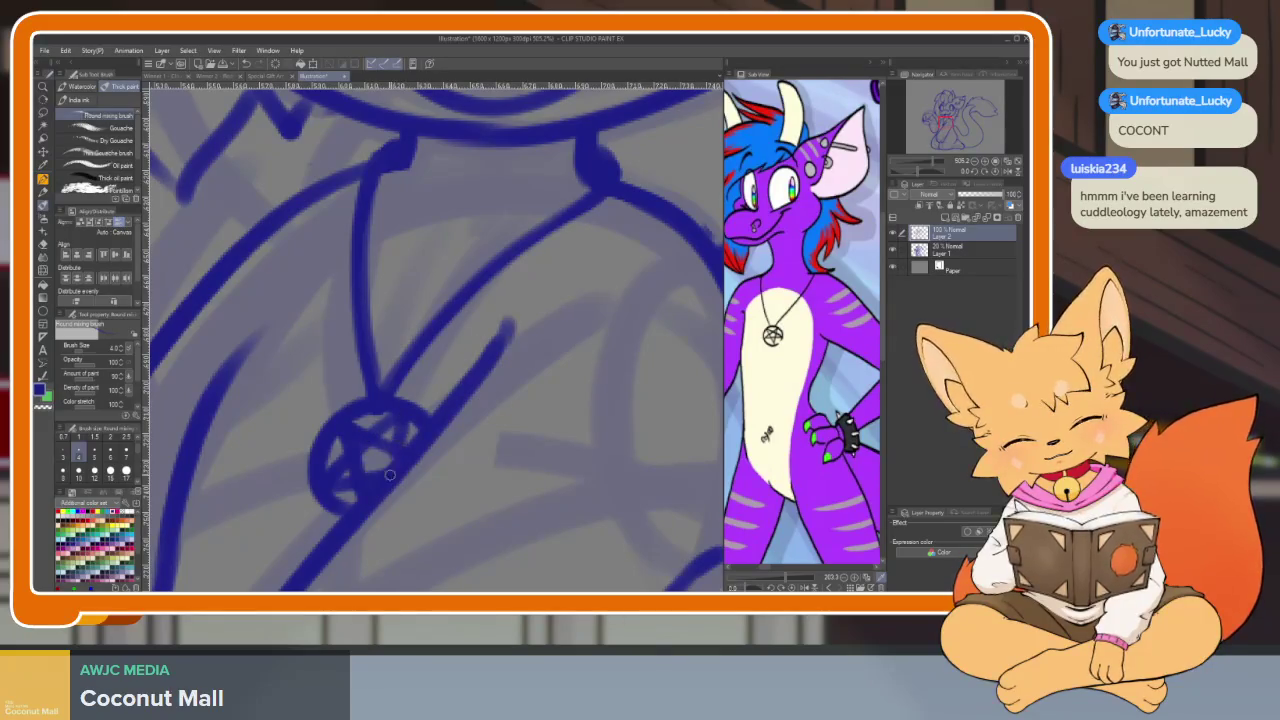
scroll(473, 455, "down", 5)
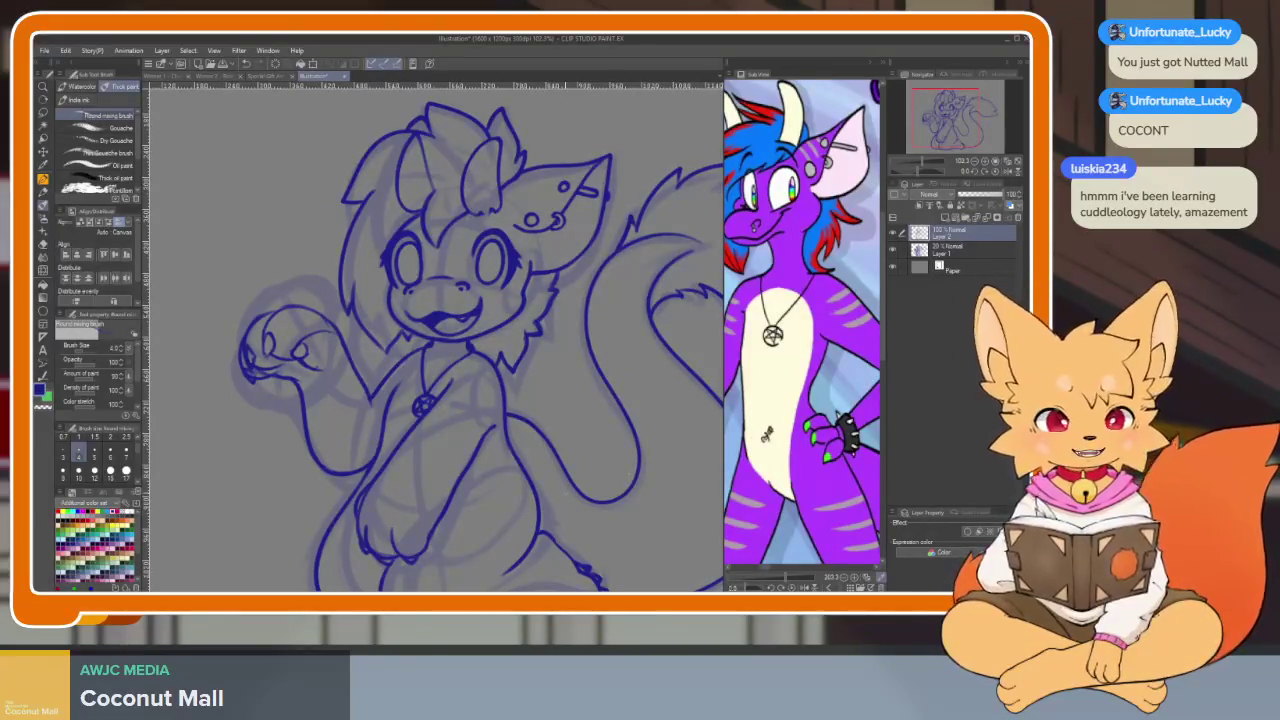
Ink the curved lower-arm line and the diagonal line running up toward the pendant
left_click_drag(862, 522, 817, 442)
left_click_drag(575, 530, 500, 450)
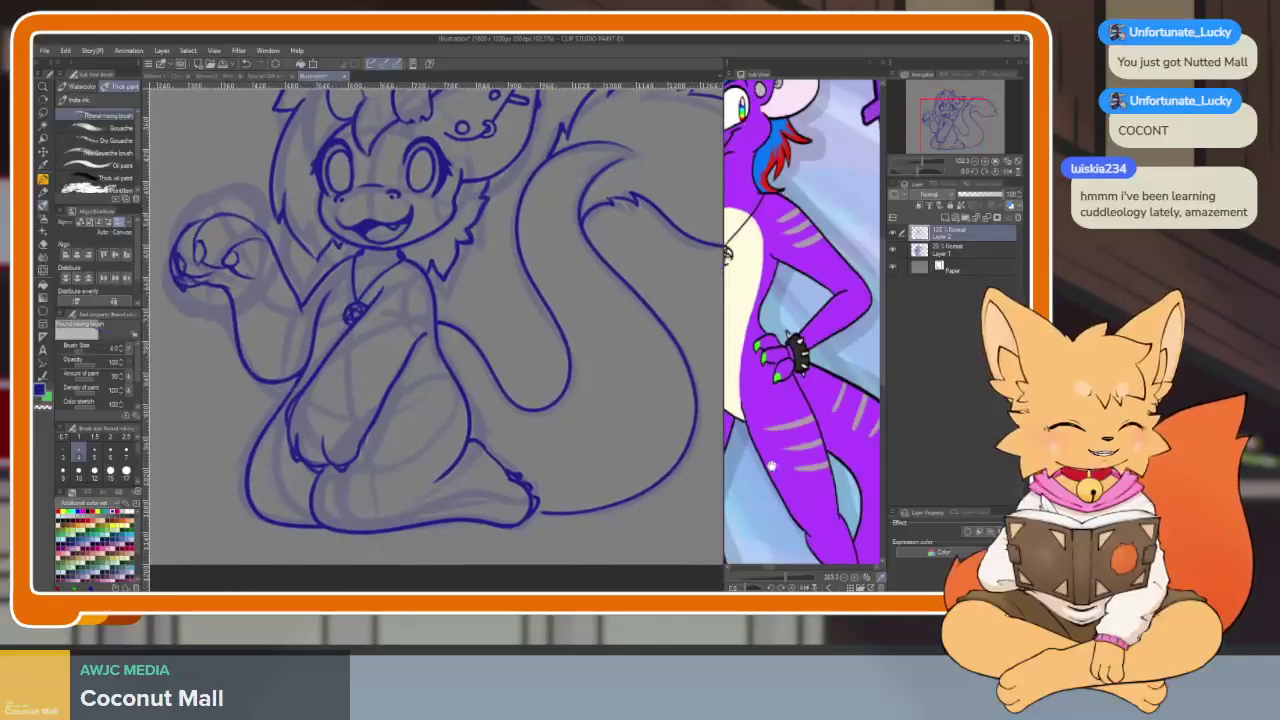
scroll(820, 450, "down", 2)
scroll(845, 497, "up", 3)
left_click_drag(840, 300, 835, 480)
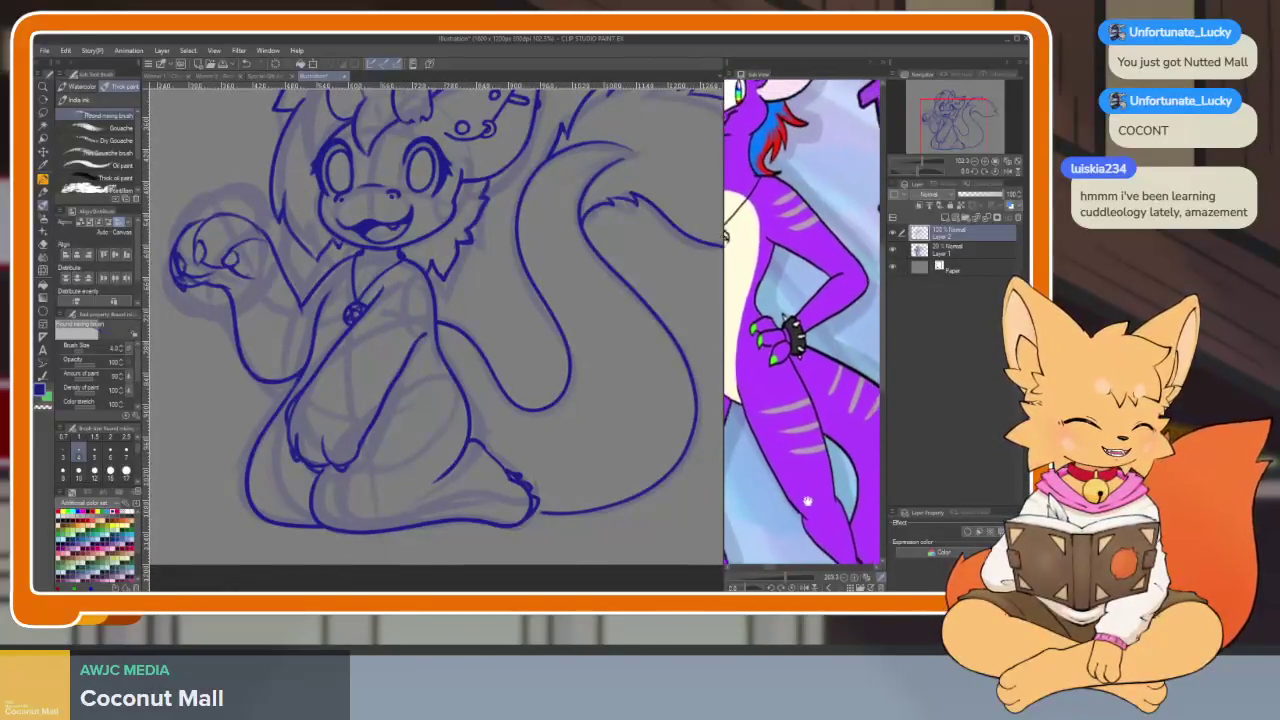
left_click_drag(430, 470, 425, 484)
scroll(425, 484, "up", 6)
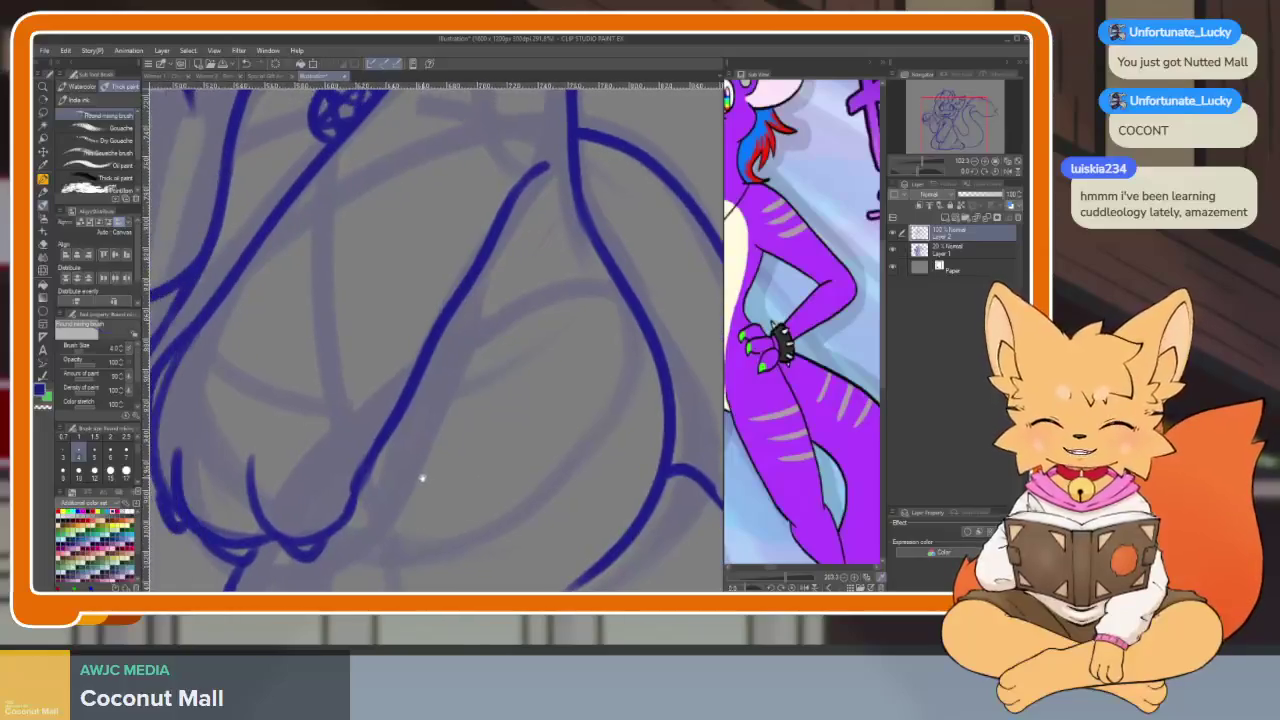
scroll(549, 513, "up", 2)
scroll(549, 513, "down", 3)
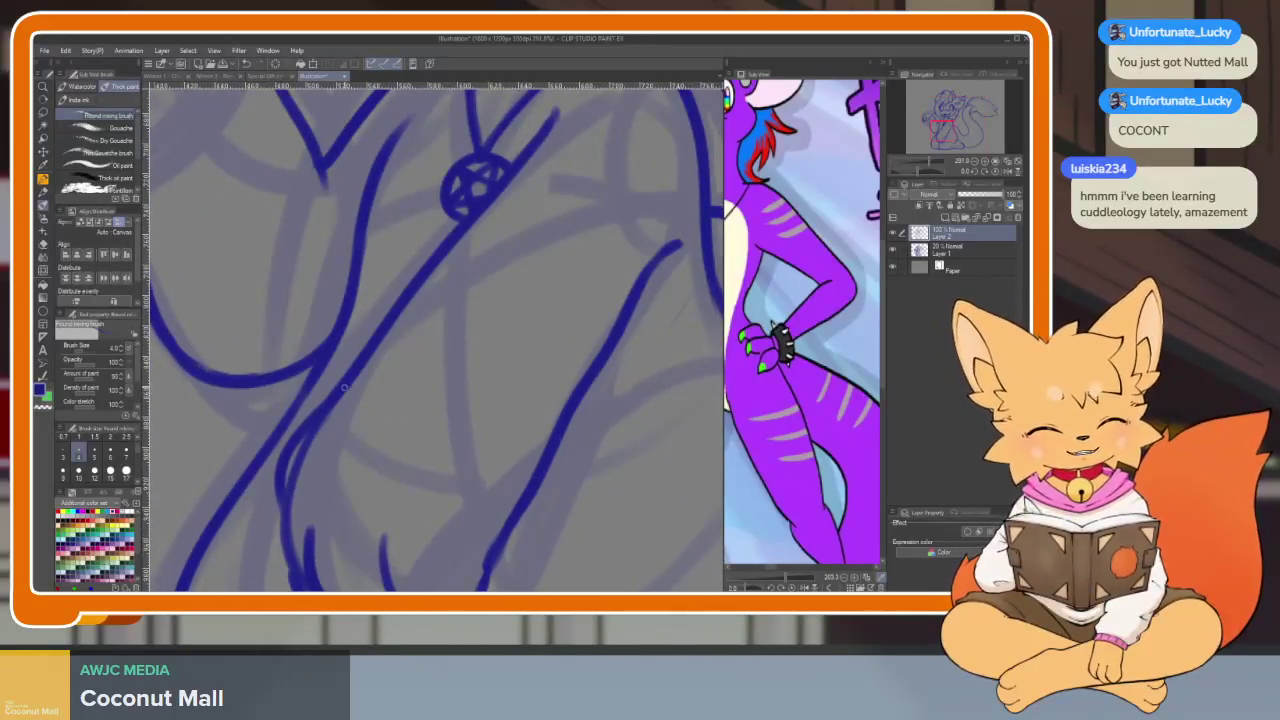
left_click_drag(358, 395, 510, 517)
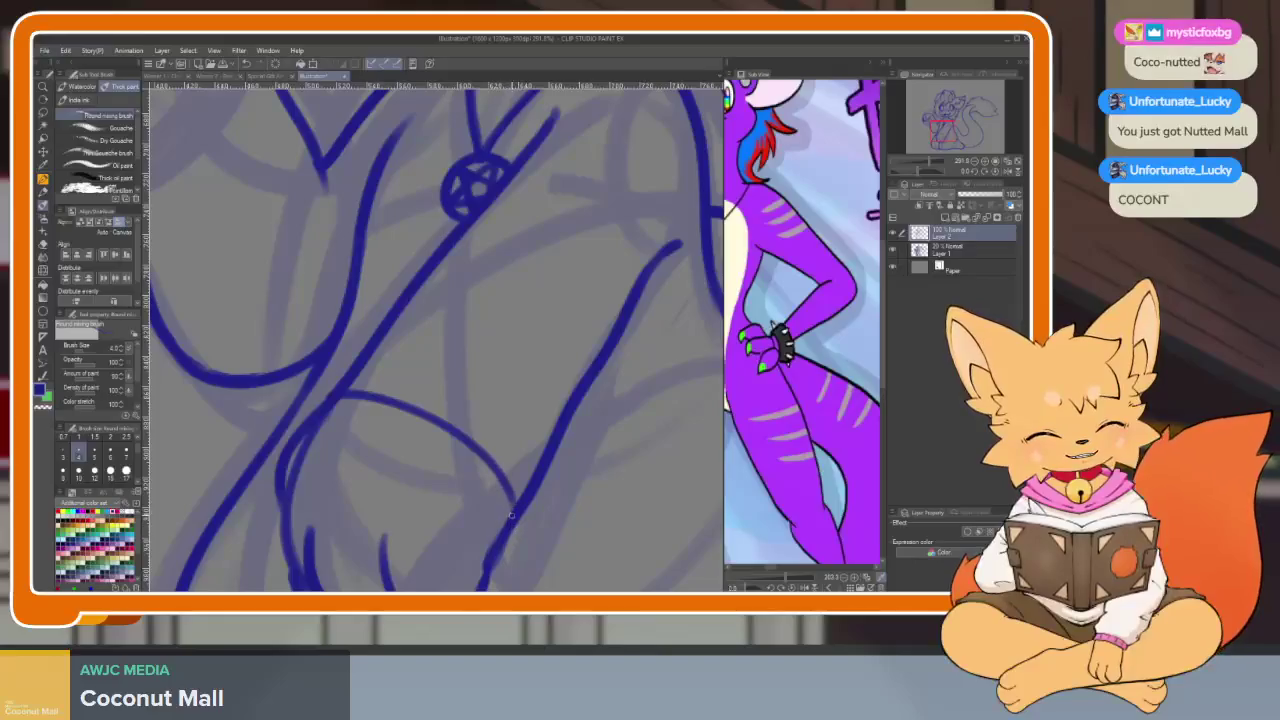
mouse_move(330, 398)
left_mouse_down()
mouse_move(362, 348)
mouse_move(545, 470)
left_mouse_up()
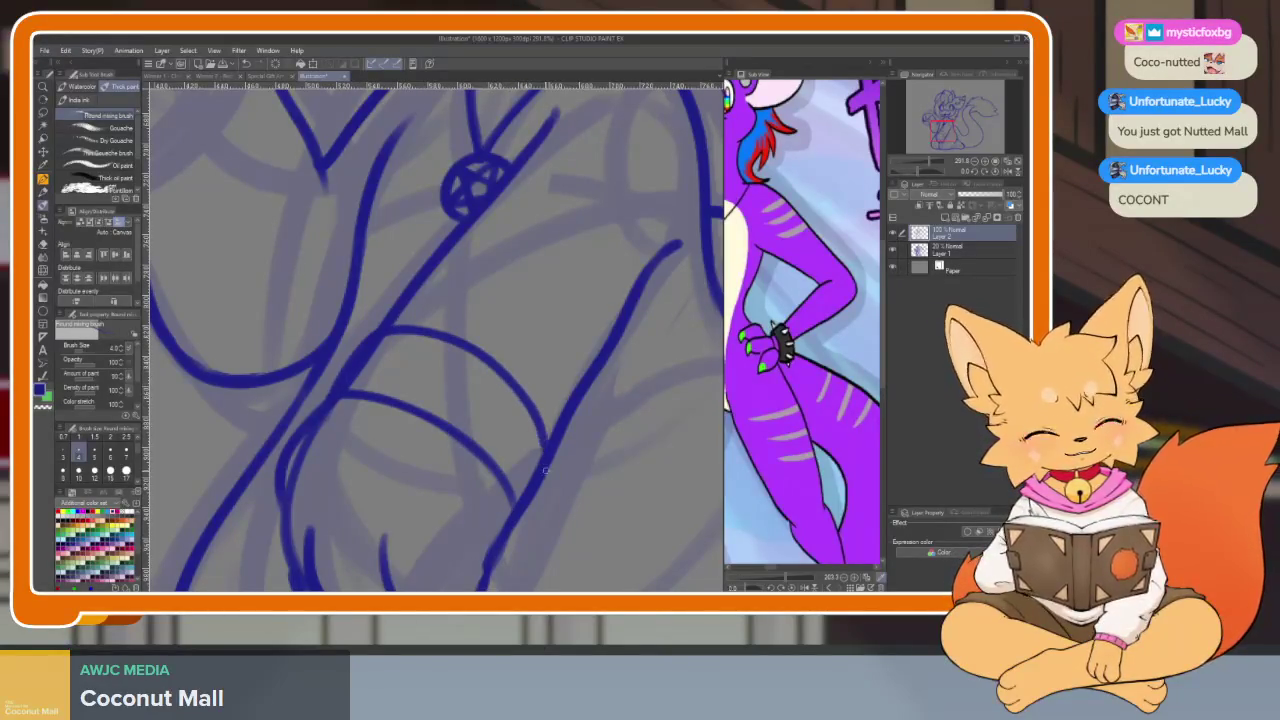
Erase the excess ink along the blue arm line near the paw
scroll(508, 524, "down", 5)
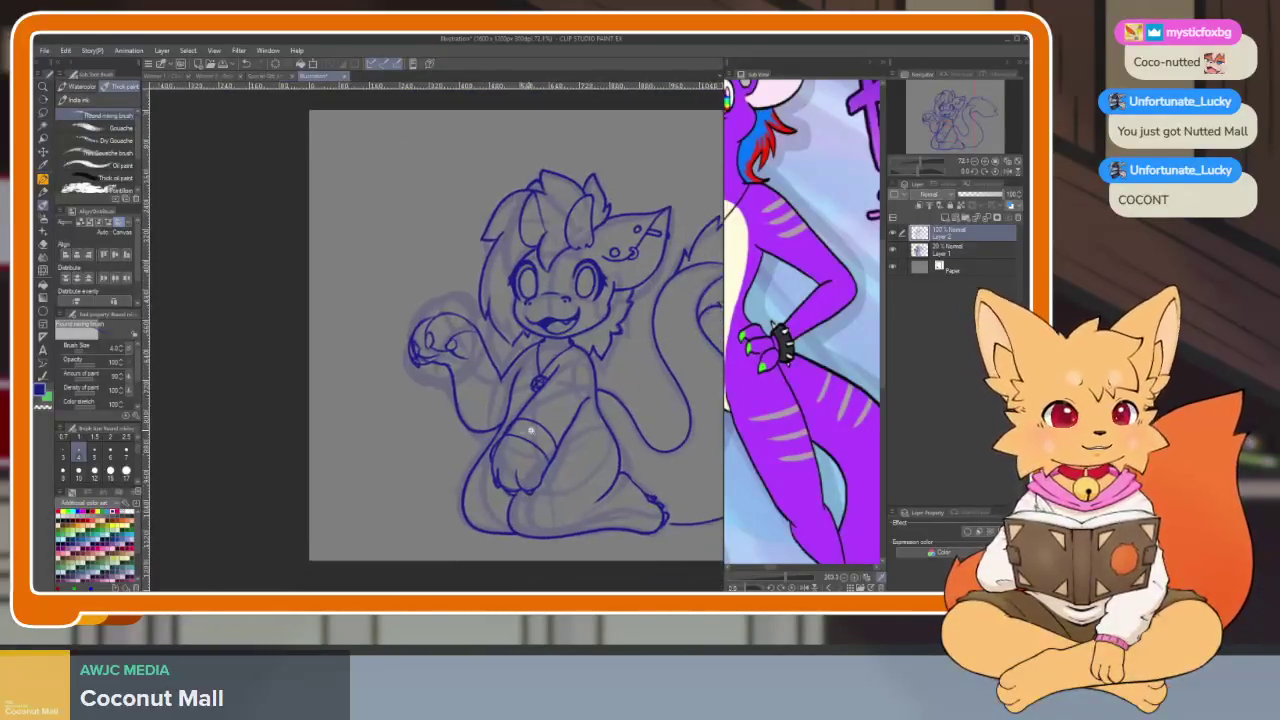
scroll(447, 451, "up", 6)
key("e")
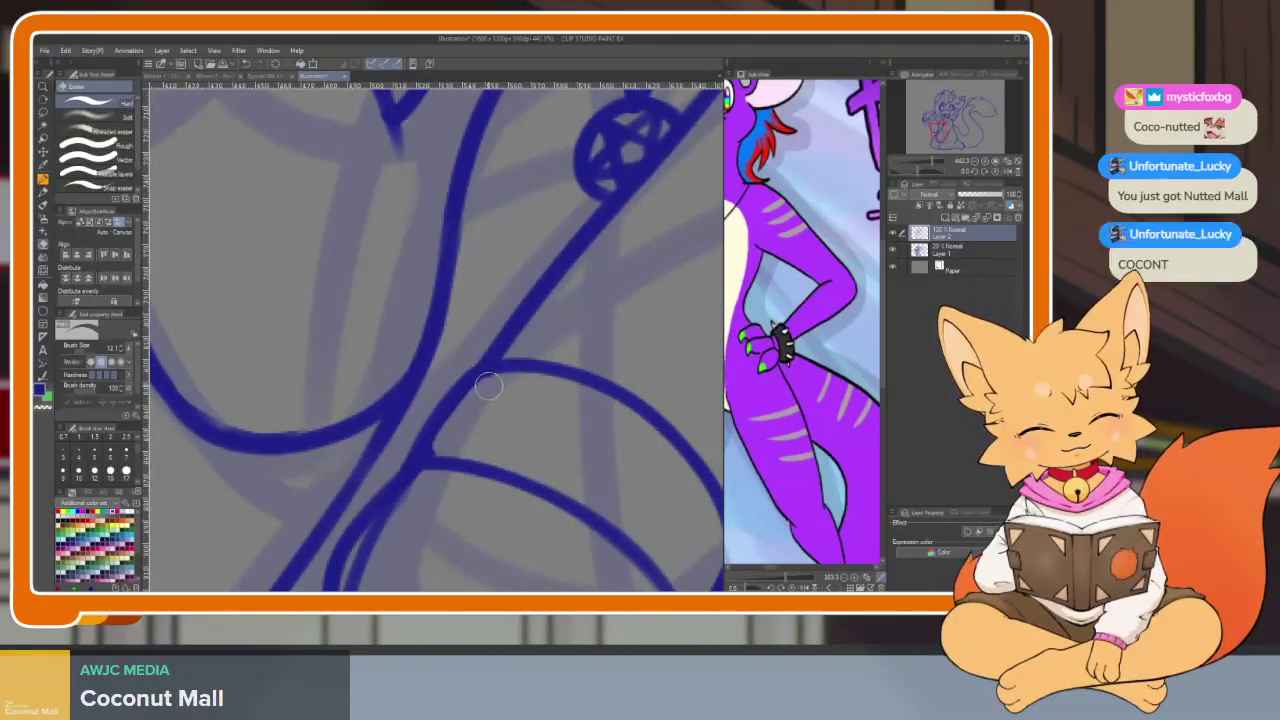
left_click_drag(720, 467, 579, 350)
left_click_drag(584, 437, 557, 497)
scroll(619, 486, "down", 2)
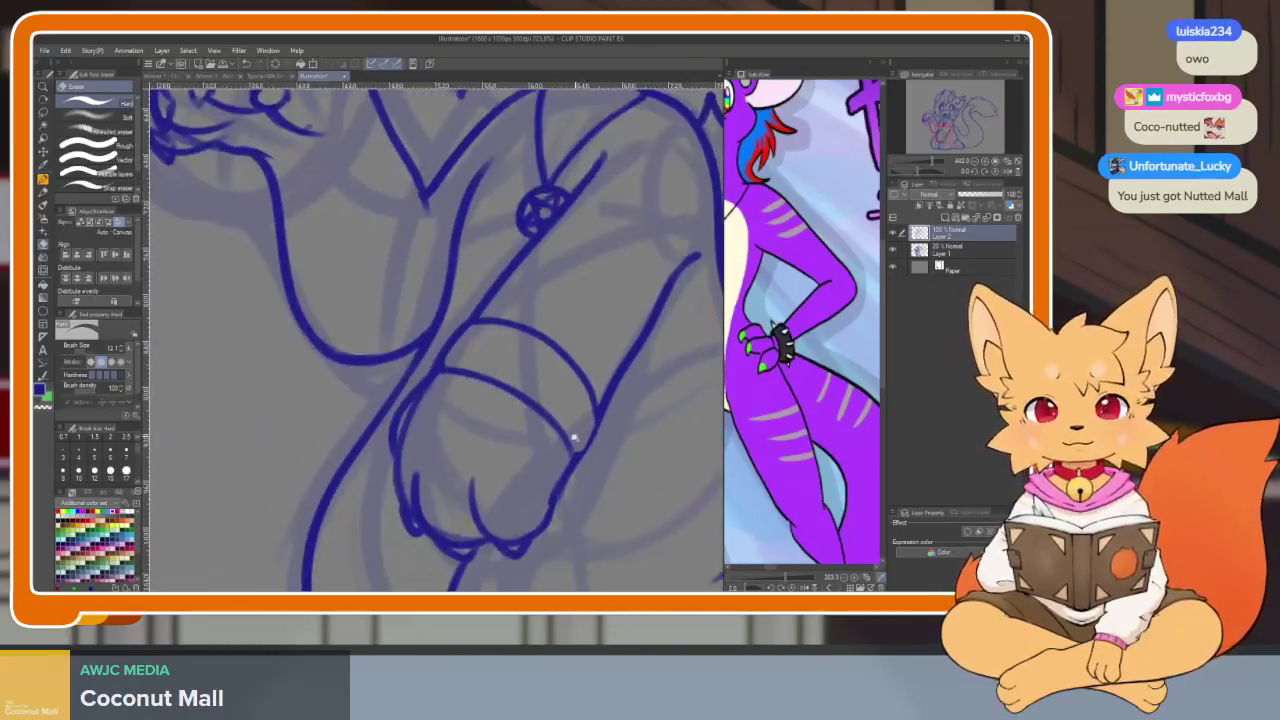
scroll(600, 457, "up", 3)
scroll(566, 466, "up", 2)
Thicken the diagonal arm line with the brush
key("b")
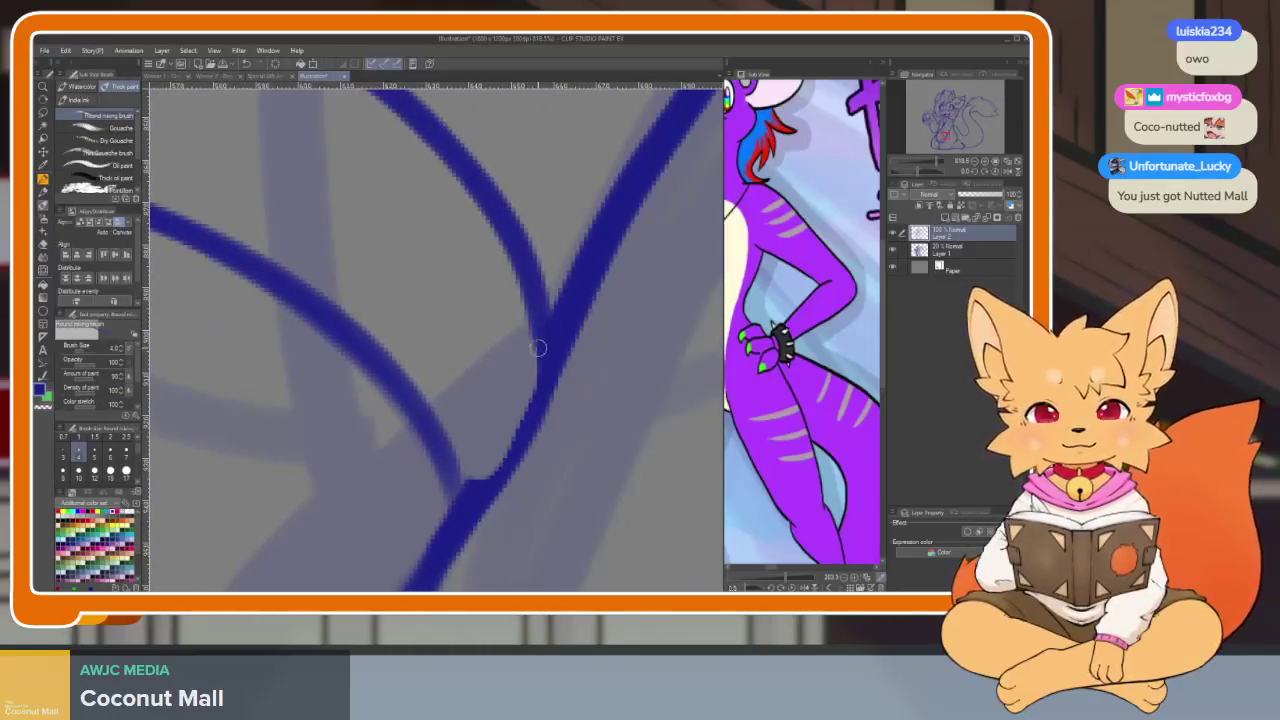
mouse_move(549, 366)
left_mouse_down()
mouse_move(508, 457)
mouse_move(466, 499)
left_mouse_up()
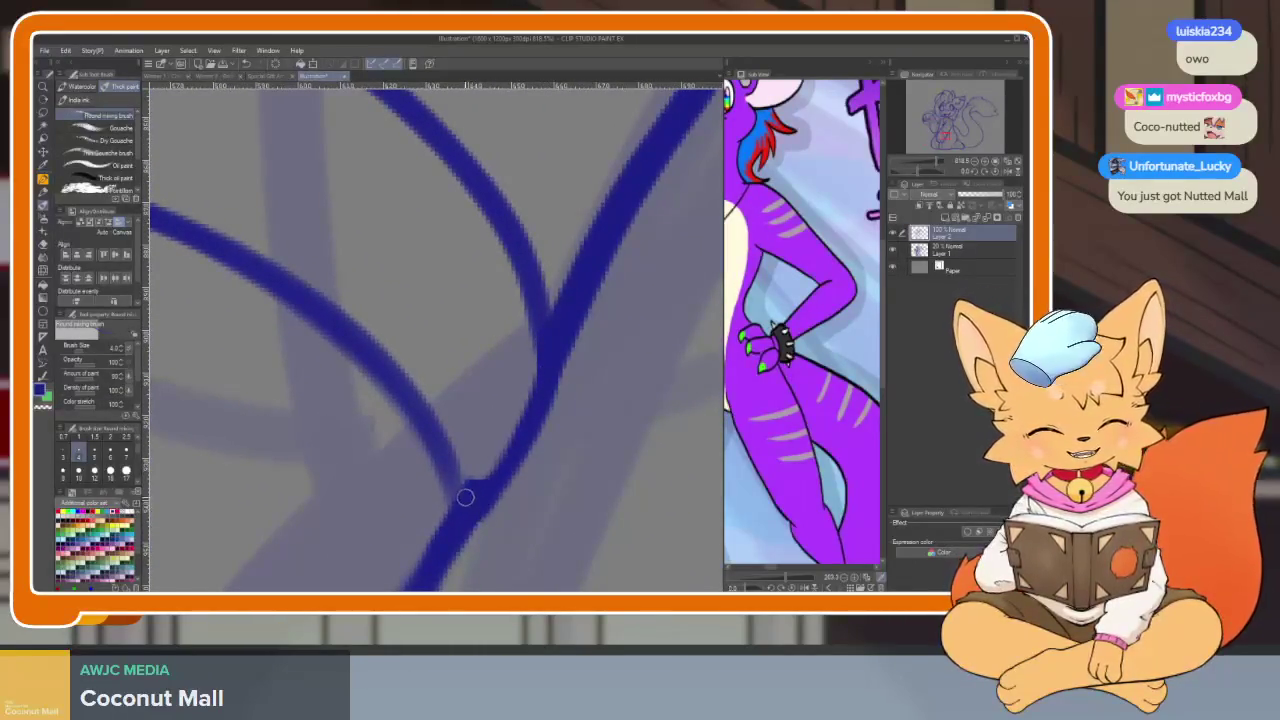
key("e")
scroll(565, 482, "down", 3)
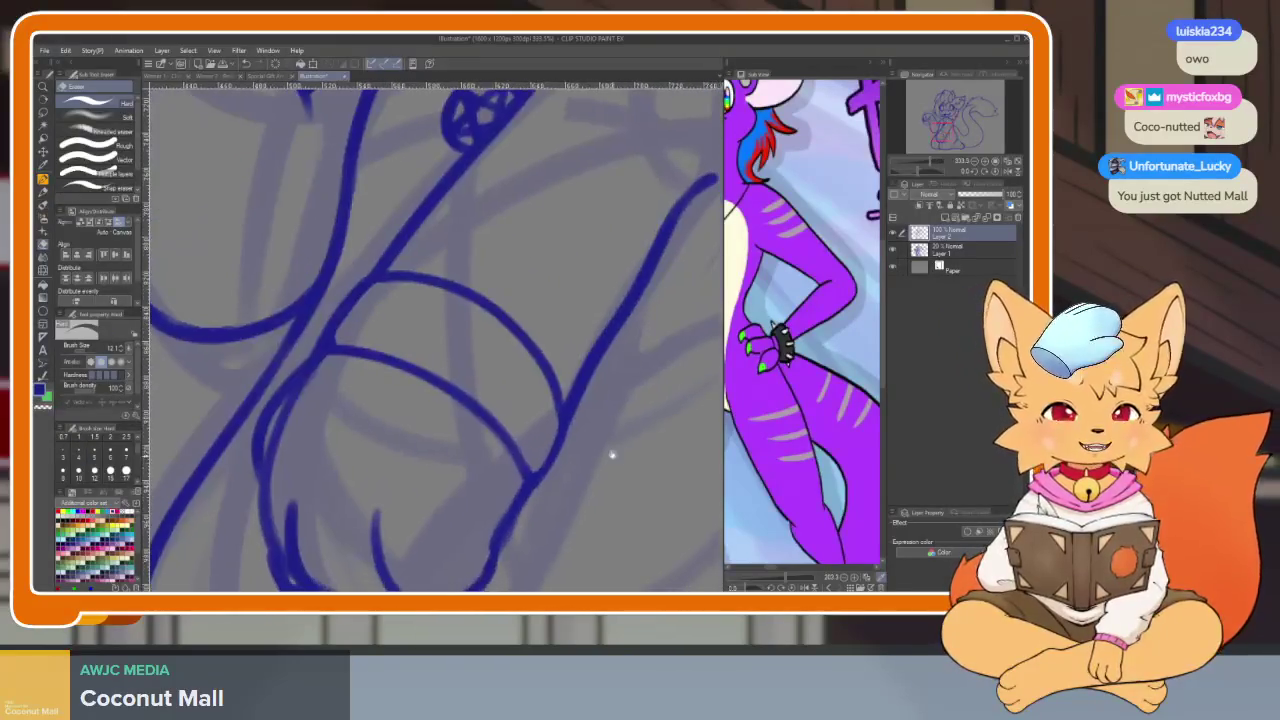
key("b")
scroll(571, 466, "up", 1)
scroll(541, 453, "down", 2)
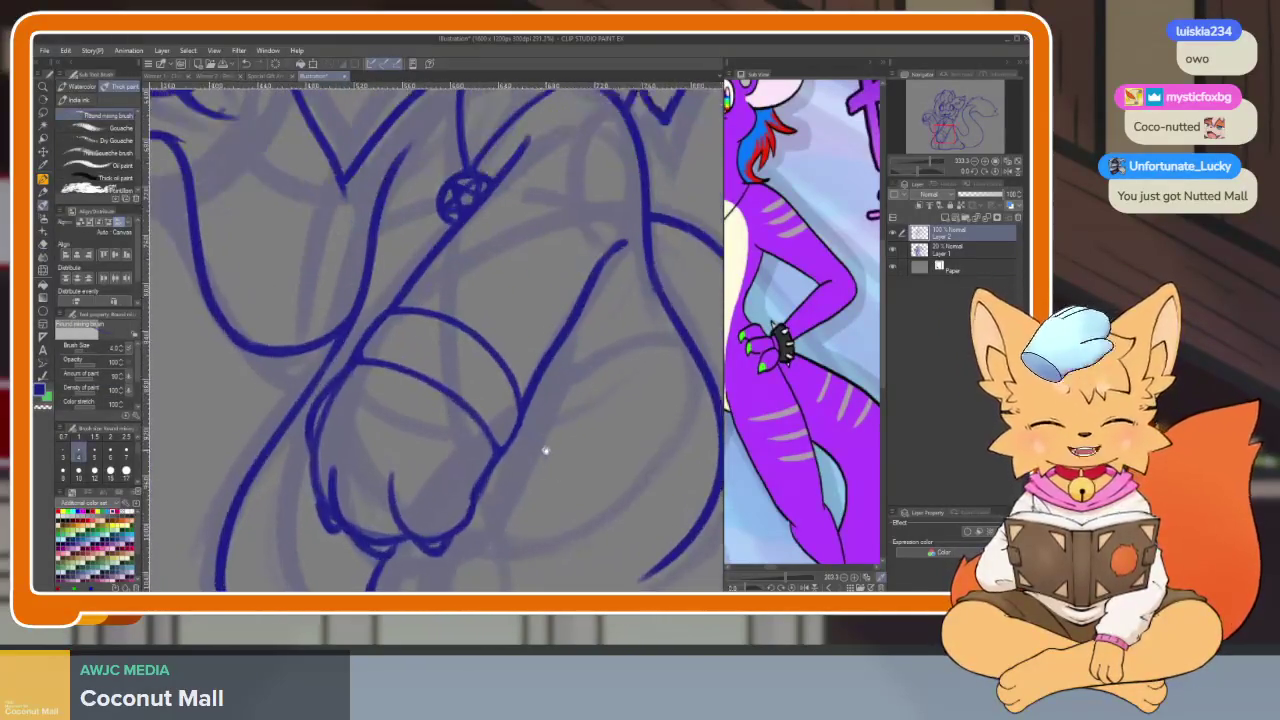
Zoom in on the wrist, where the band with five small oval studs is inked
left_click_drag(561, 432, 545, 407)
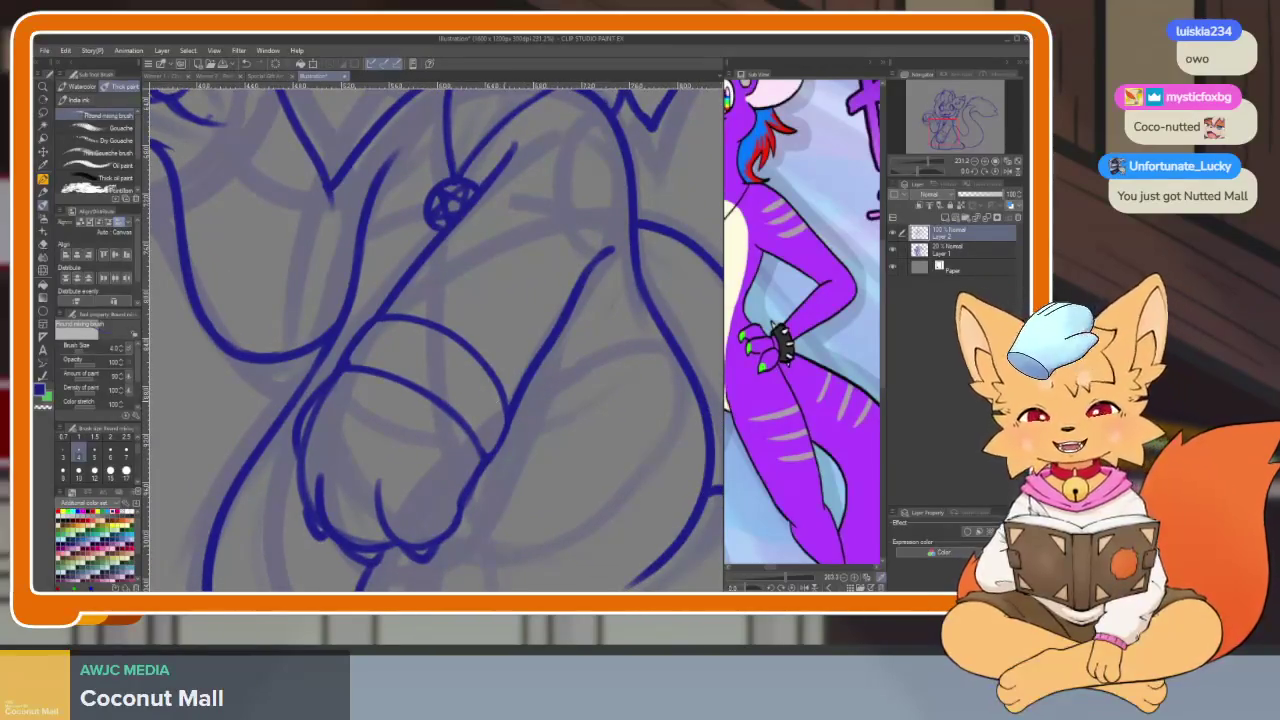
scroll(512, 405, "up", 1)
scroll(449, 443, "up", 1)
scroll(449, 443, "up", 1)
scroll(474, 311, "up", 1)
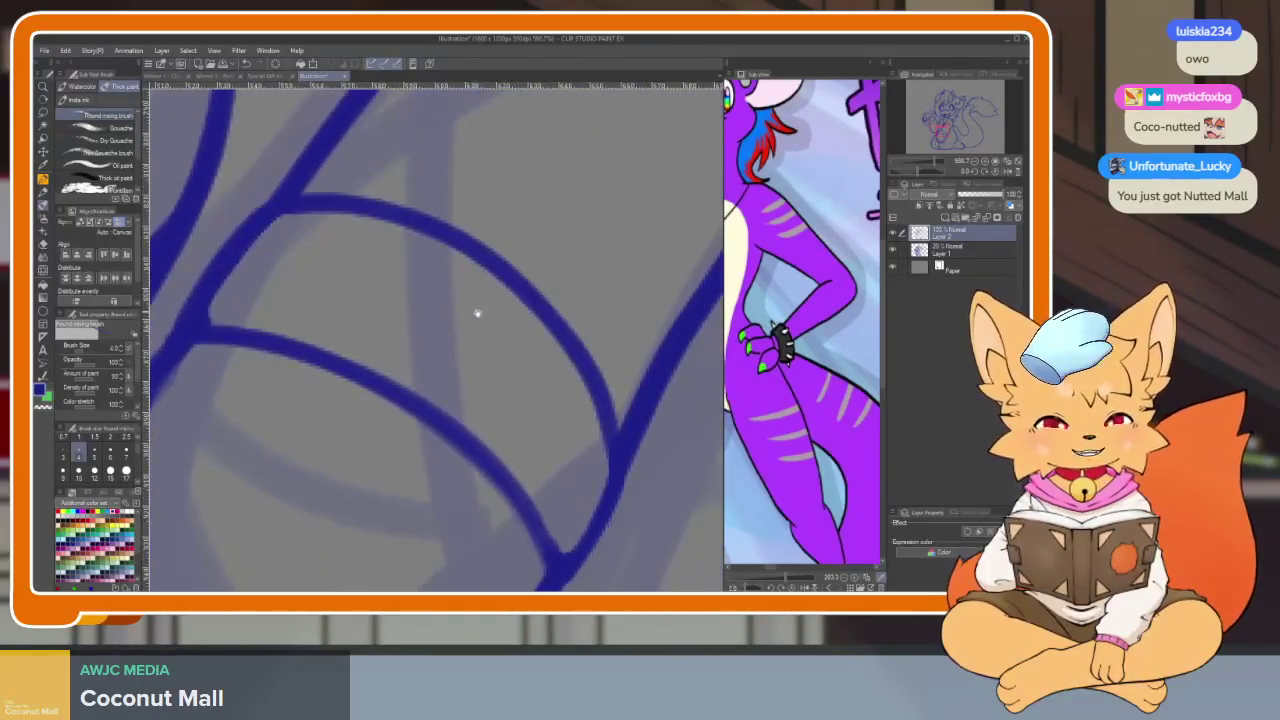
scroll(474, 311, "down", 1)
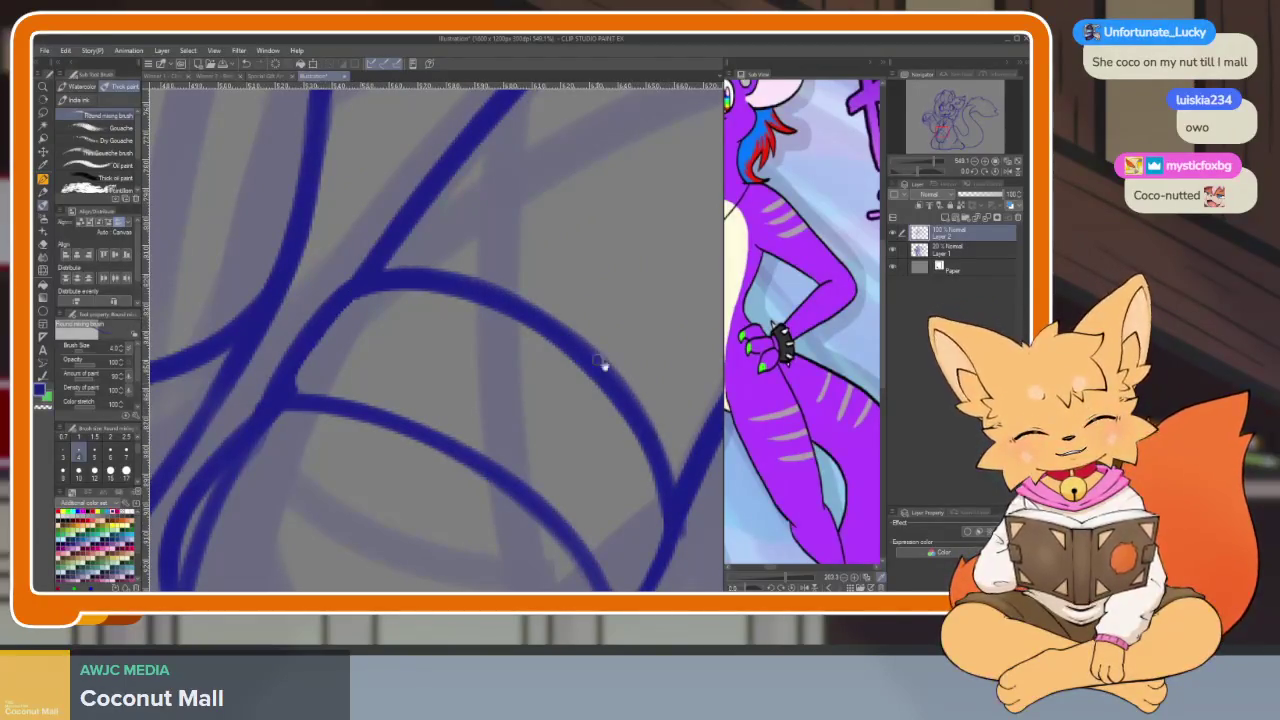
scroll(585, 398, "down", 6)
scroll(585, 398, "up", 2)
scroll(591, 349, "up", 1)
scroll(577, 431, "up", 1)
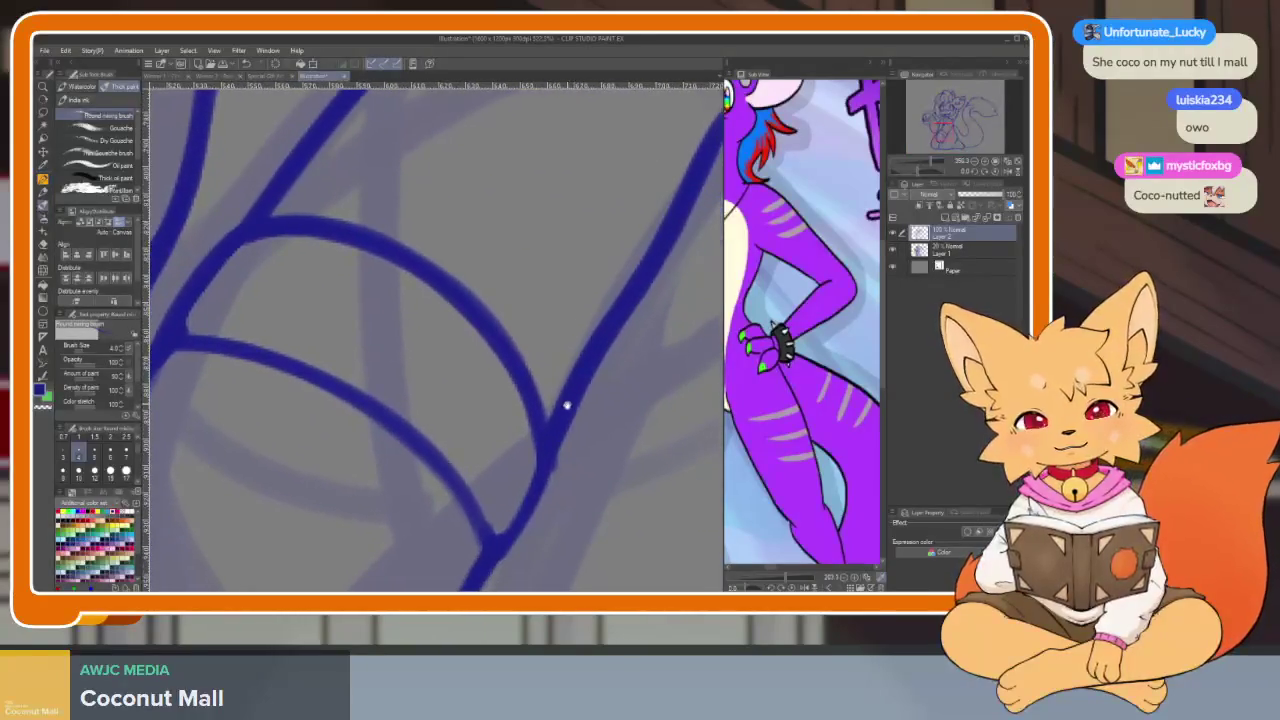
scroll(566, 403, "up", 1)
scroll(573, 480, "down", 1)
scroll(571, 485, "up", 1)
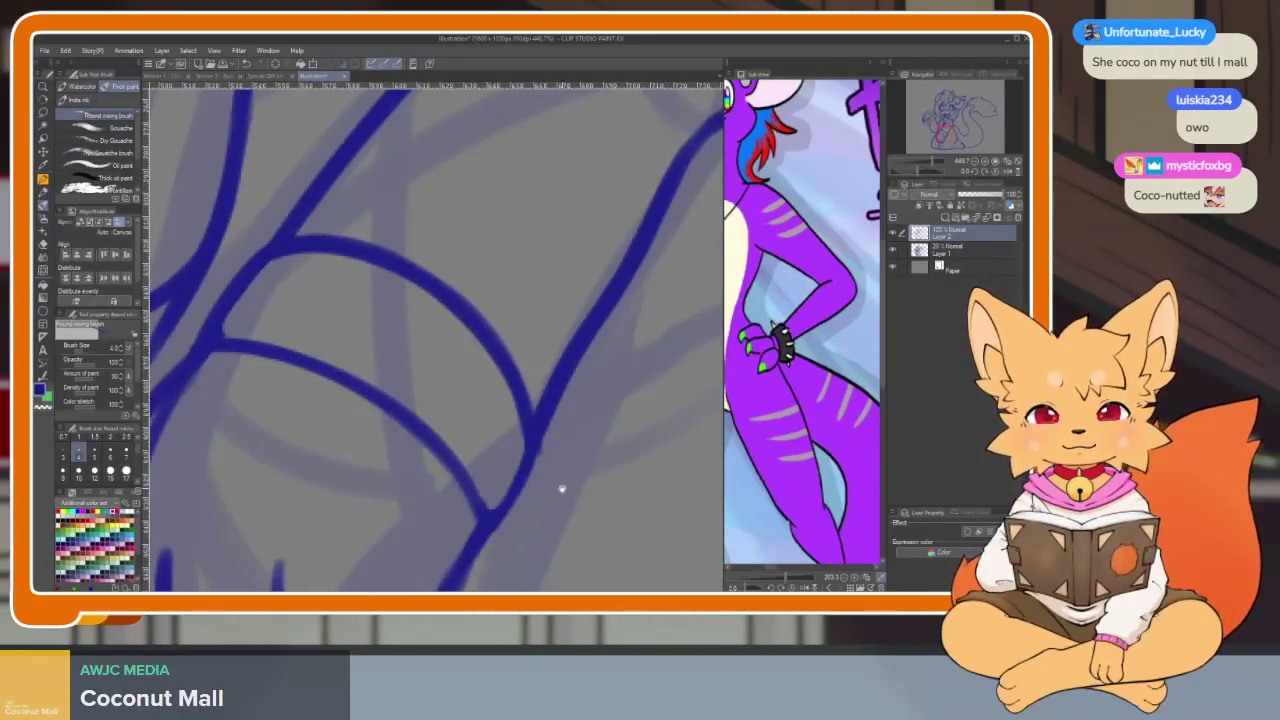
scroll(500, 495, "down", 1)
scroll(433, 504, "up", 1)
scroll(474, 531, "down", 1)
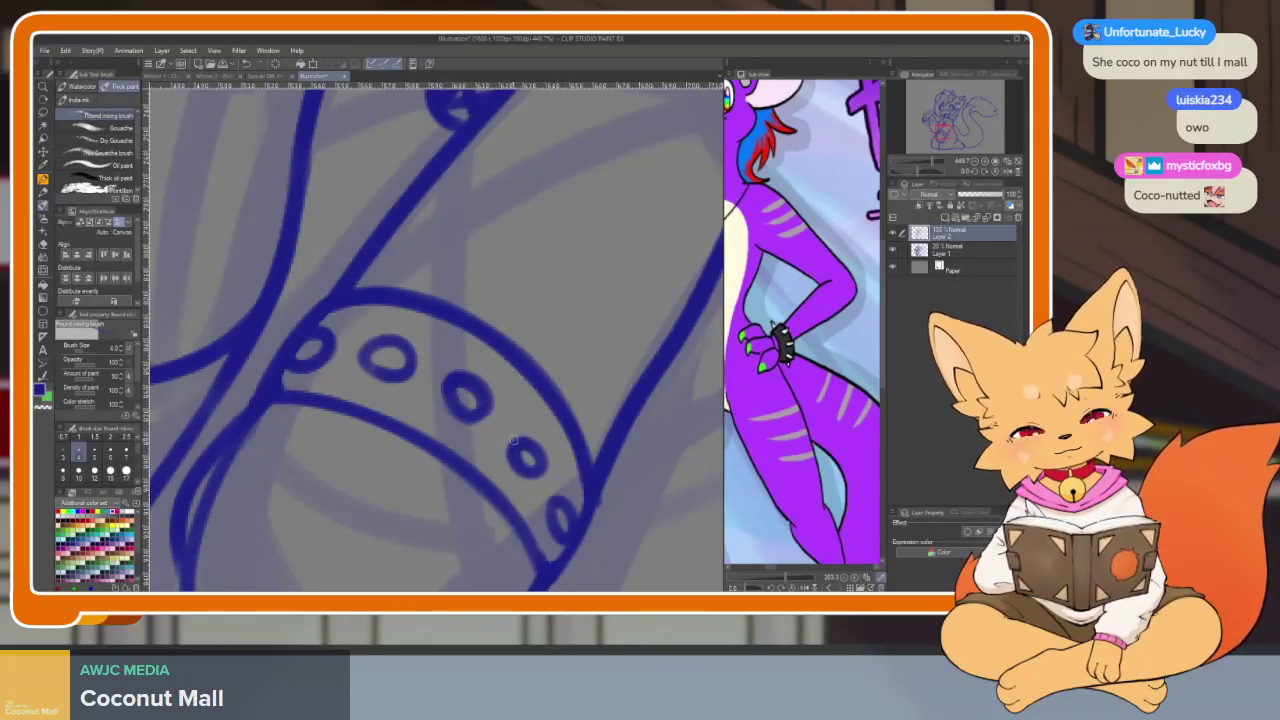
Sketch a loop from the band's ring and a small stroke beside the first stud
key("e")
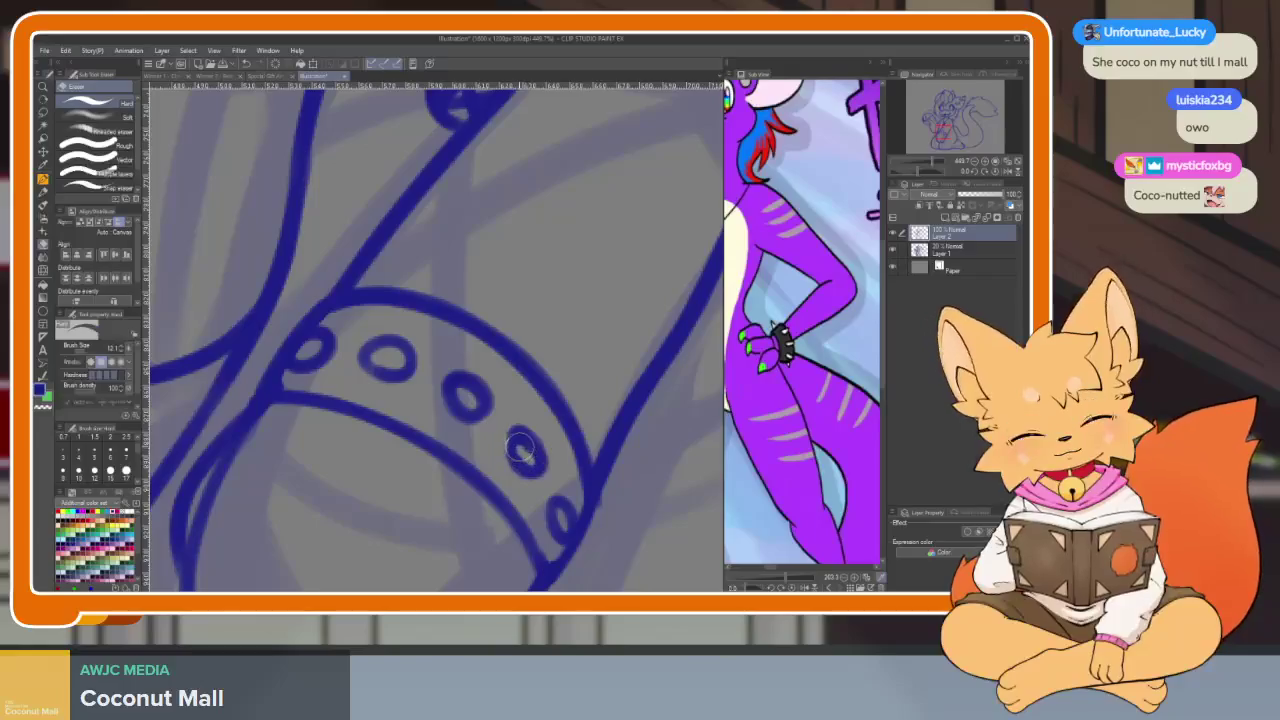
key("b")
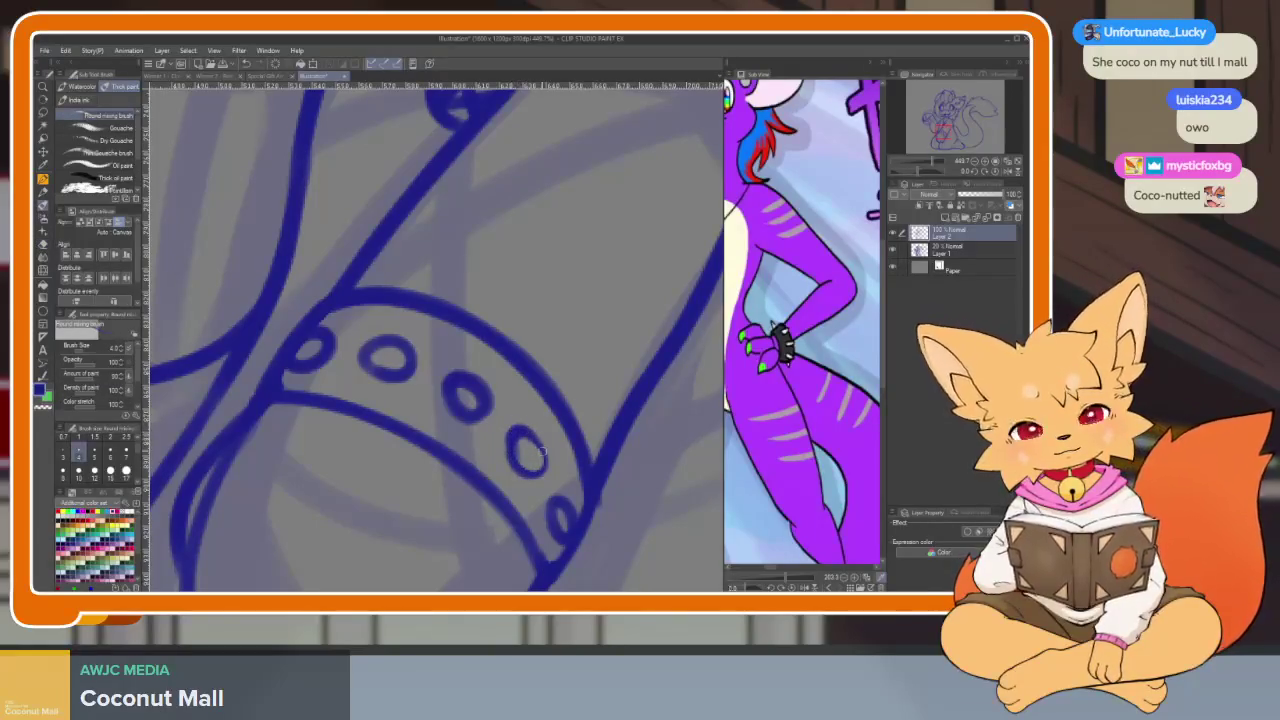
scroll(505, 441, "down", 5)
scroll(543, 380, "up", 8)
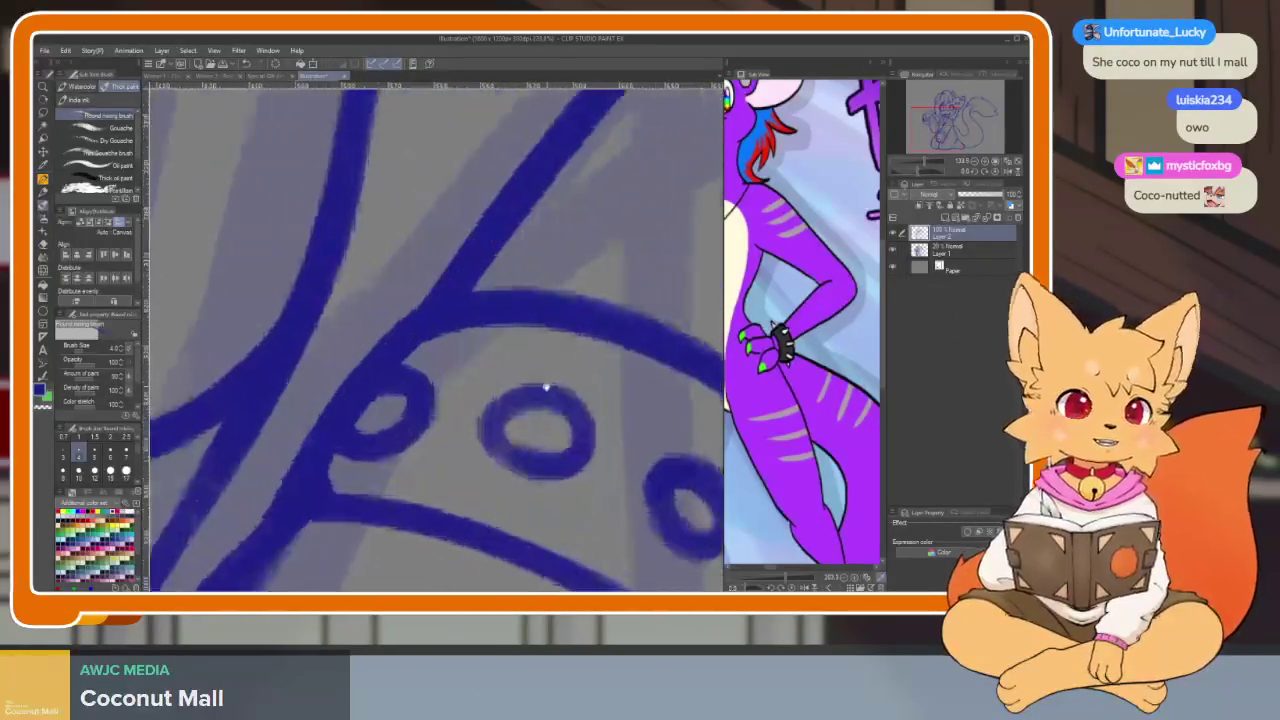
left_click_drag(440, 405, 349, 442)
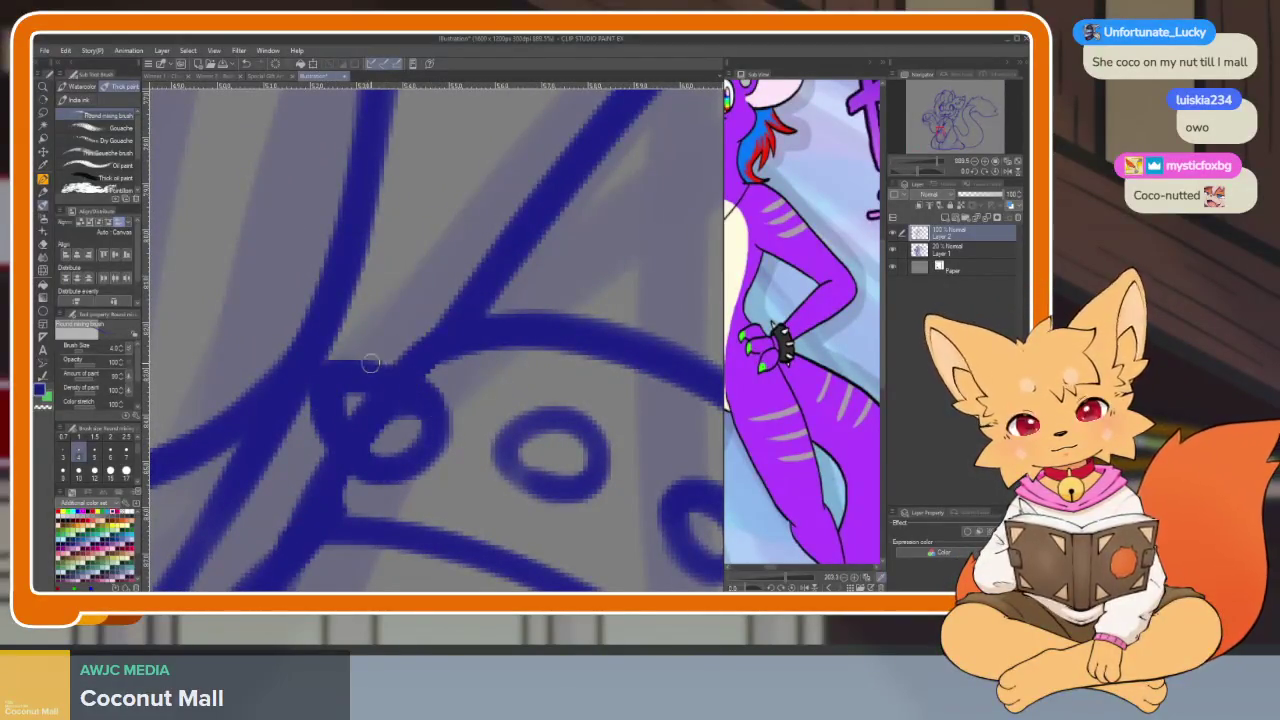
left_click_drag(376, 367, 335, 352)
Erase the stray loop and redraw the top of the first stud's outline
key("e")
mouse_move(400, 409)
left_mouse_down()
mouse_move(380, 389)
mouse_move(362, 402)
left_mouse_up()
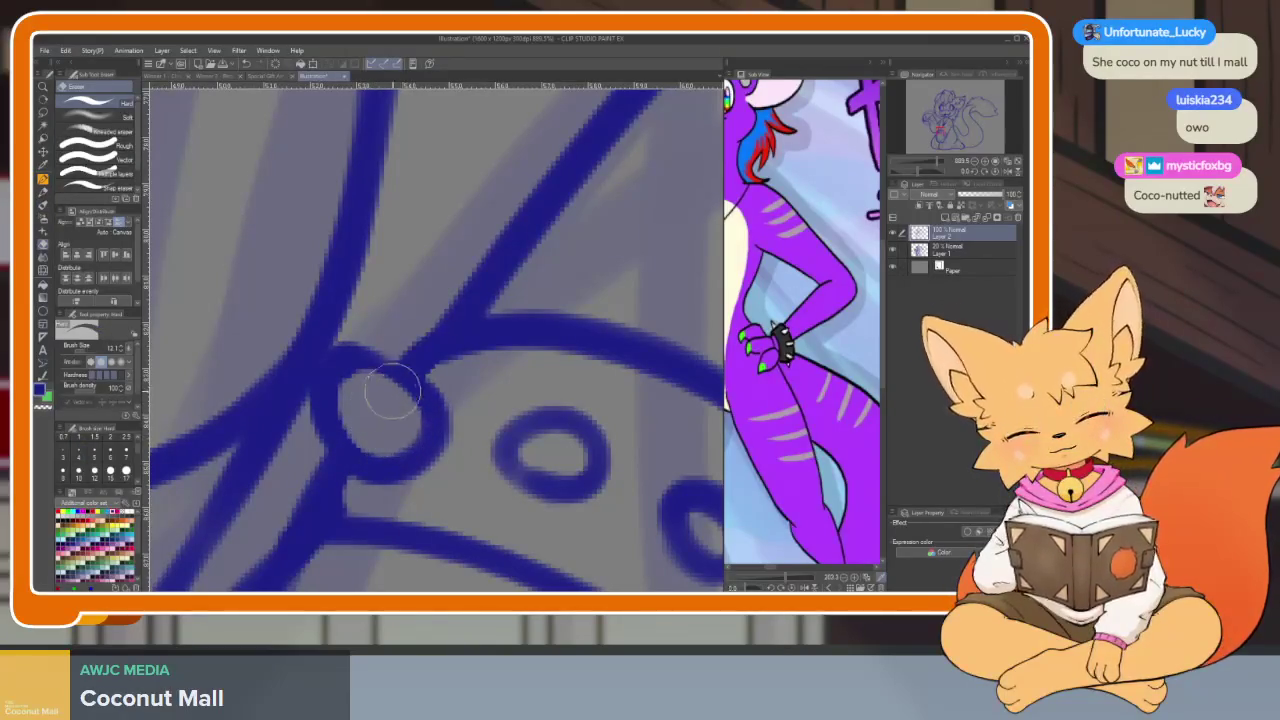
key("b")
mouse_move(334, 357)
left_mouse_down()
mouse_move(422, 380)
mouse_move(320, 382)
left_mouse_up()
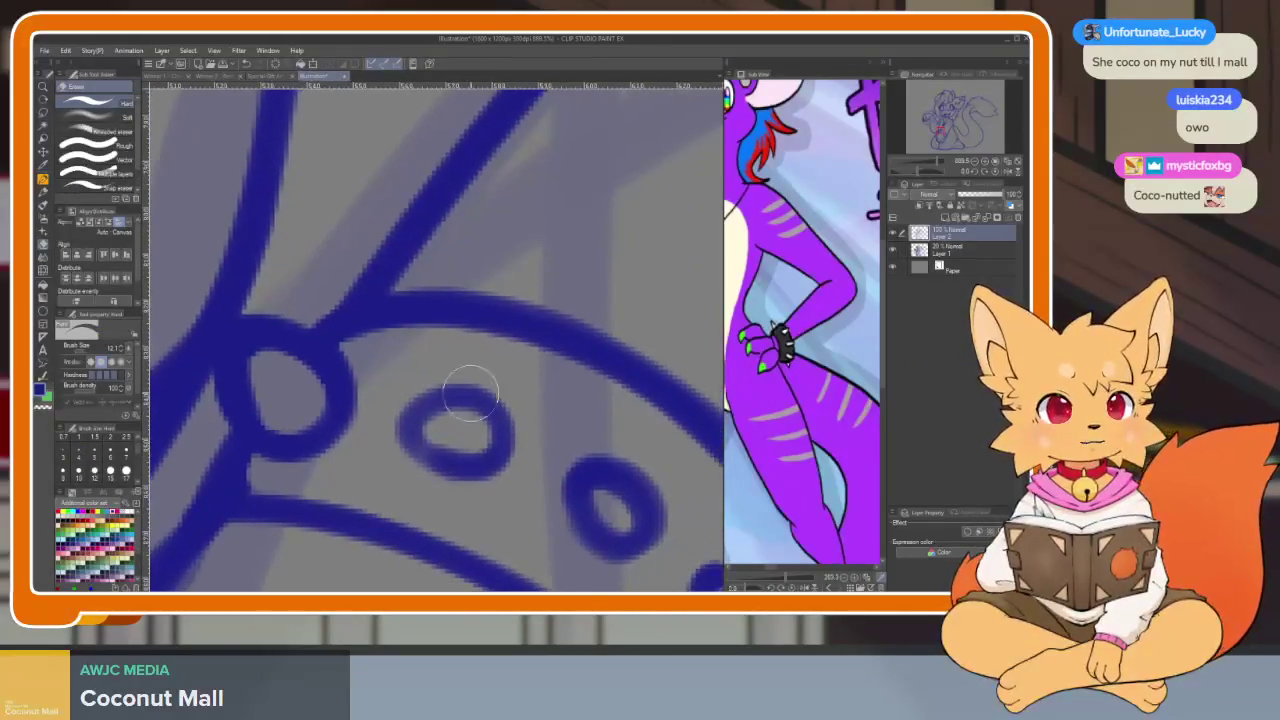
mouse_move(409, 448)
left_mouse_down()
mouse_move(398, 418)
mouse_move(409, 355)
left_mouse_up()
key("ctrl+z")
Outline the first stud as a teardrop and erase the stray stroke inside it
mouse_move(420, 455)
left_mouse_down()
mouse_move(405, 435)
mouse_move(440, 340)
mouse_move(500, 390)
mouse_move(432, 447)
mouse_move(500, 434)
left_mouse_up()
key("e")
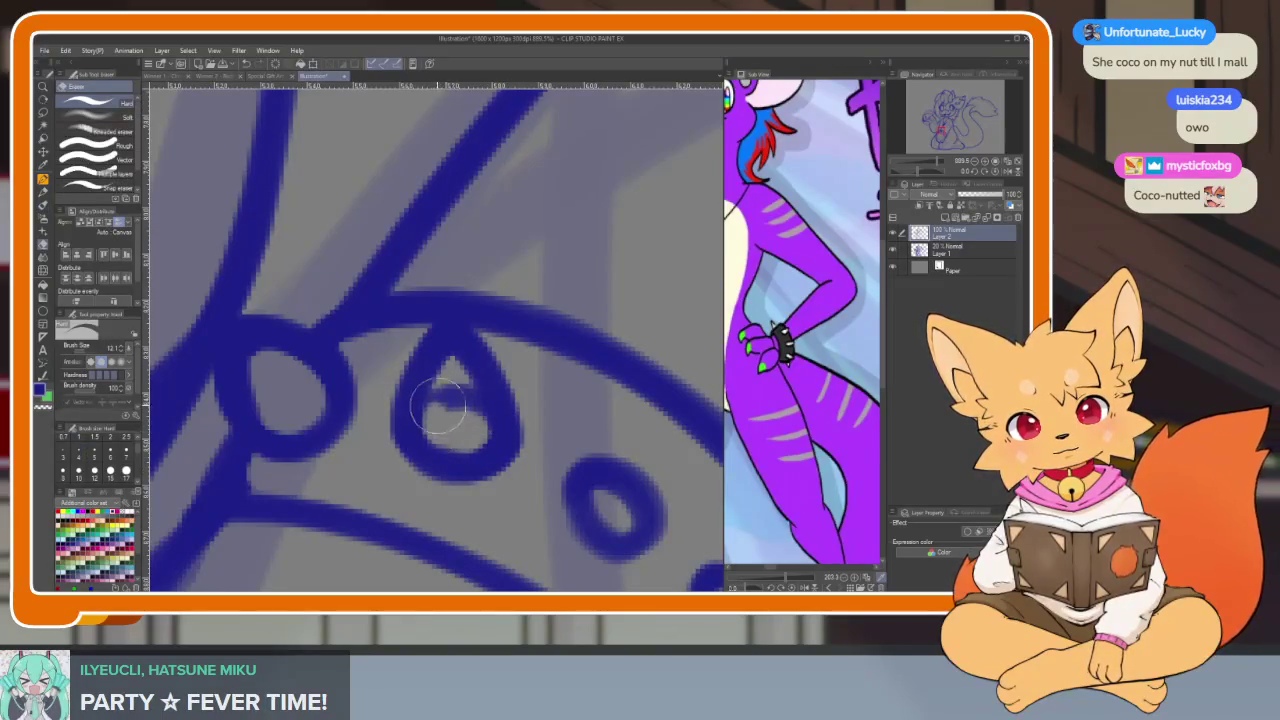
left_click_drag(437, 409, 475, 428)
scroll(463, 397, "down", 5)
scroll(480, 430, "up", 4)
key("b")
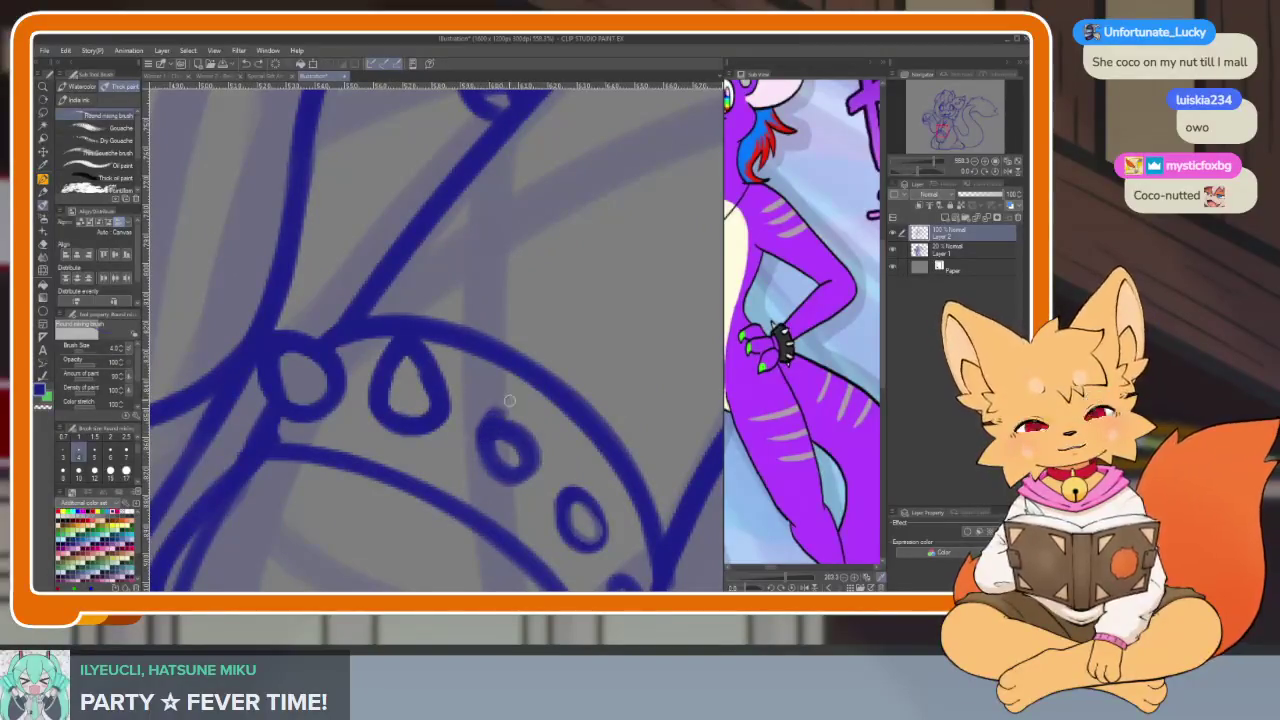
Draw an upward point on the second oval stud
left_click_drag(488, 426, 541, 385)
key("ctrl+z")
left_click_drag(488, 420, 551, 383)
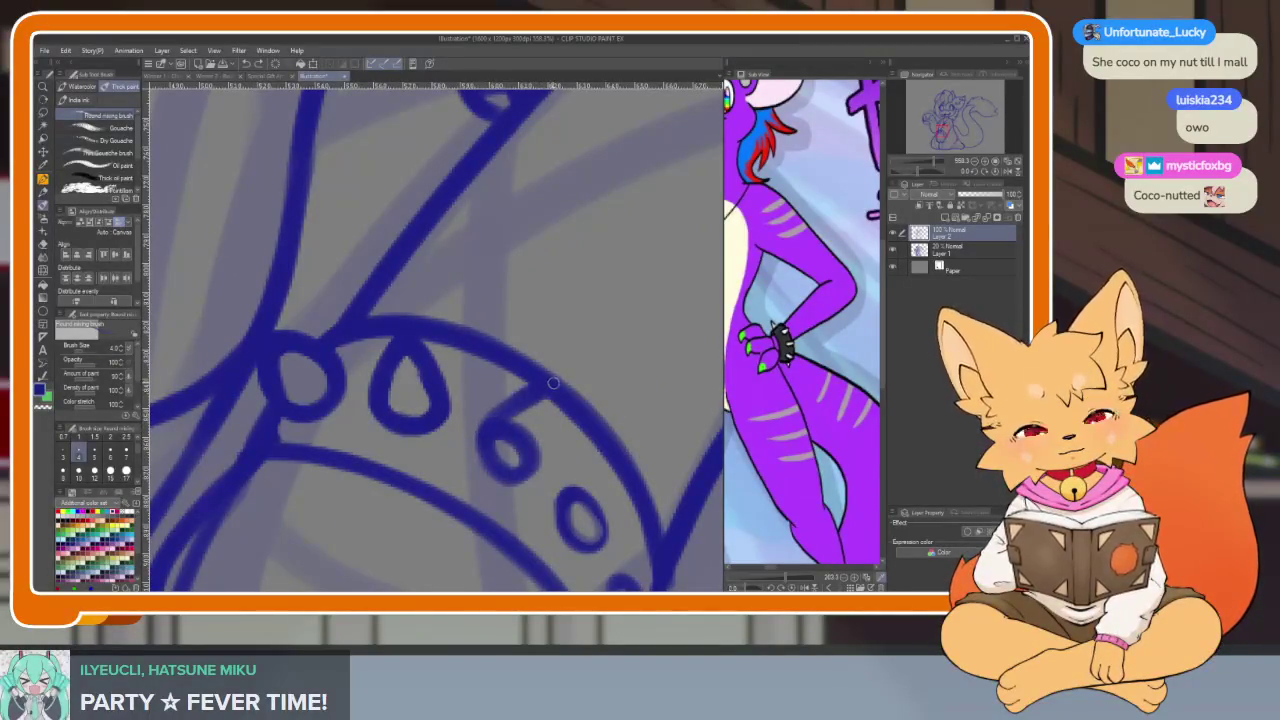
key("e")
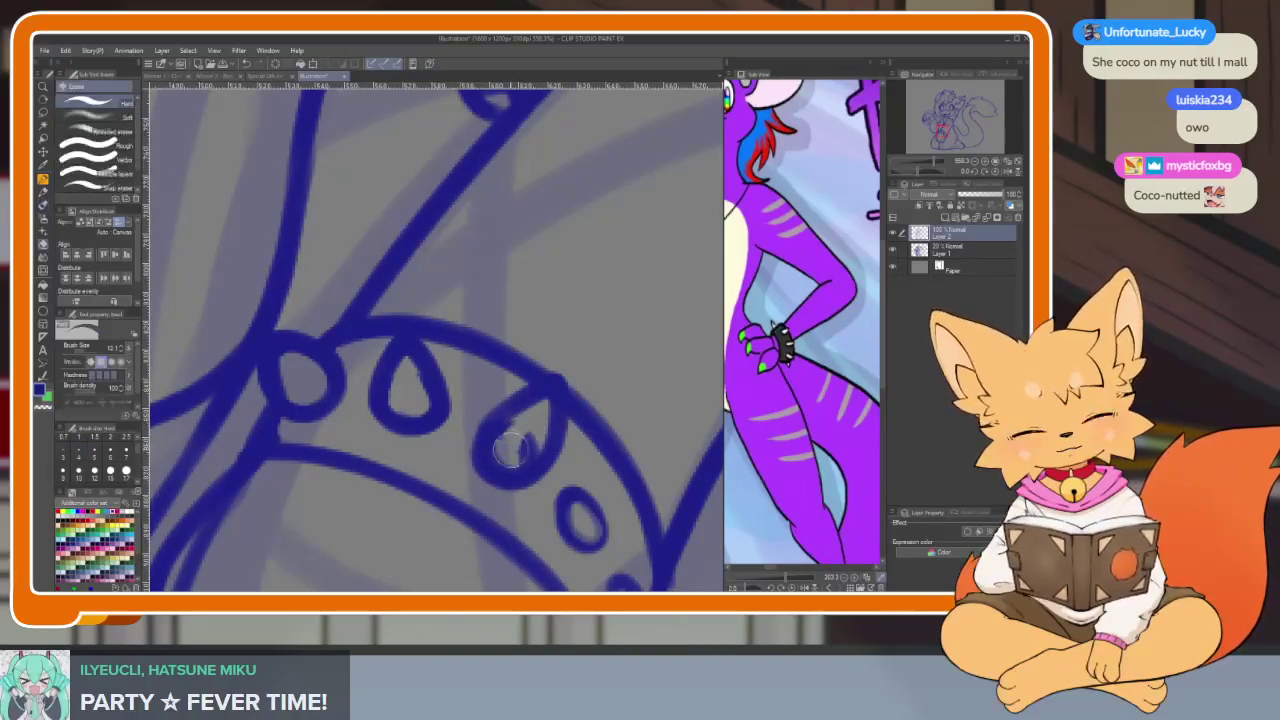
scroll(509, 434, "down", 3)
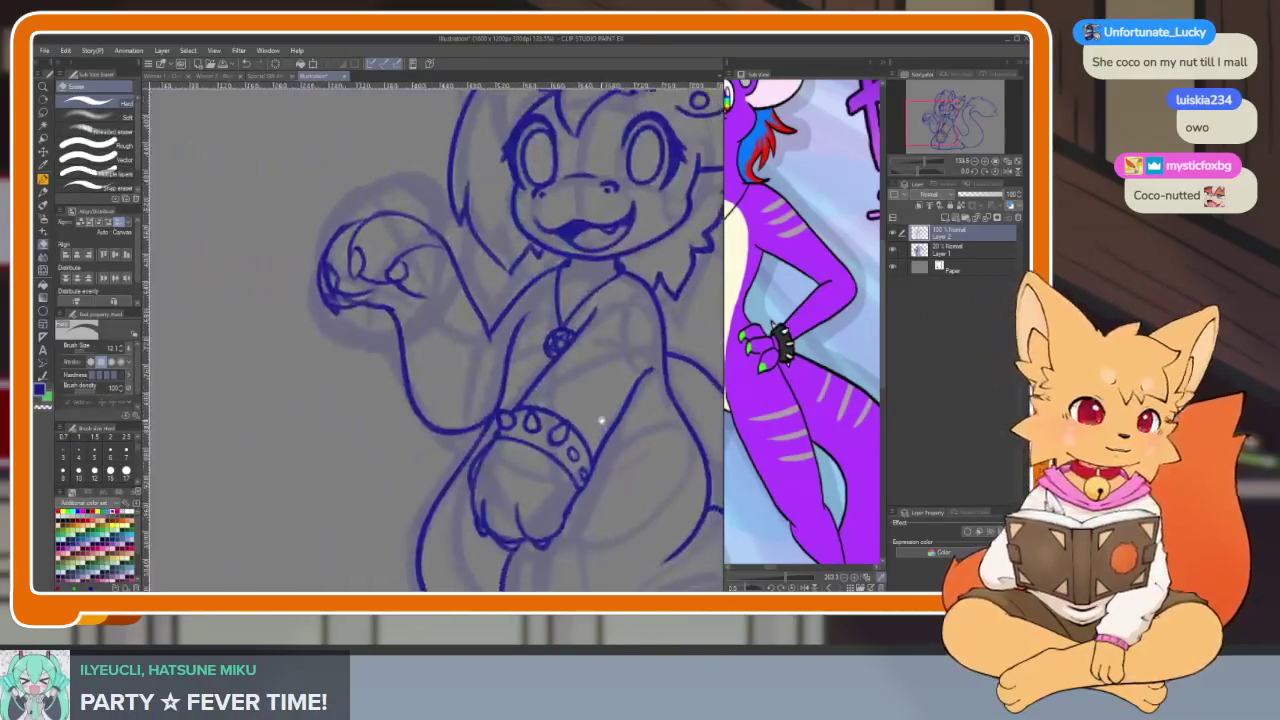
scroll(597, 430, "up", 3)
Trim the second teardrop's upper tail and redraw its lower tail
left_click_drag(565, 375, 500, 415)
key("ctrl+z")
key("ctrl+y")
key("b")
mouse_move(482, 438)
left_mouse_down()
mouse_move(537, 357)
mouse_move(541, 463)
mouse_move(530, 460)
left_mouse_up()
key("e")
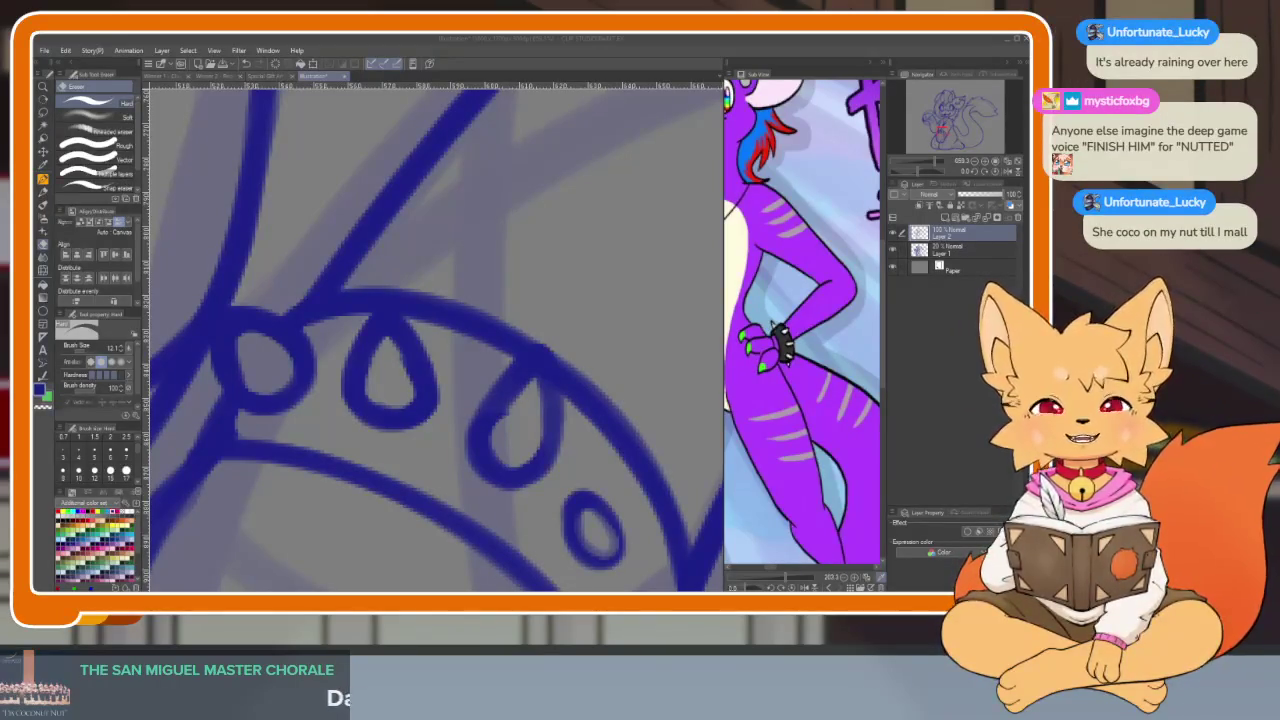
scroll(538, 372, "down", 3)
Remove the second teardrop's tip and redraw the point down the oval's right side
scroll(538, 372, "down", 5)
scroll(586, 412, "up", 5)
scroll(600, 412, "up", 2)
scroll(607, 406, "up", 2)
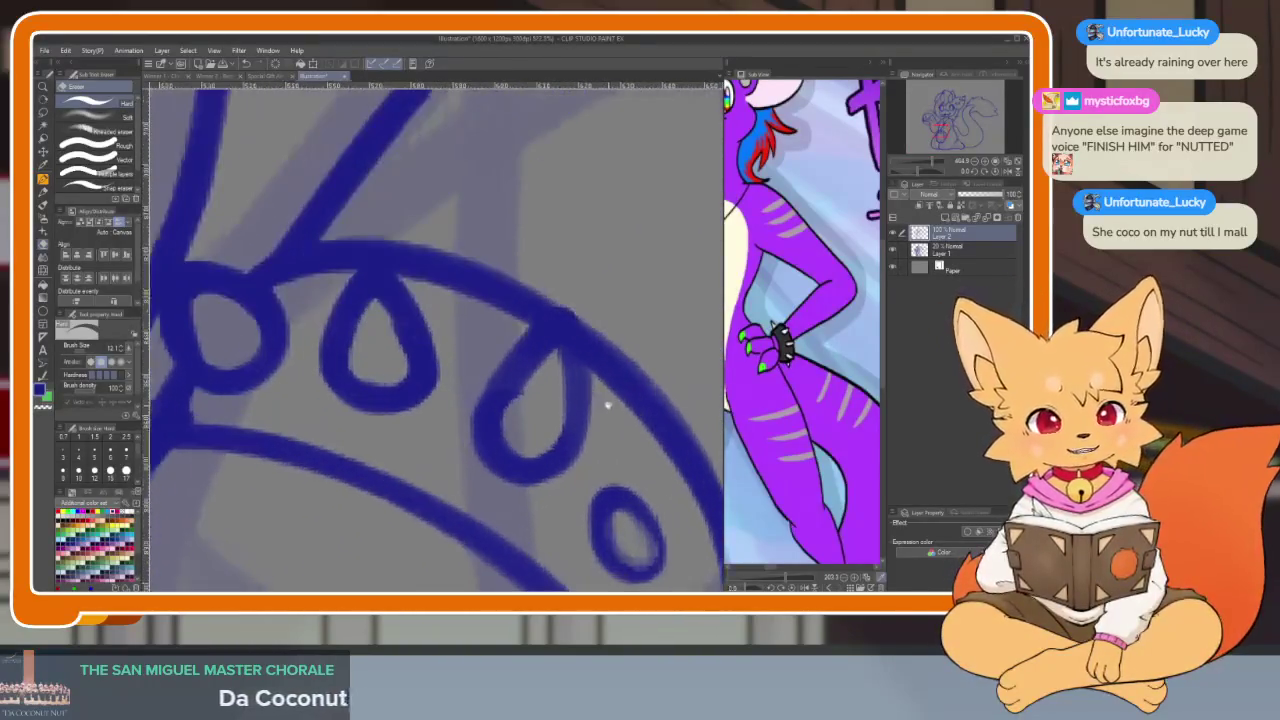
key("ctrl+z")
key("b")
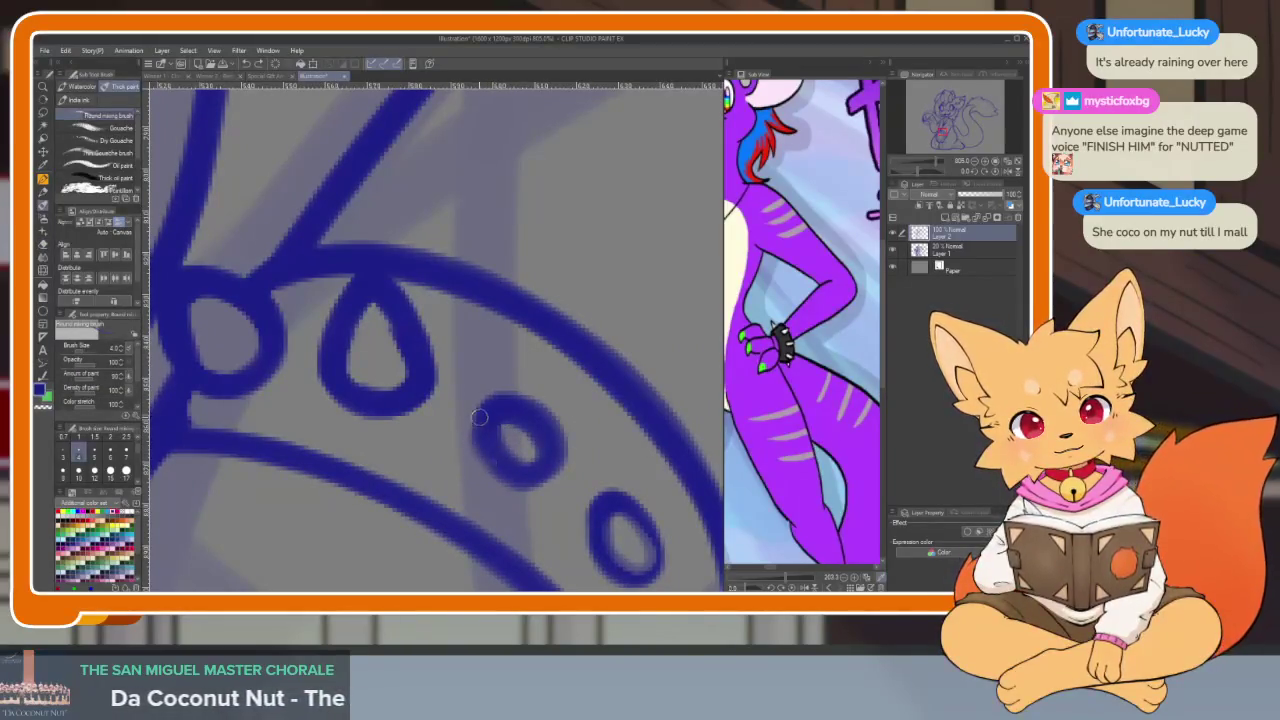
mouse_move(538, 374)
left_mouse_down()
mouse_move(575, 415)
mouse_move(510, 480)
left_mouse_up()
mouse_move(500, 386)
left_mouse_down()
mouse_move(560, 380)
mouse_move(578, 440)
left_mouse_up()
scroll(568, 430, "down", 5)
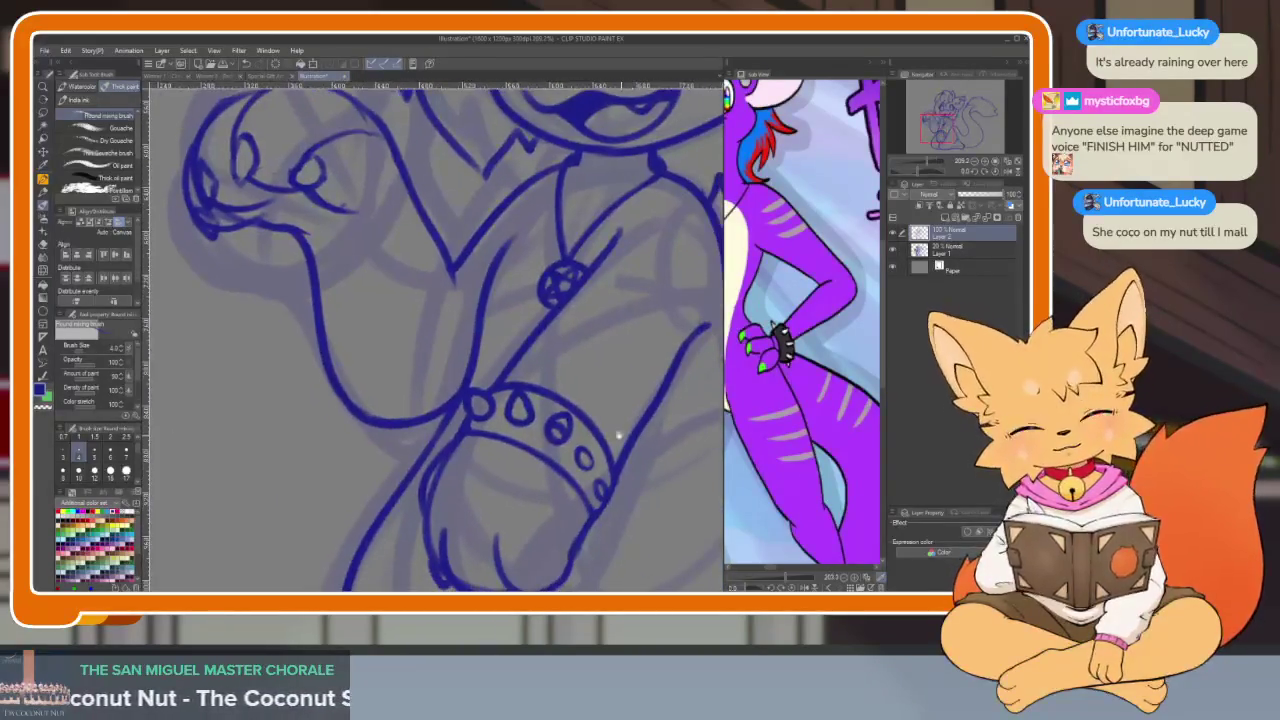
scroll(620, 436, "up", 5)
key("e")
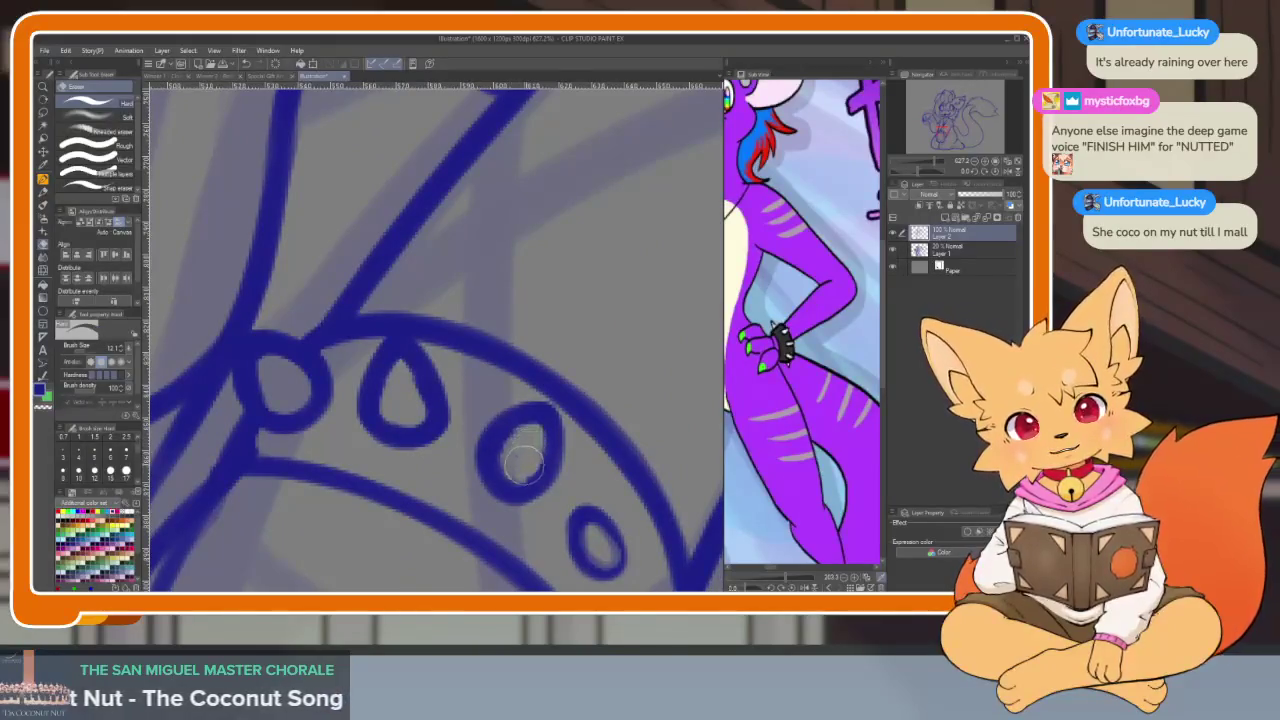
scroll(545, 422, "down", 5)
scroll(532, 417, "up", 4)
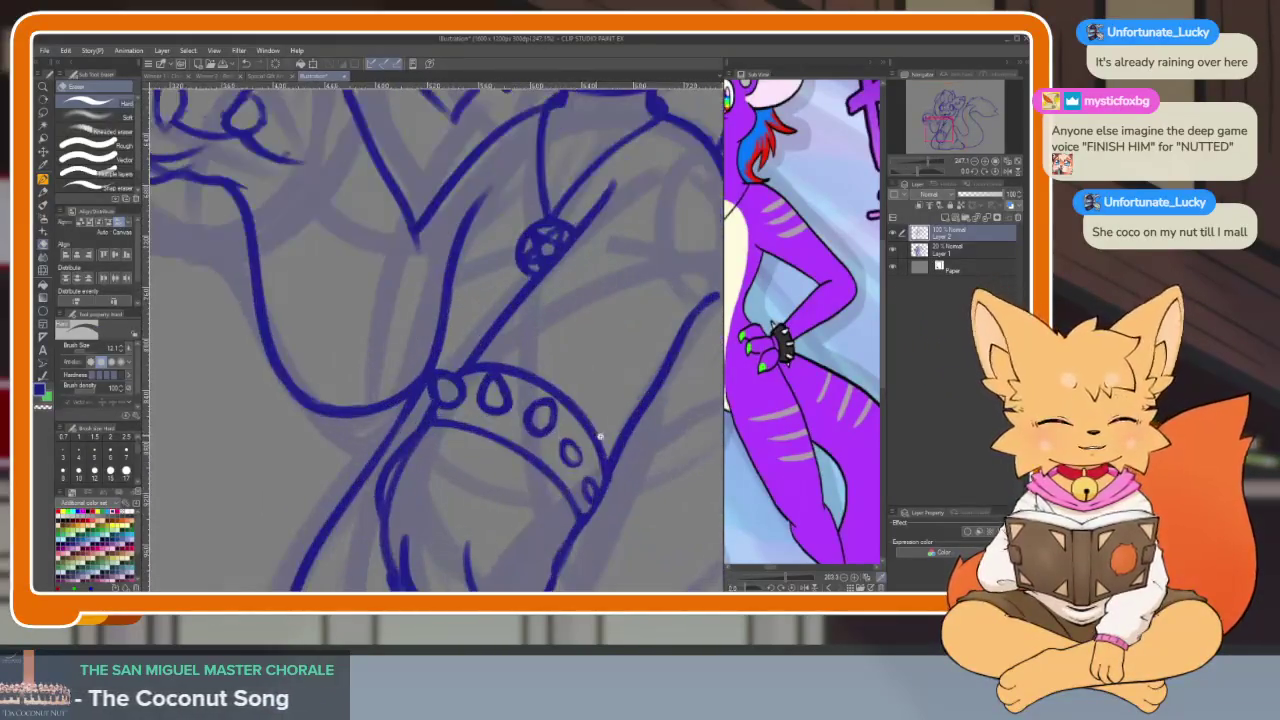
key("b")
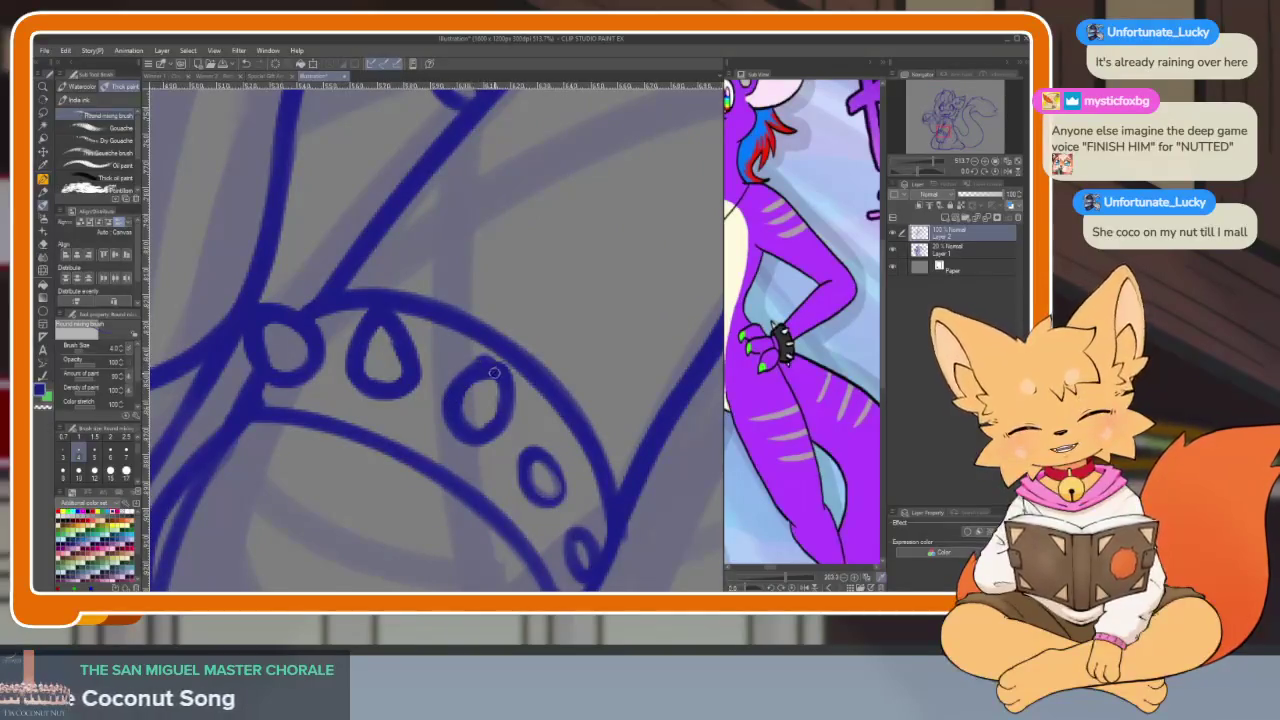
scroll(491, 449, "down", 2)
scroll(557, 466, "up", 3)
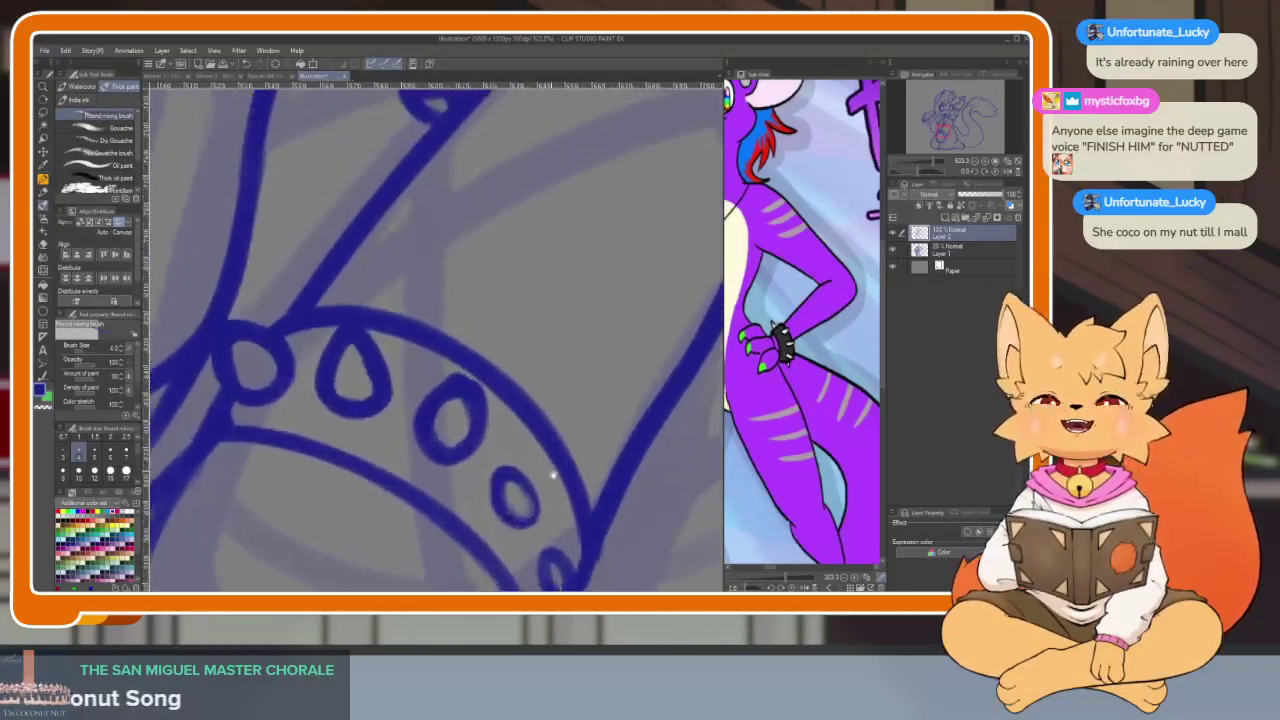
scroll(538, 488, "down", 2)
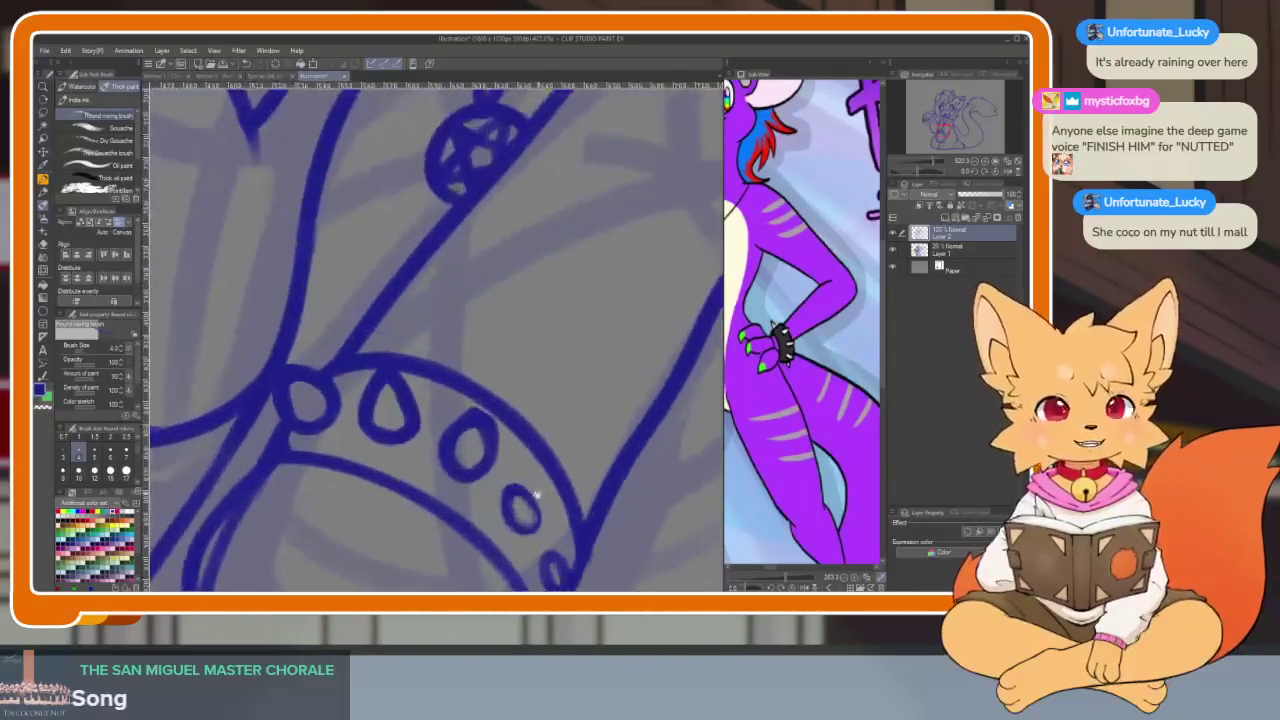
scroll(523, 491, "up", 2)
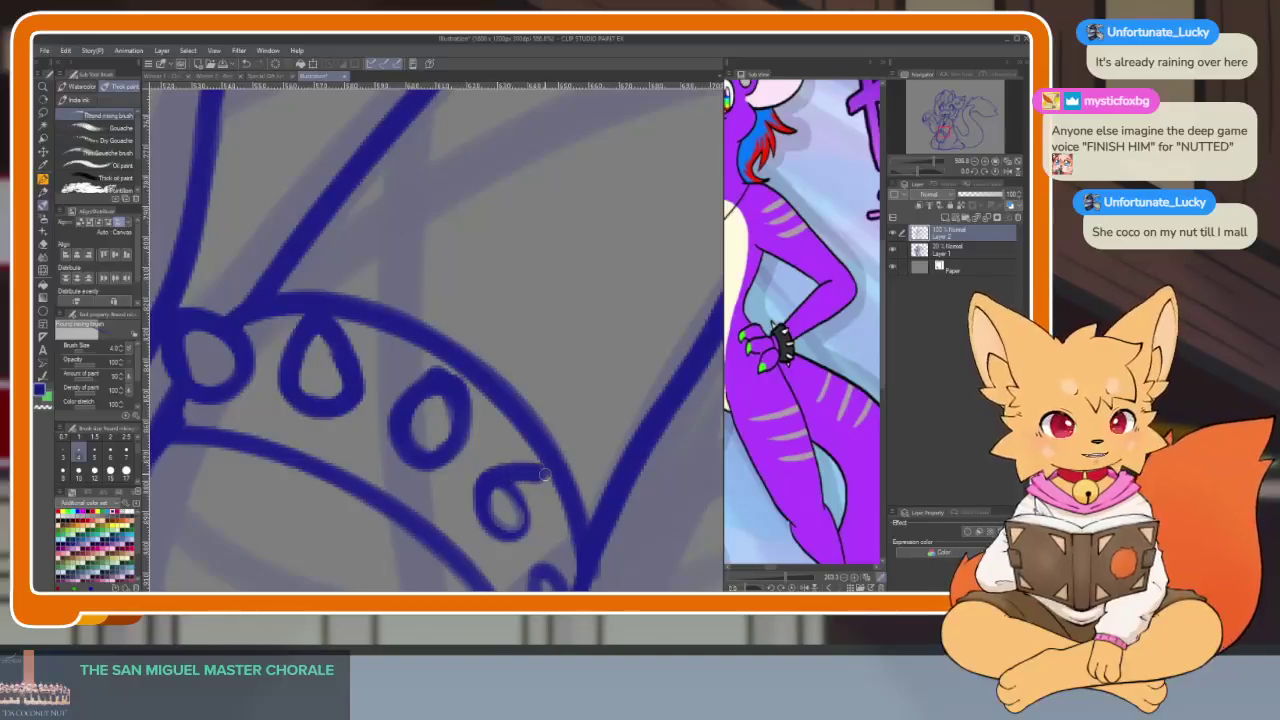
scroll(505, 491, "down", 2)
scroll(608, 443, "down", 2)
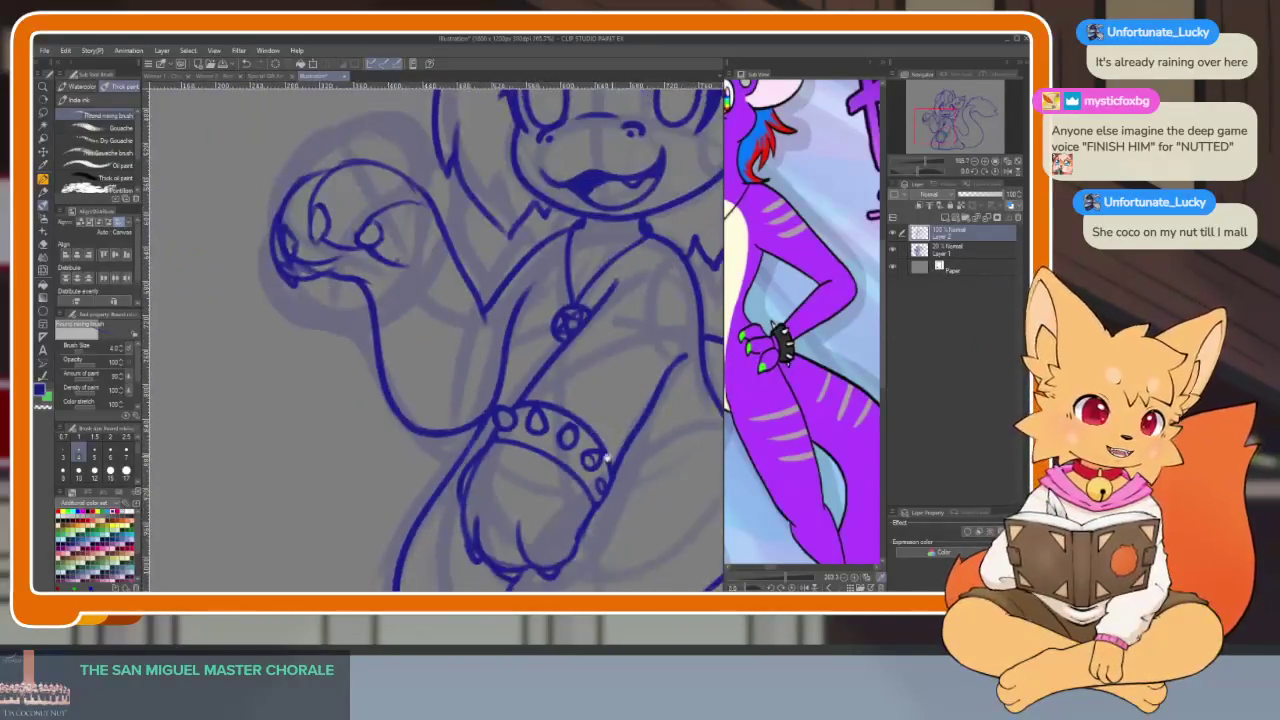
scroll(600, 457, "up", 5)
Rotate the view steeper and refine the small stud oval, trimming its excess ink
key("e")
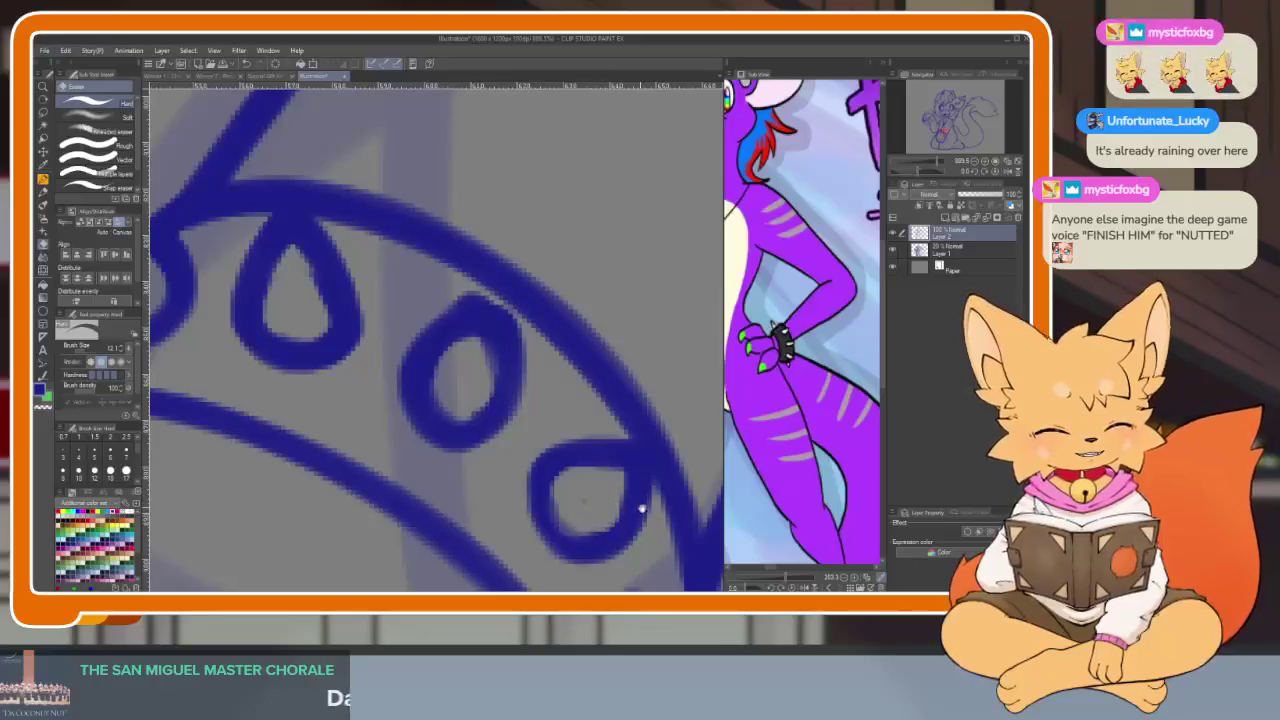
scroll(634, 509, "down", 2)
scroll(580, 463, "up", 2)
scroll(607, 485, "down", 2)
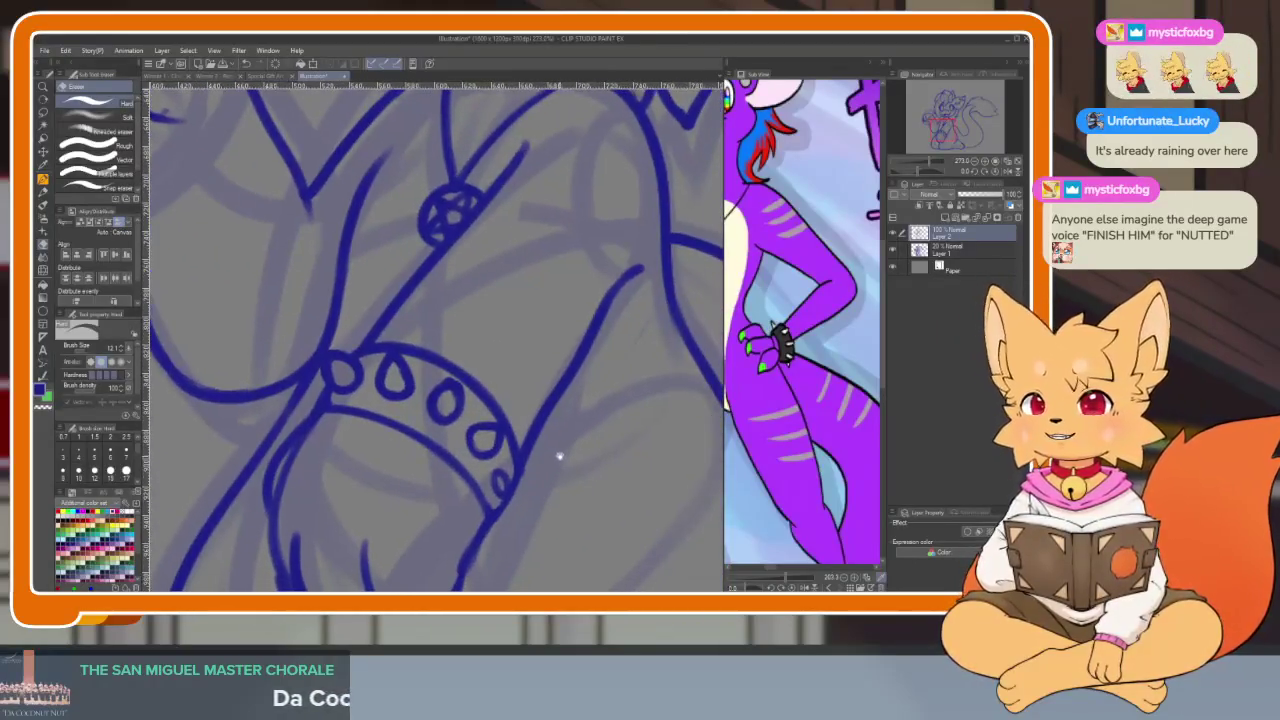
scroll(520, 484, "up", 2)
scroll(523, 495, "up", 2)
scroll(512, 487, "up", 1)
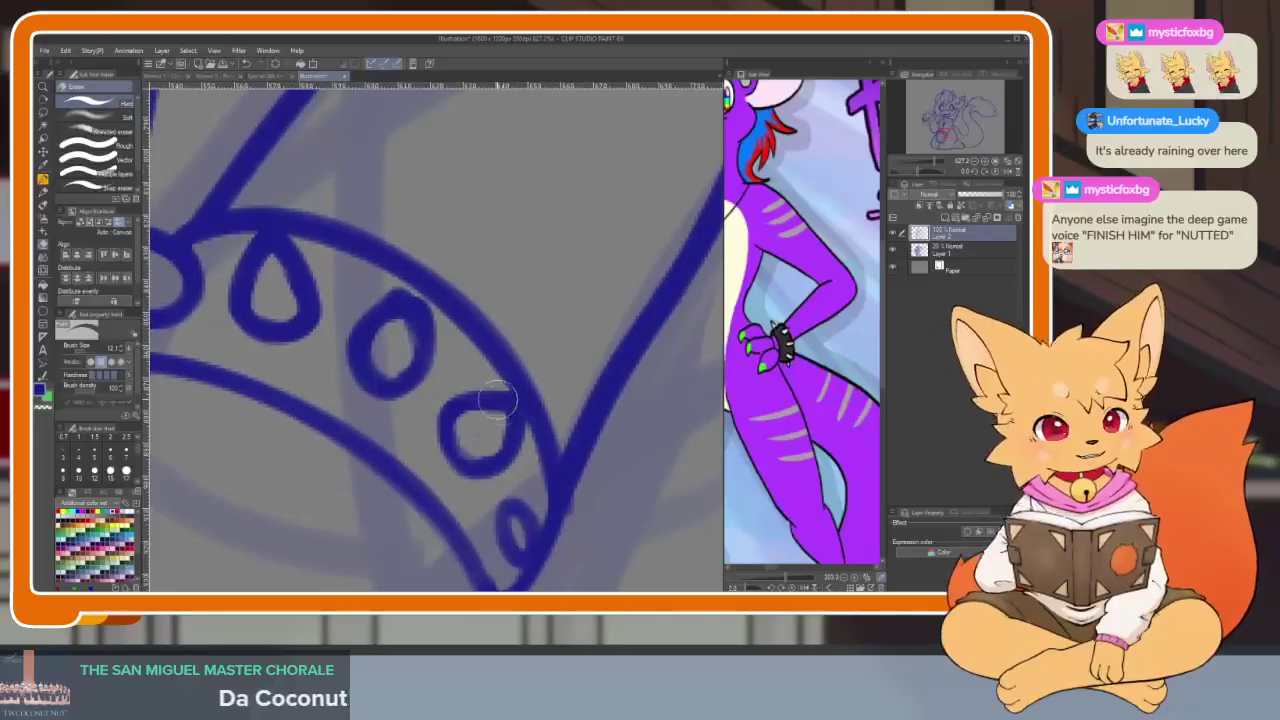
key("b")
mouse_move(451, 375)
left_mouse_down()
mouse_move(526, 449)
mouse_move(492, 438)
left_mouse_up()
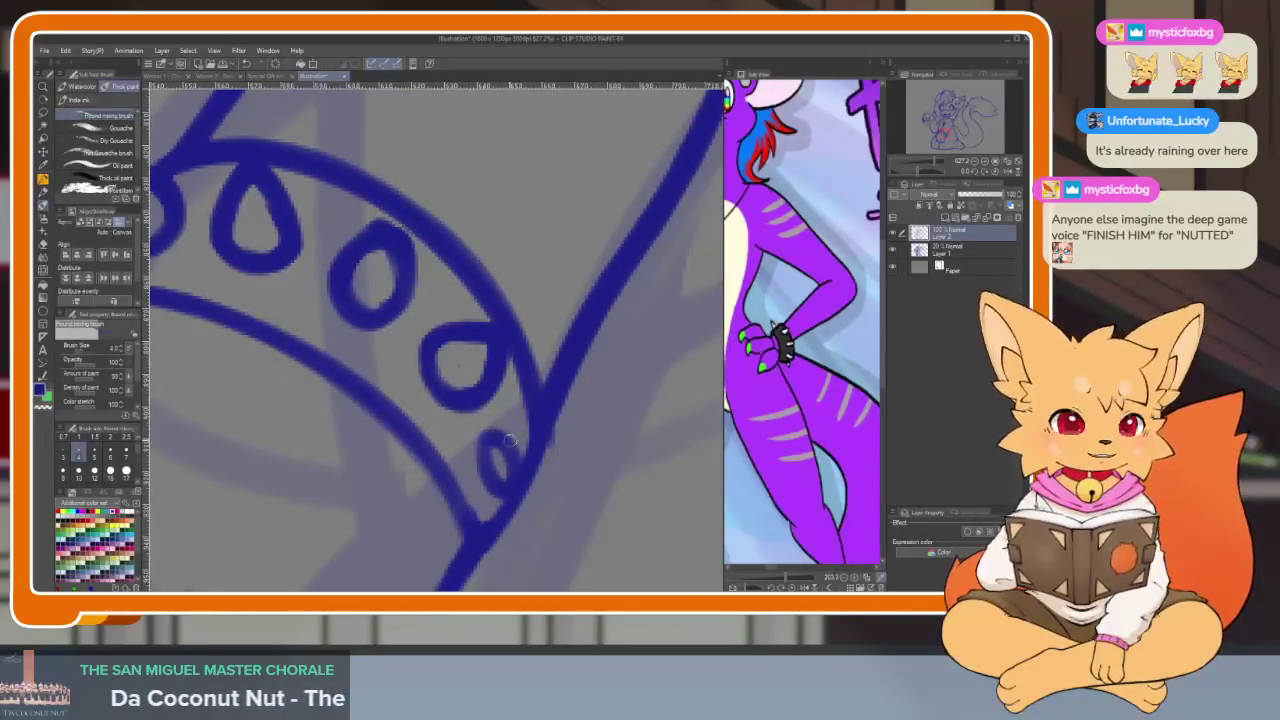
scroll(480, 456, "down", 3)
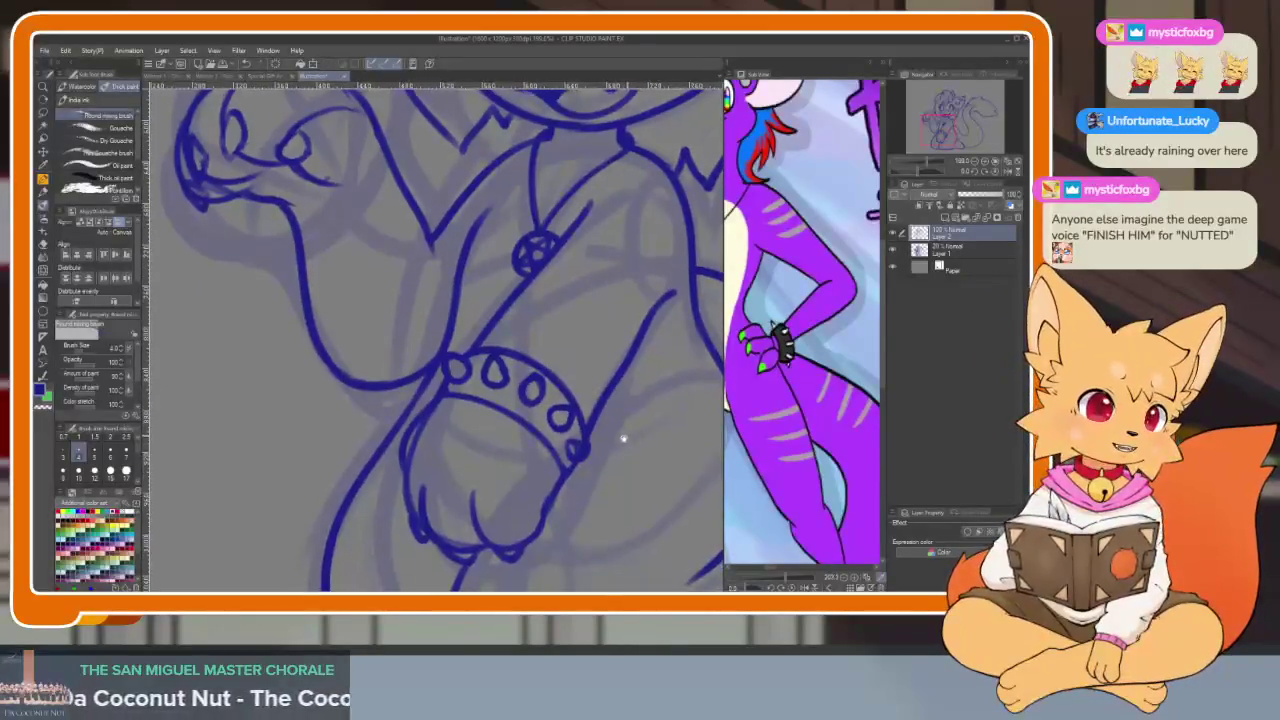
scroll(623, 434, "up", 4)
mouse_move(562, 444)
left_mouse_down()
mouse_move(615, 480)
mouse_move(537, 530)
left_mouse_up()
key("e")
left_click_drag(585, 455, 568, 494)
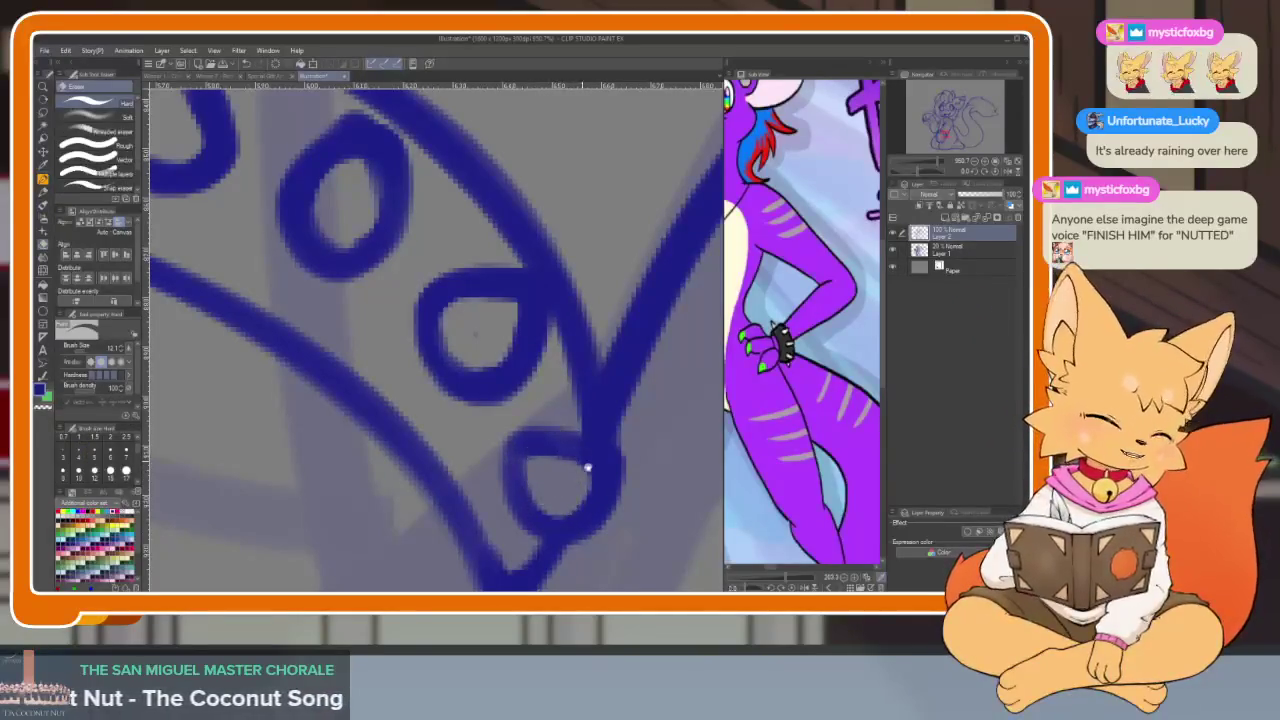
Thicken the wristband's upper arc with the painting brush
scroll(580, 463, "down", 3)
scroll(585, 486, "down", 2)
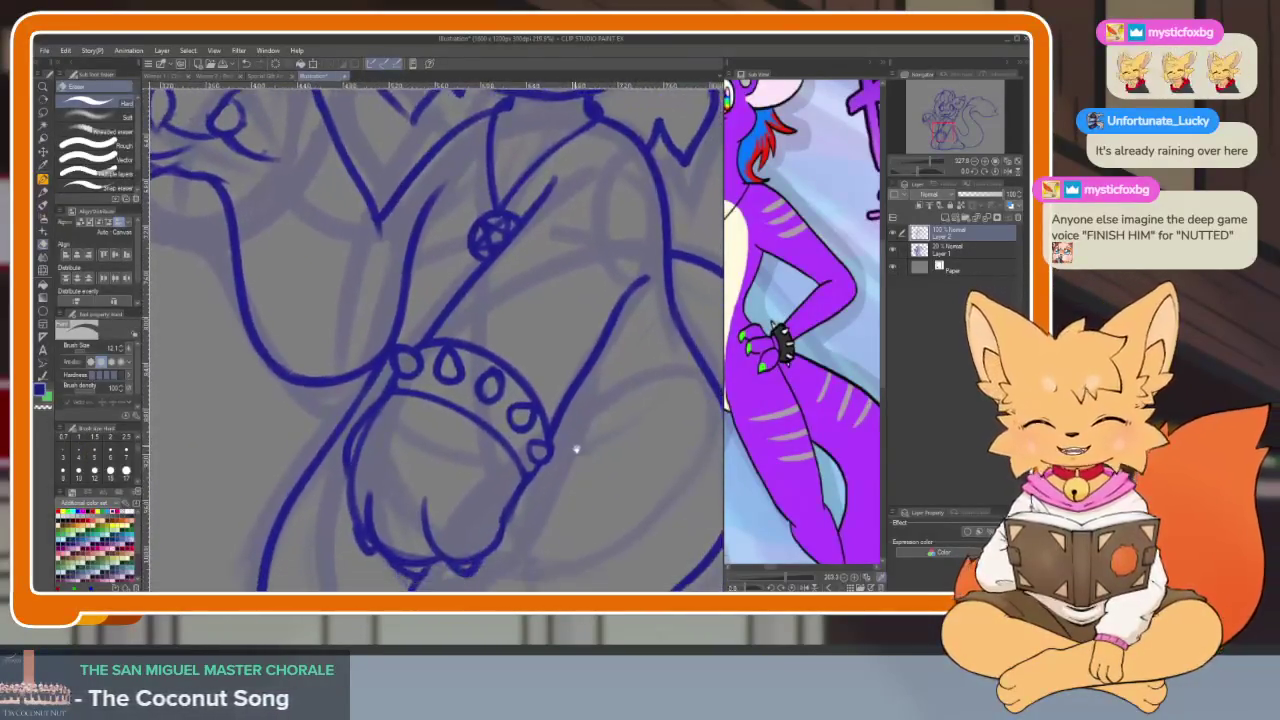
scroll(571, 445, "down", 2)
scroll(571, 450, "up", 2)
scroll(580, 440, "up", 2)
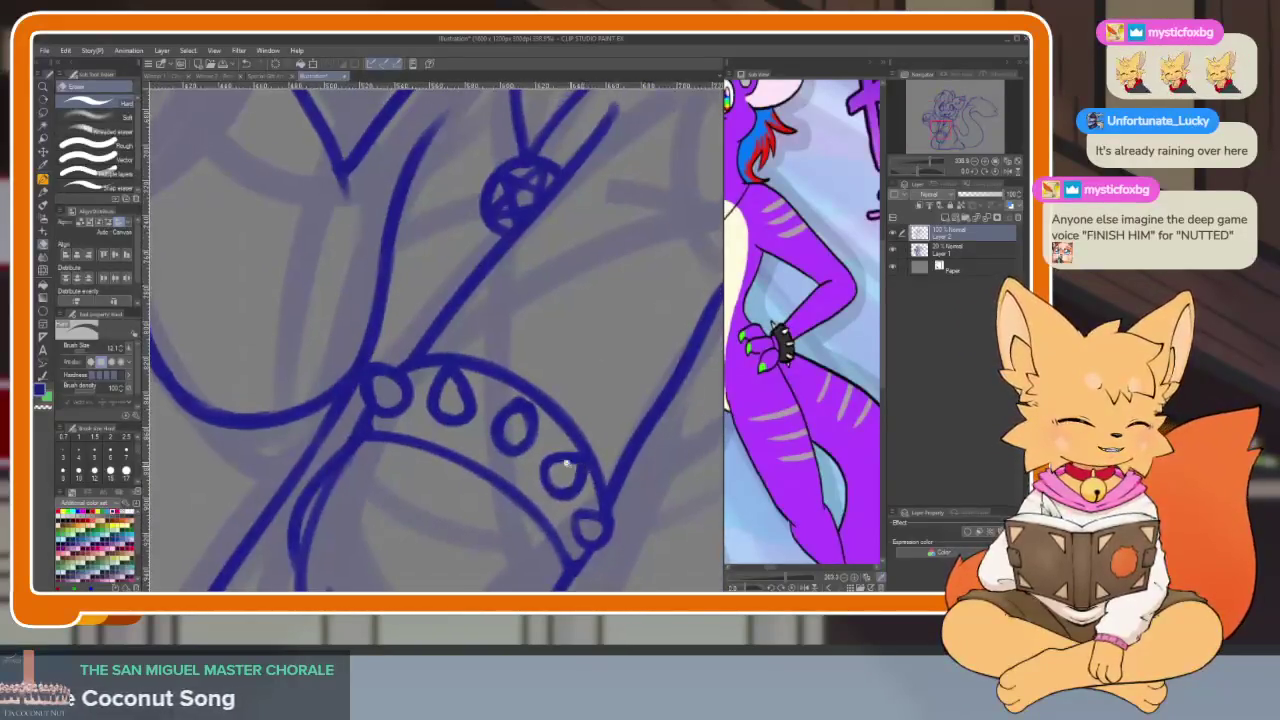
scroll(425, 312, "up", 3)
key("b")
mouse_move(425, 300)
left_mouse_down()
mouse_move(543, 371)
mouse_move(600, 490)
left_mouse_up()
key("e")
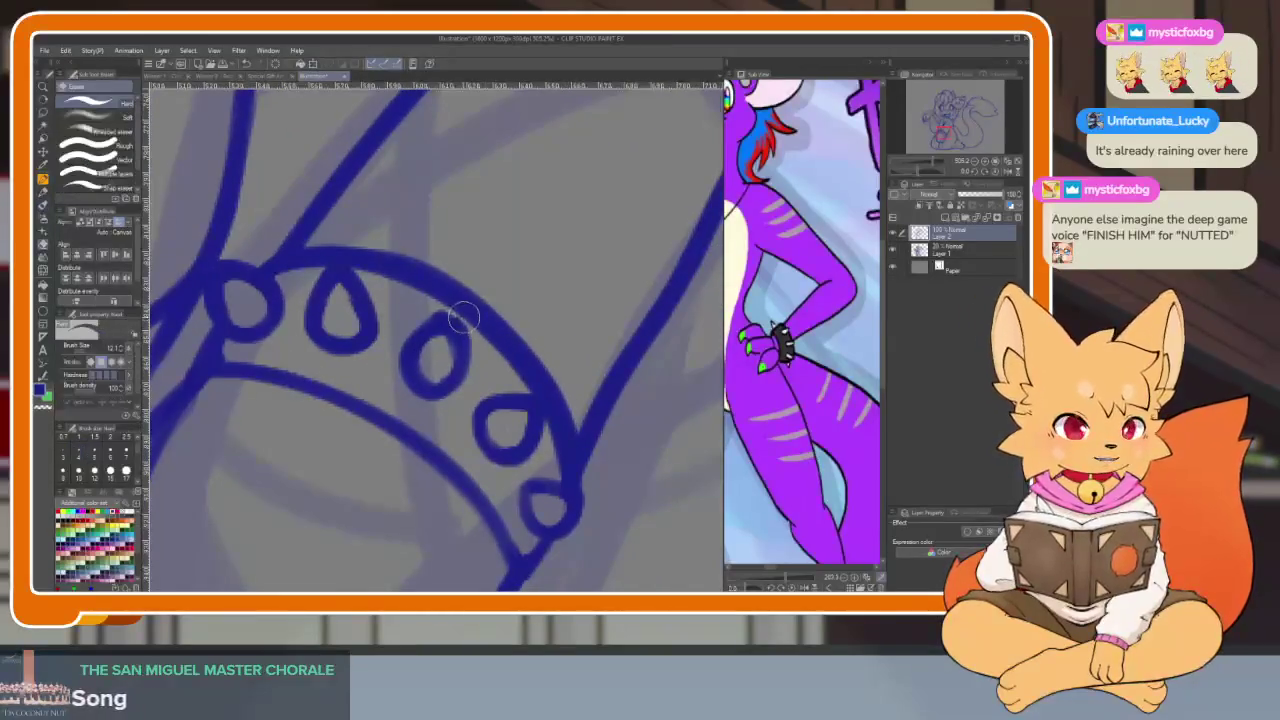
key("b")
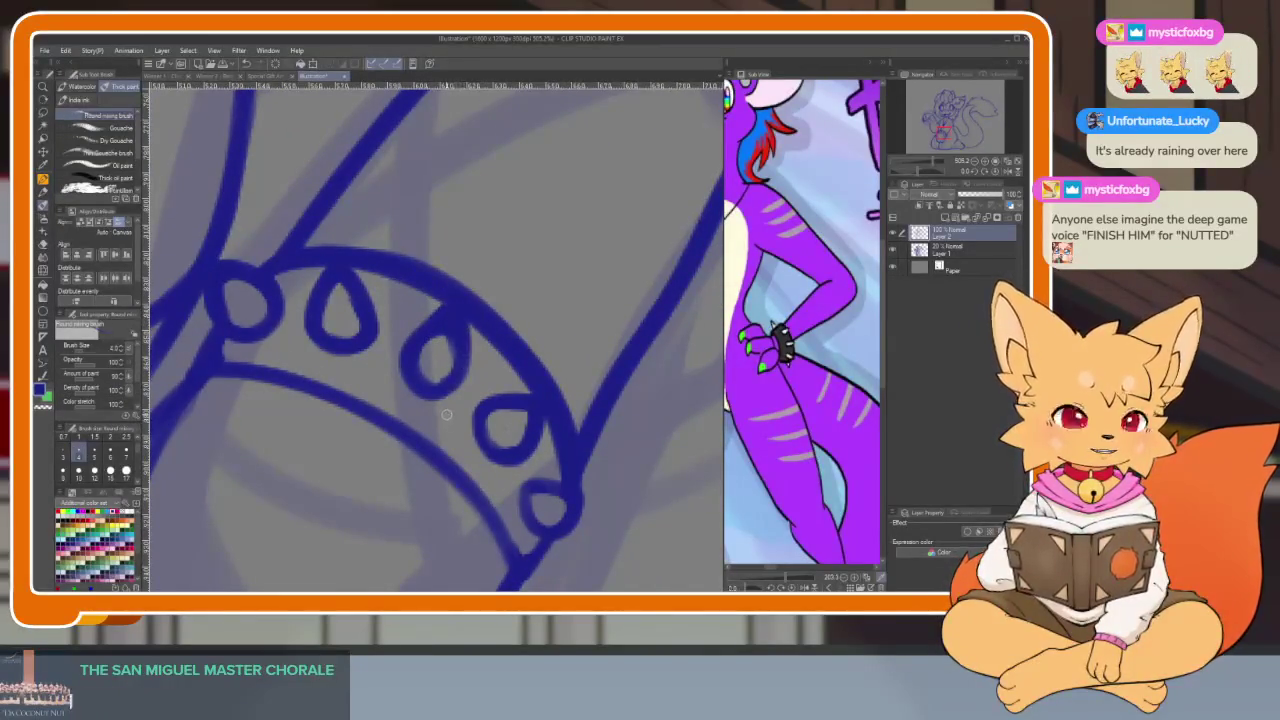
scroll(481, 388, "down", 2)
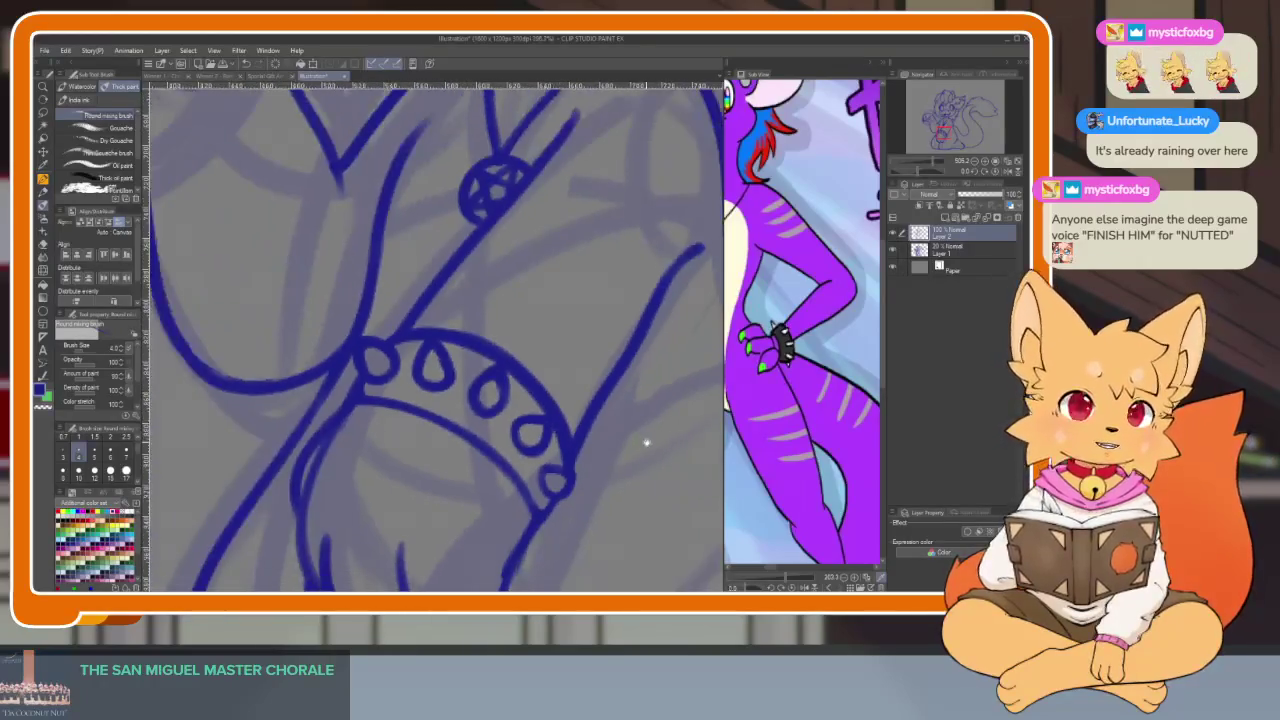
scroll(597, 457, "down", 1)
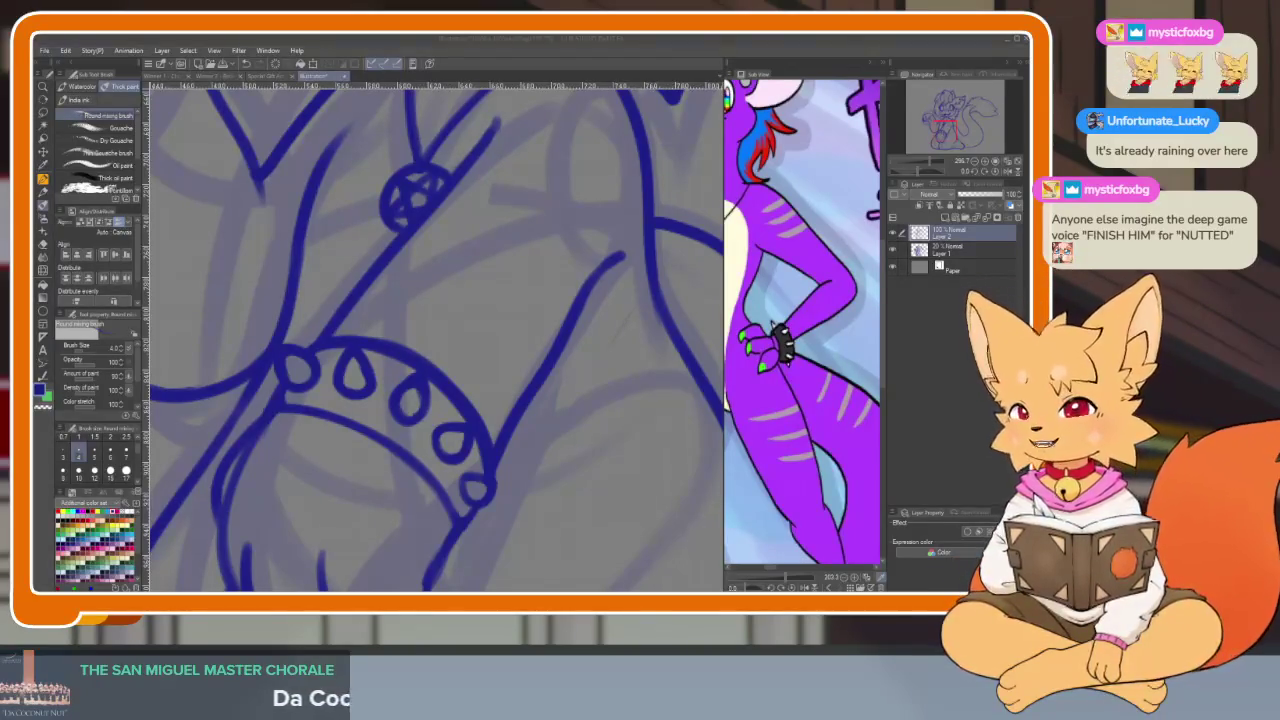
left_click(534, 48)
Fill the wristband and the grey gaps around the lower stud loop with solid blue
scroll(490, 420, "down", 5)
scroll(490, 420, "up", 8)
mouse_move(472, 400)
left_mouse_down()
mouse_move(490, 422)
mouse_move(520, 395)
mouse_move(540, 320)
mouse_move(585, 357)
left_mouse_up()
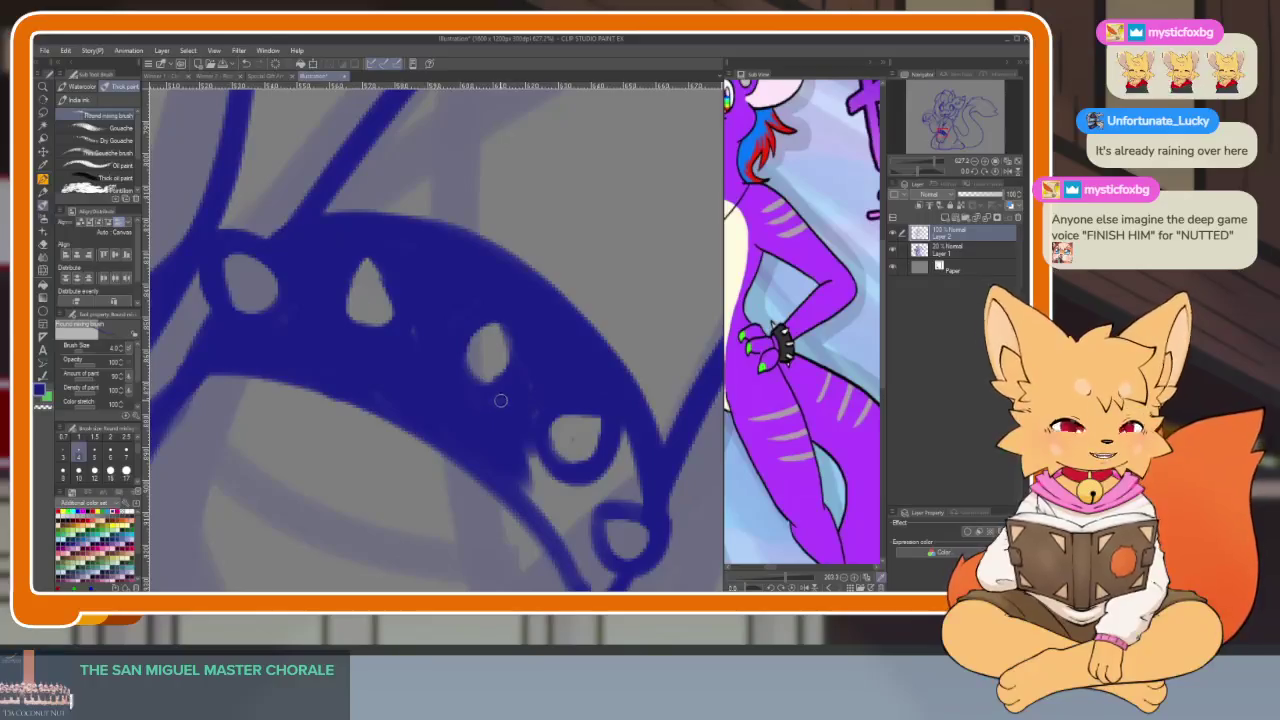
key("e")
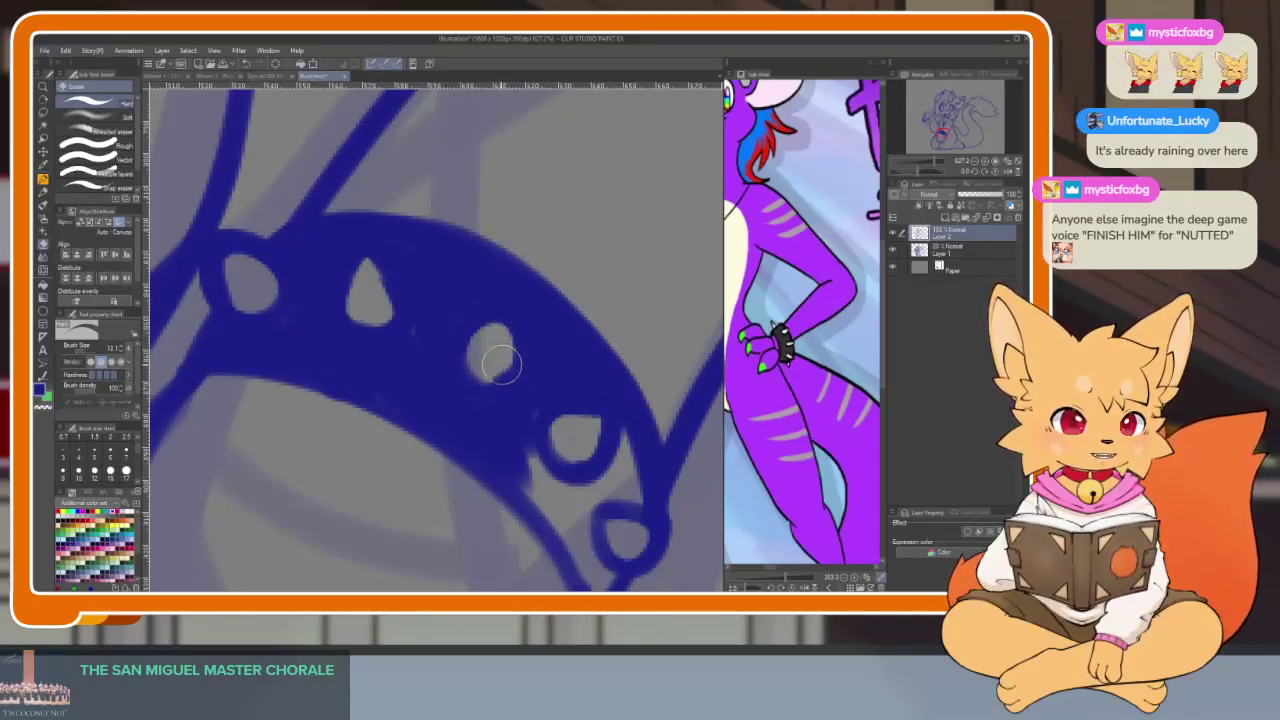
left_click_drag(561, 380, 501, 296)
key("b")
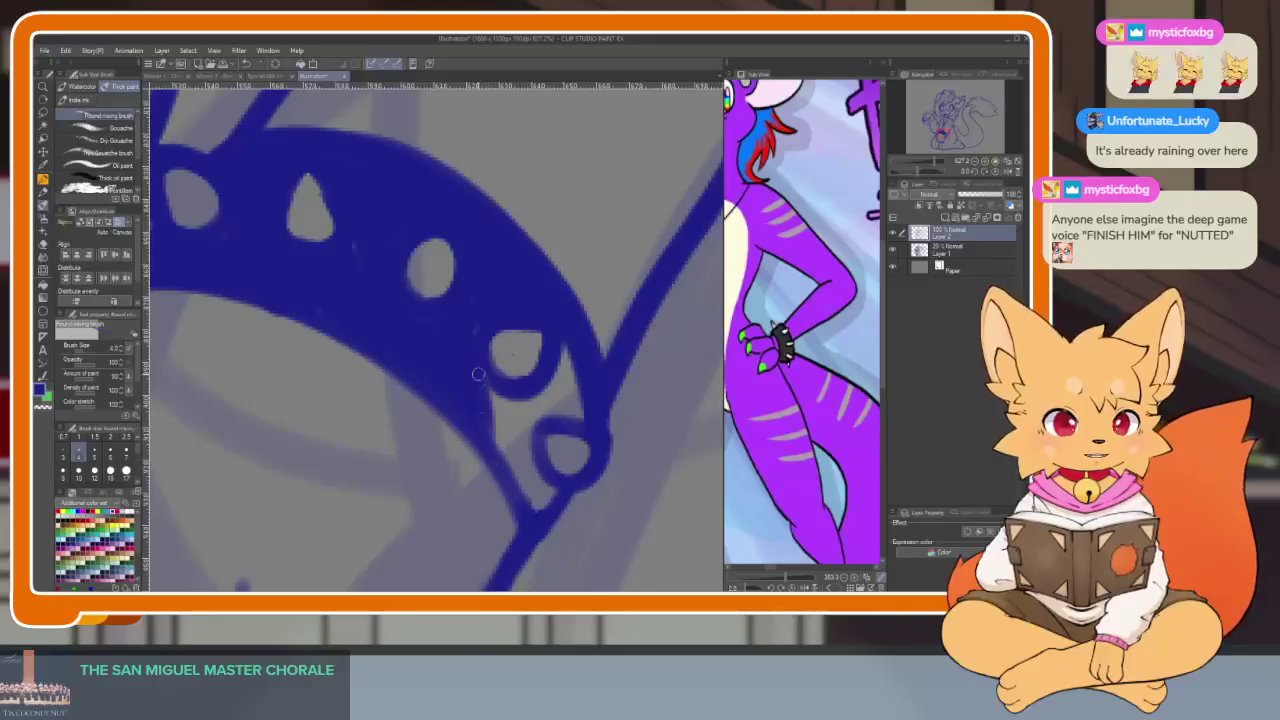
left_click_drag(512, 406, 542, 505)
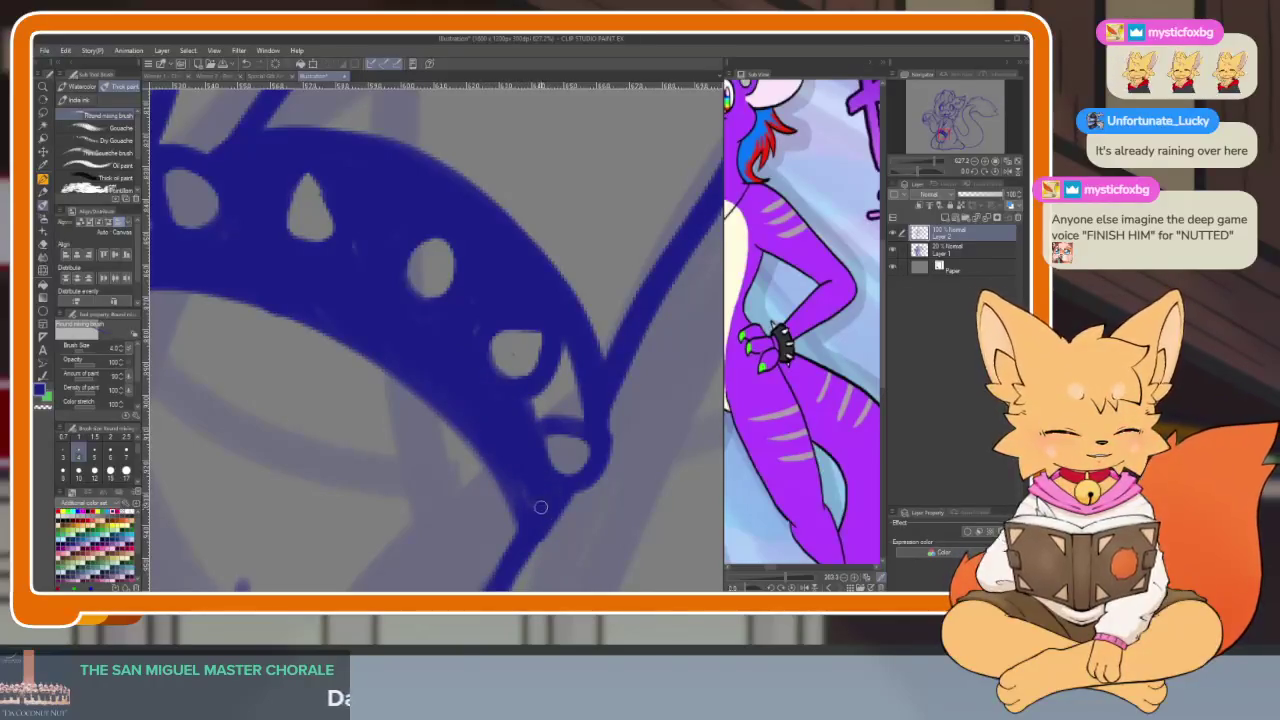
left_click_drag(548, 371, 564, 358)
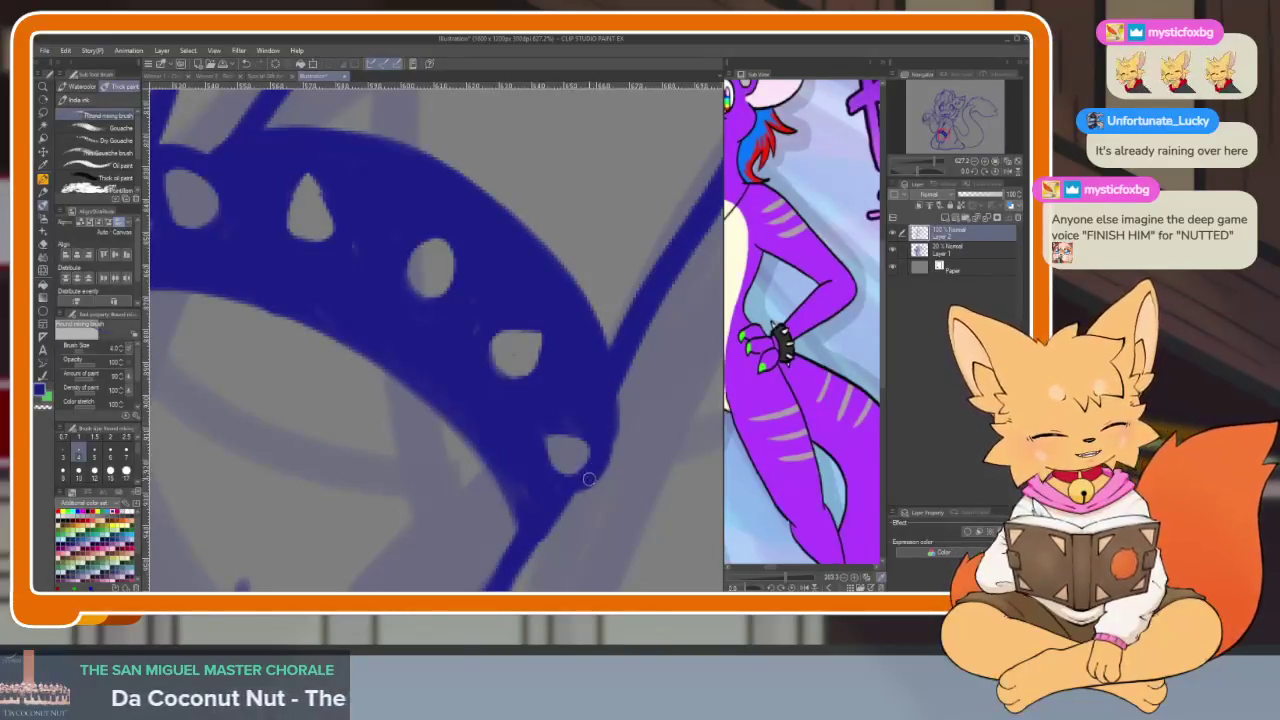
Erase around the stud holes, rounding one's pointed top and widening another up-right
scroll(582, 440, "down", 5)
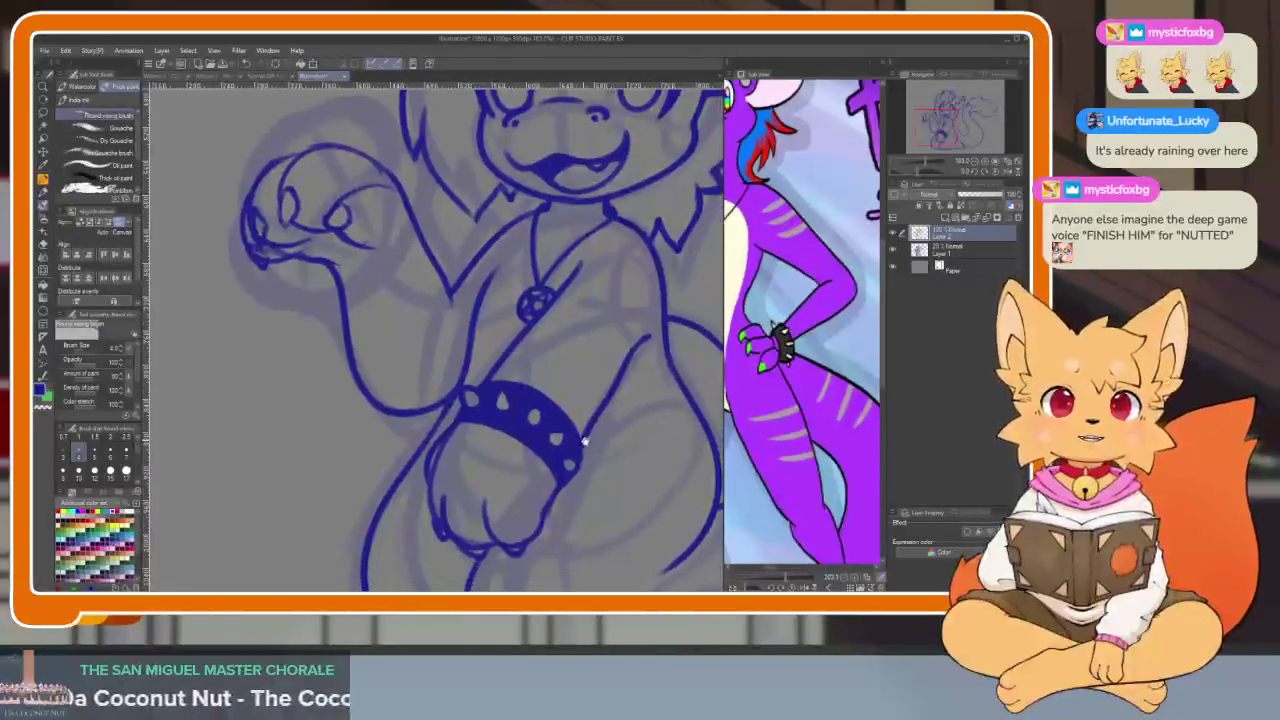
scroll(582, 440, "down", 2)
scroll(540, 430, "up", 4)
scroll(528, 427, "up", 2)
scroll(528, 427, "up", 3)
key("e")
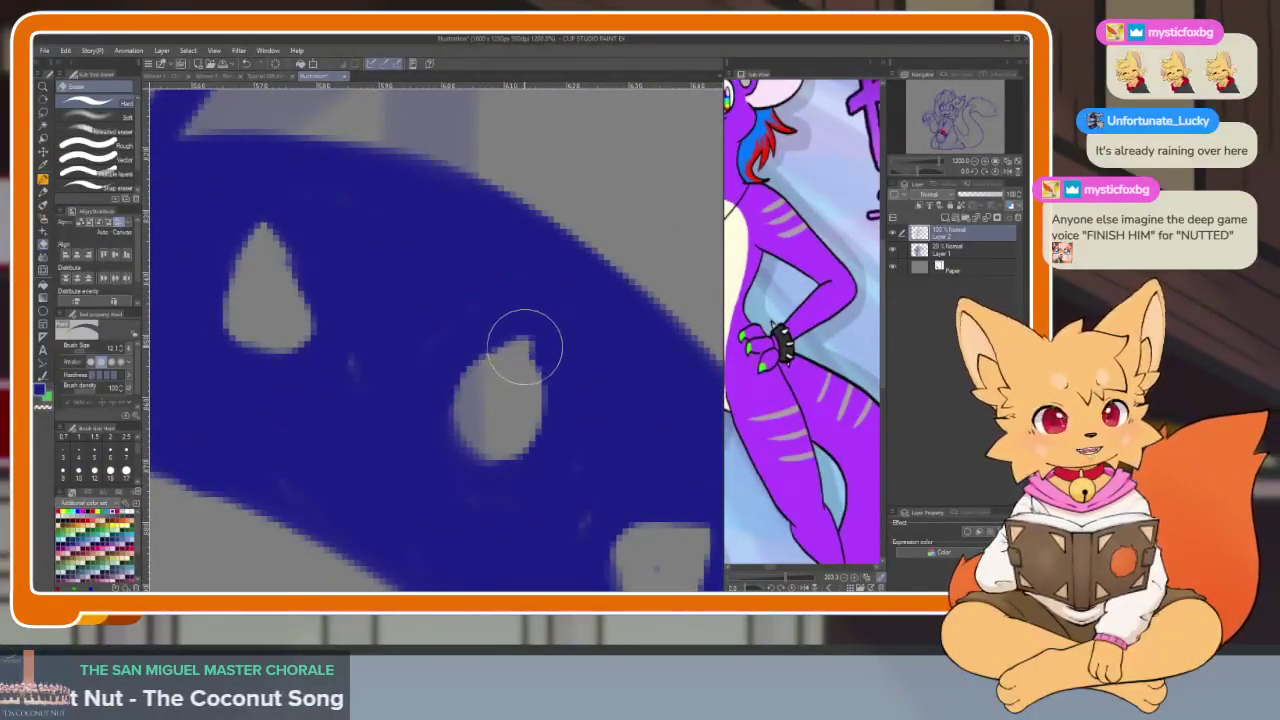
left_click_drag(524, 346, 528, 400)
scroll(586, 443, "down", 3)
scroll(604, 447, "up", 3)
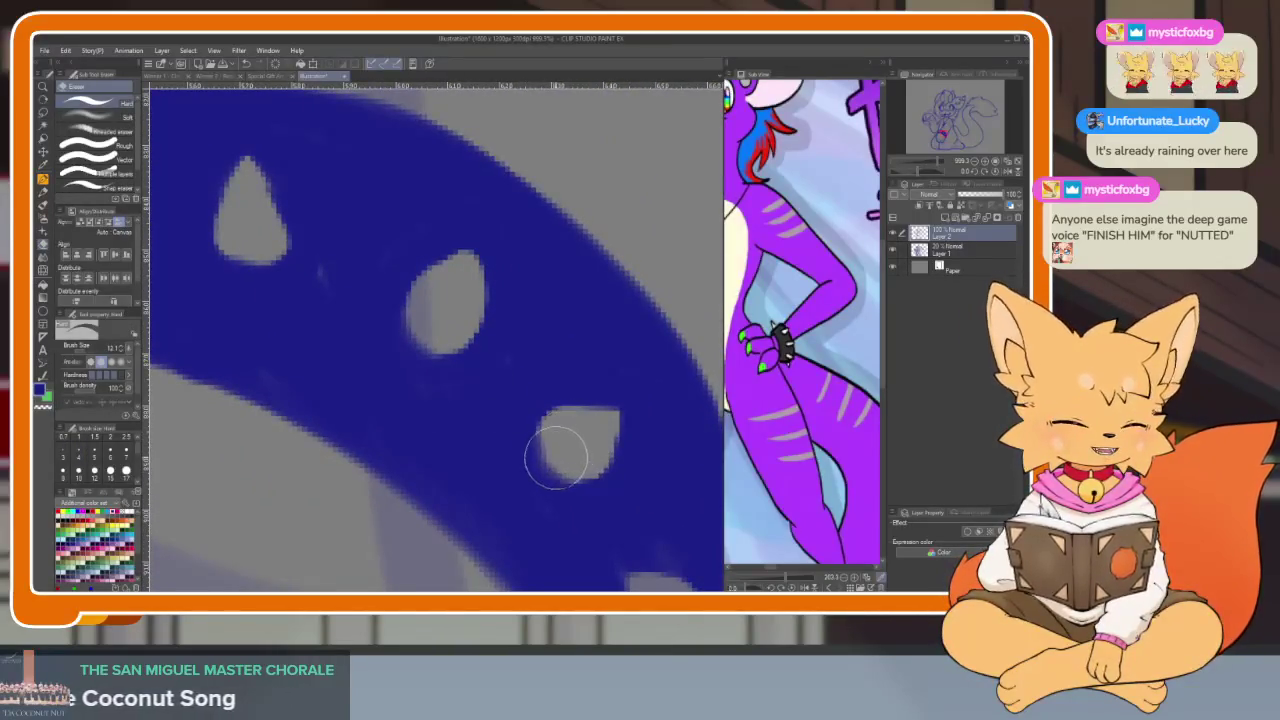
mouse_move(557, 425)
left_mouse_down()
mouse_move(594, 420)
mouse_move(604, 450)
left_mouse_up()
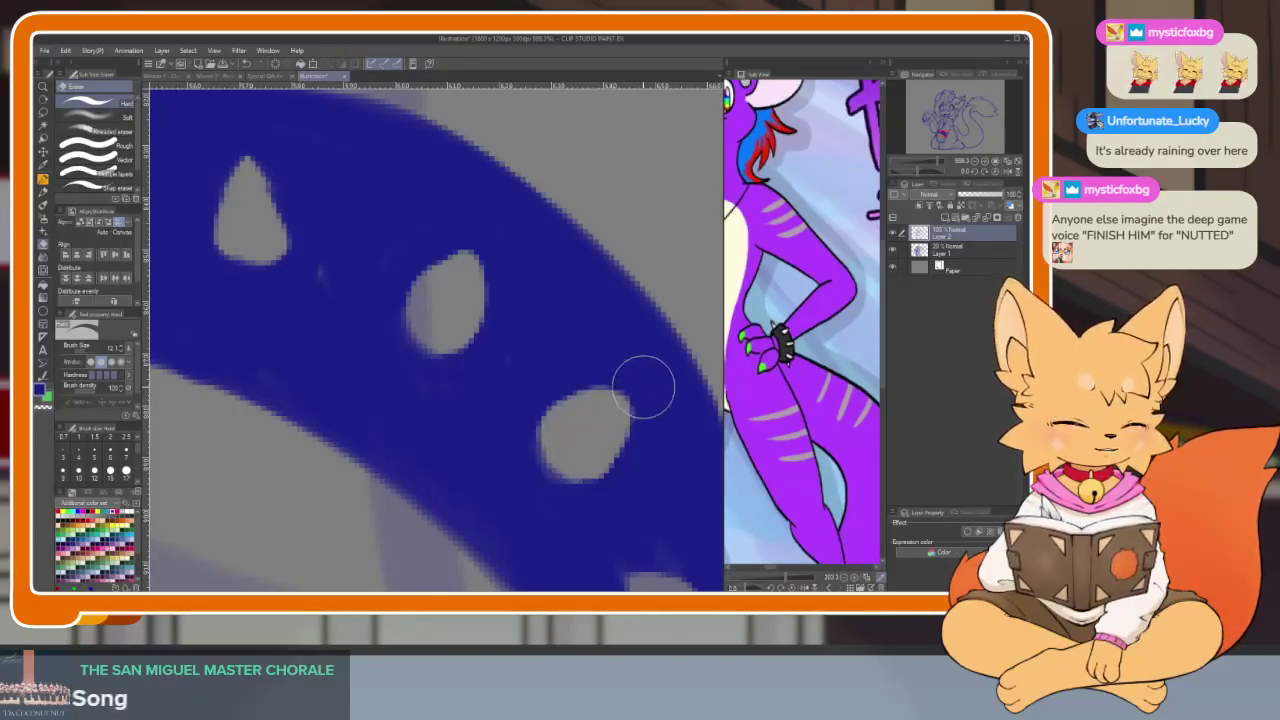
Bring the band's lower studs into view for stray-paint cleanup
key("b")
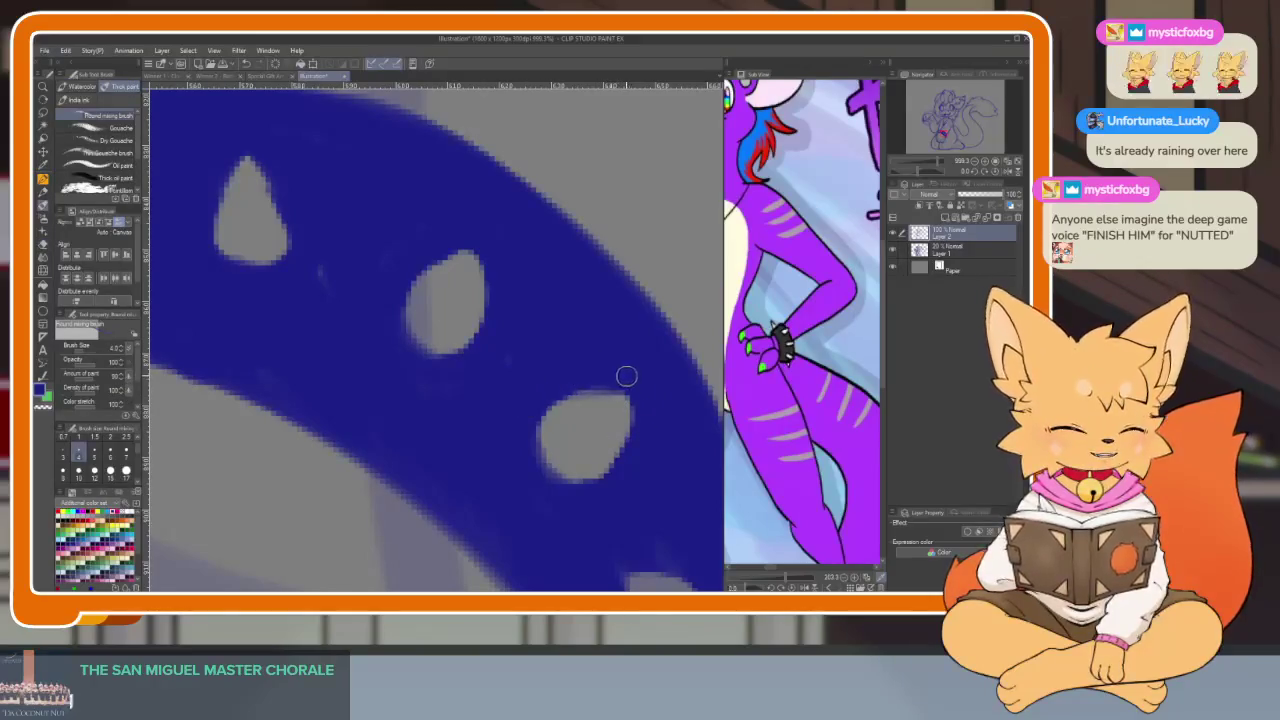
scroll(668, 425, "down", 3)
scroll(643, 430, "down", 2)
scroll(630, 457, "up", 1)
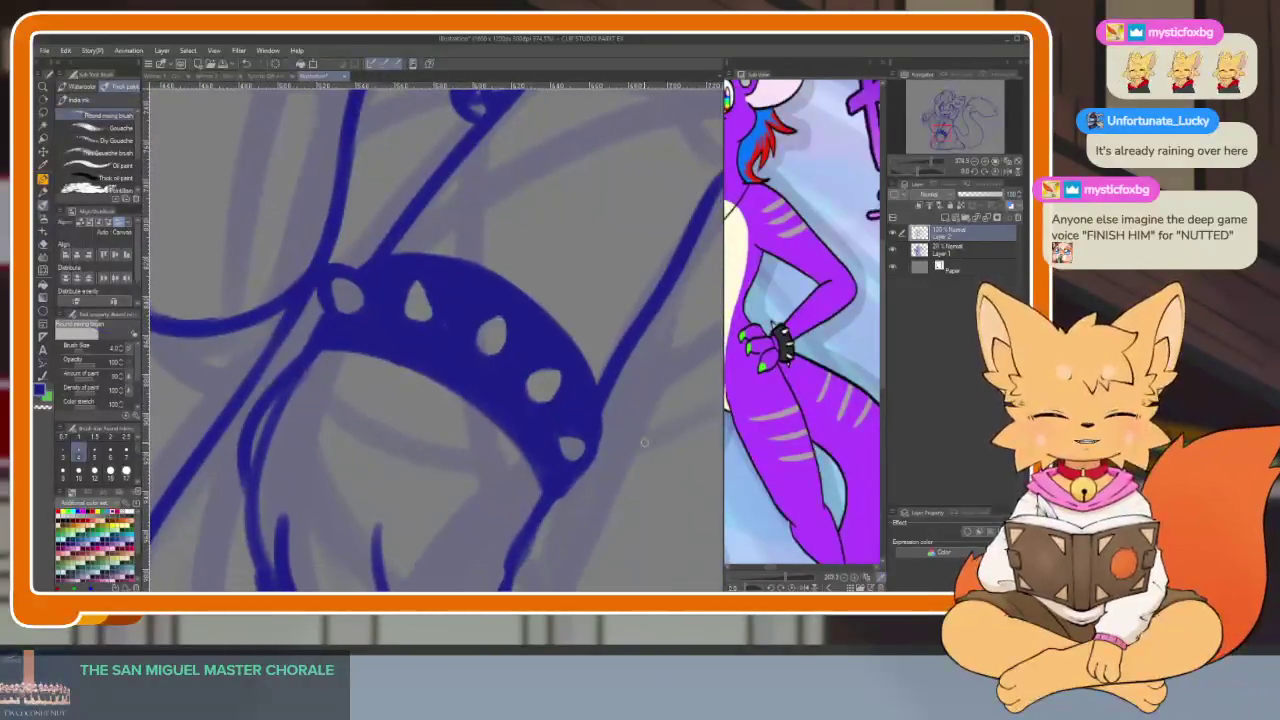
scroll(600, 455, "up", 4)
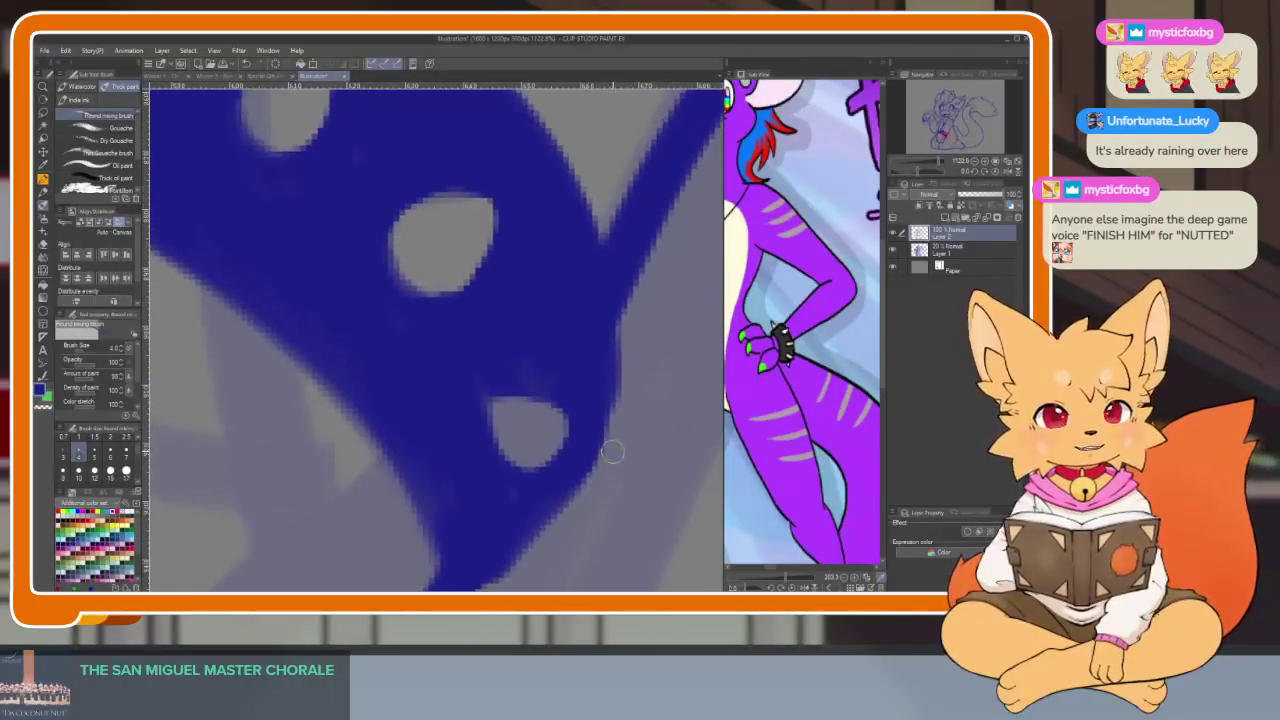
scroll(595, 450, "down", 1)
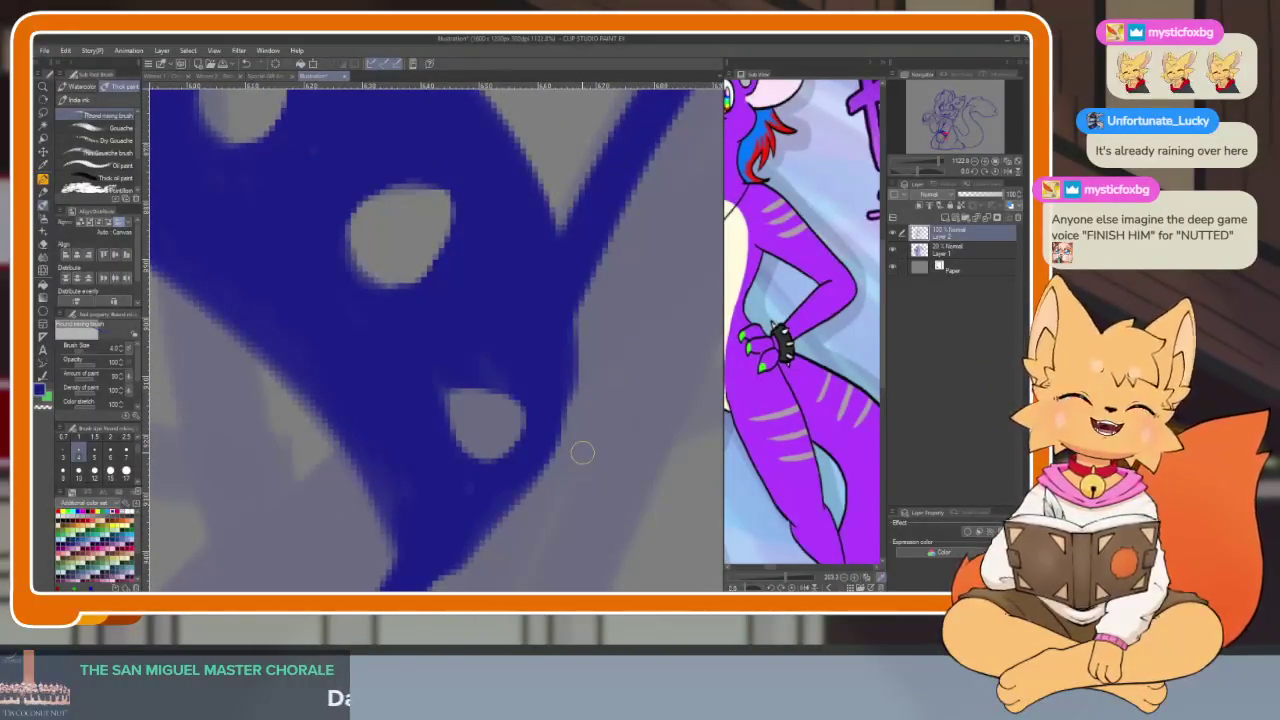
left_click_drag(566, 457, 531, 467)
scroll(525, 470, "down", 1)
key("e")
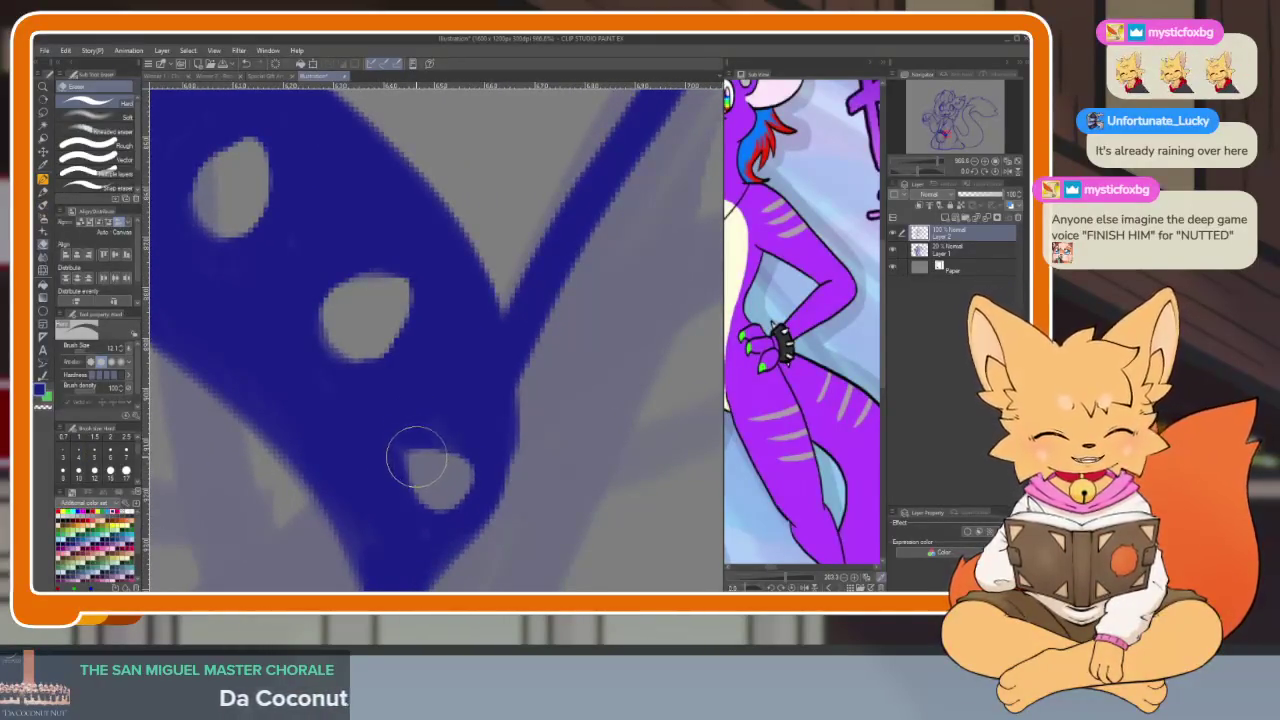
scroll(470, 490, "down", 1)
scroll(540, 500, "down", 3)
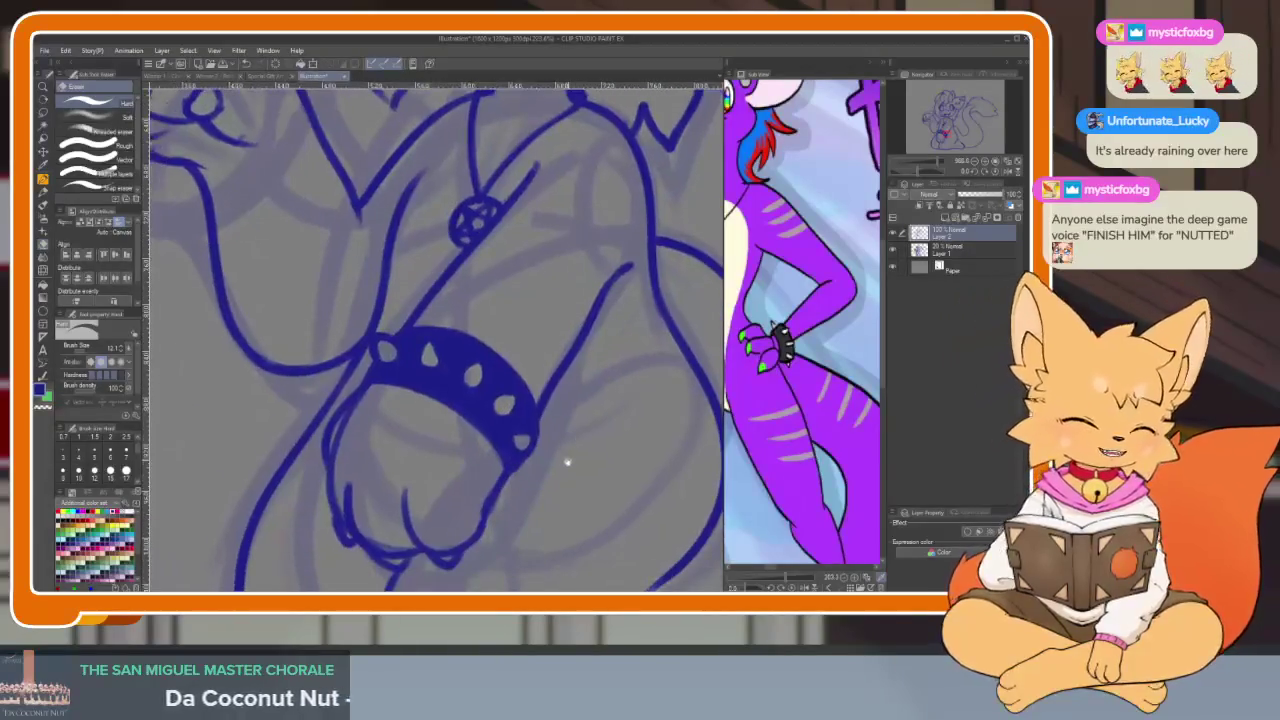
Frame the dragon's face in the reference view and zoom in on the character's mouth
scroll(555, 450, "down", 2)
scroll(580, 440, "down", 2)
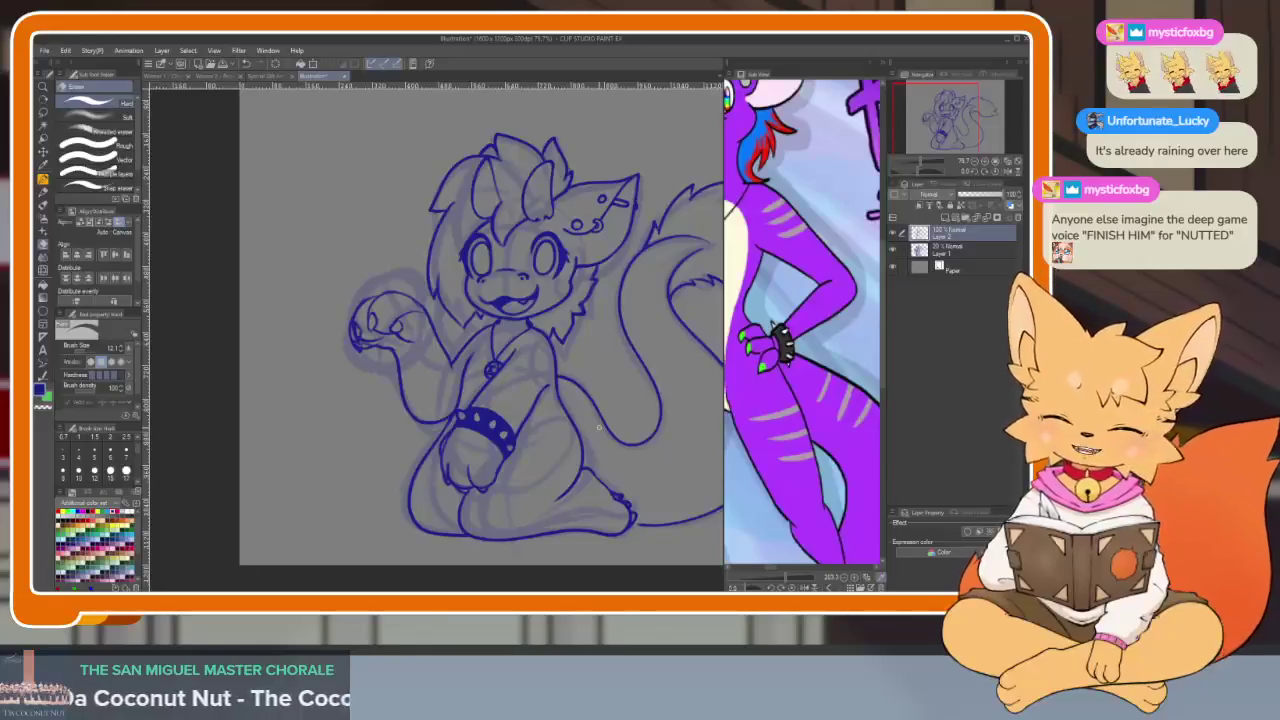
mouse_move(850, 390)
left_mouse_down()
mouse_move(745, 452)
mouse_move(833, 461)
left_mouse_up()
scroll(833, 461, "up", 3)
left_click_drag(600, 455, 545, 530)
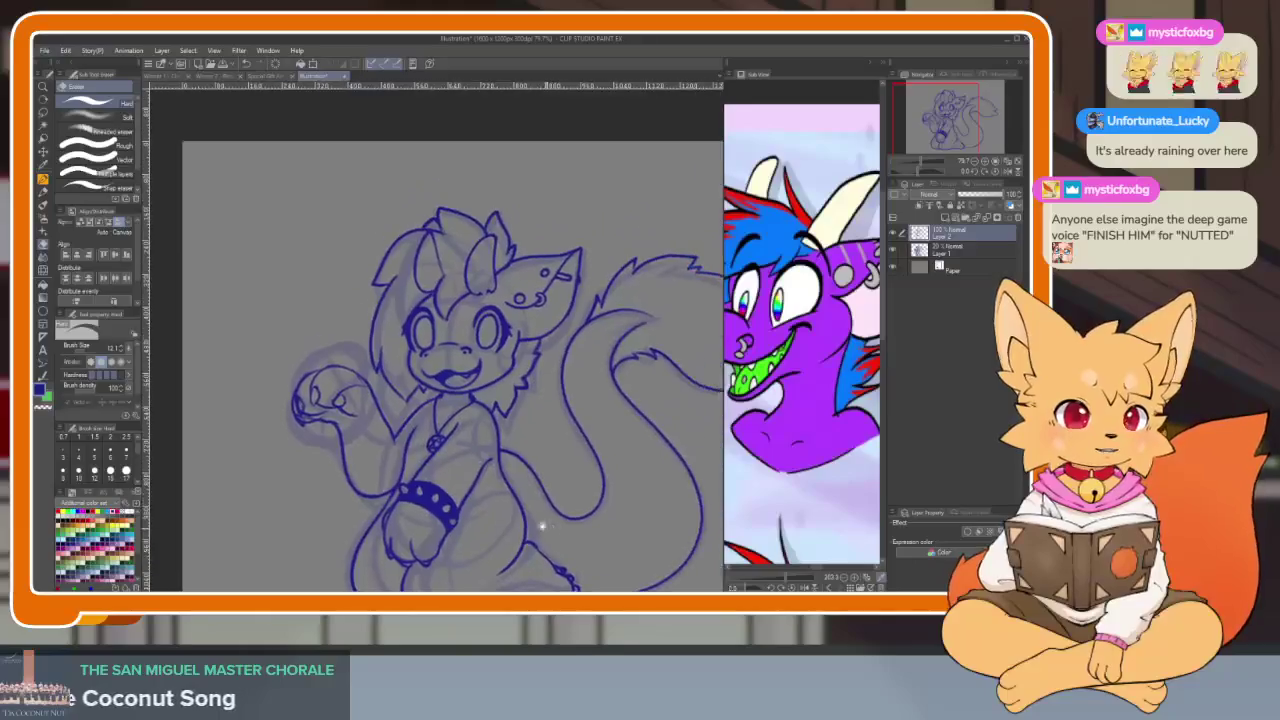
key("ctrl+plus")
key("ctrl+plus")
key("ctrl+plus")
key("ctrl+plus")
key("ctrl+plus")
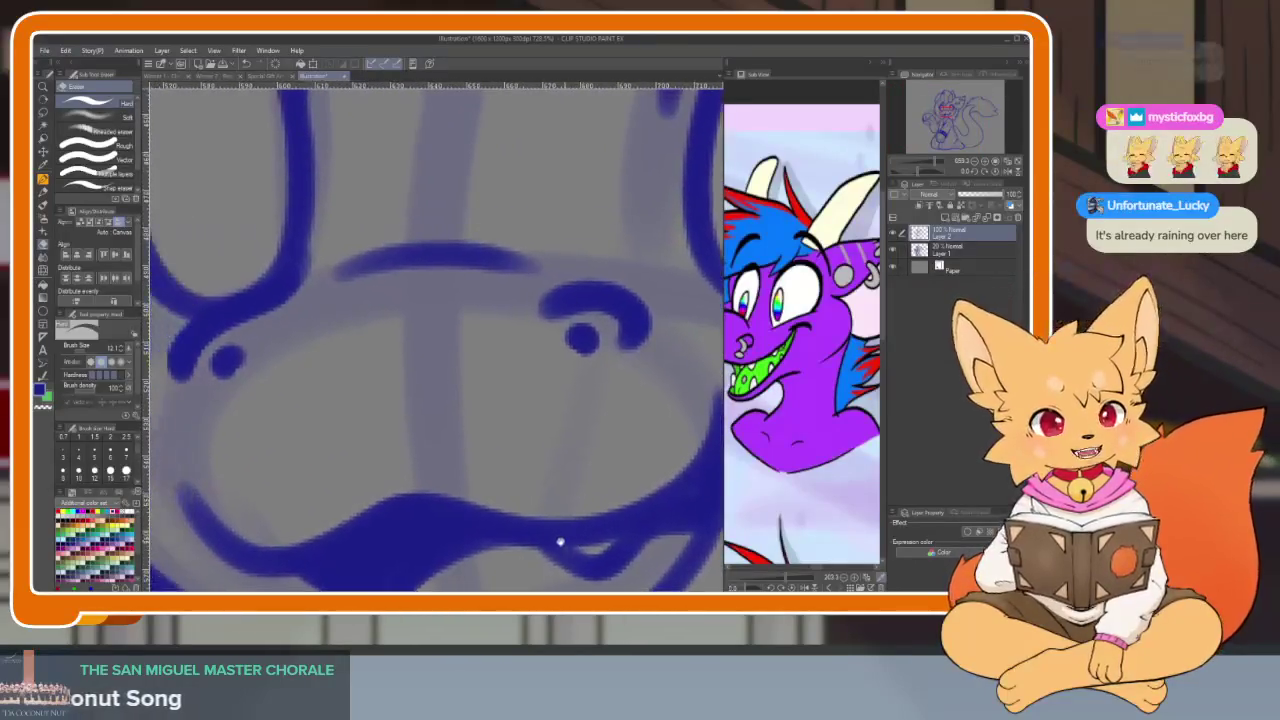
key("ctrl+plus")
Try piercing curves down from the nostril, undoing both attempts
key("b")
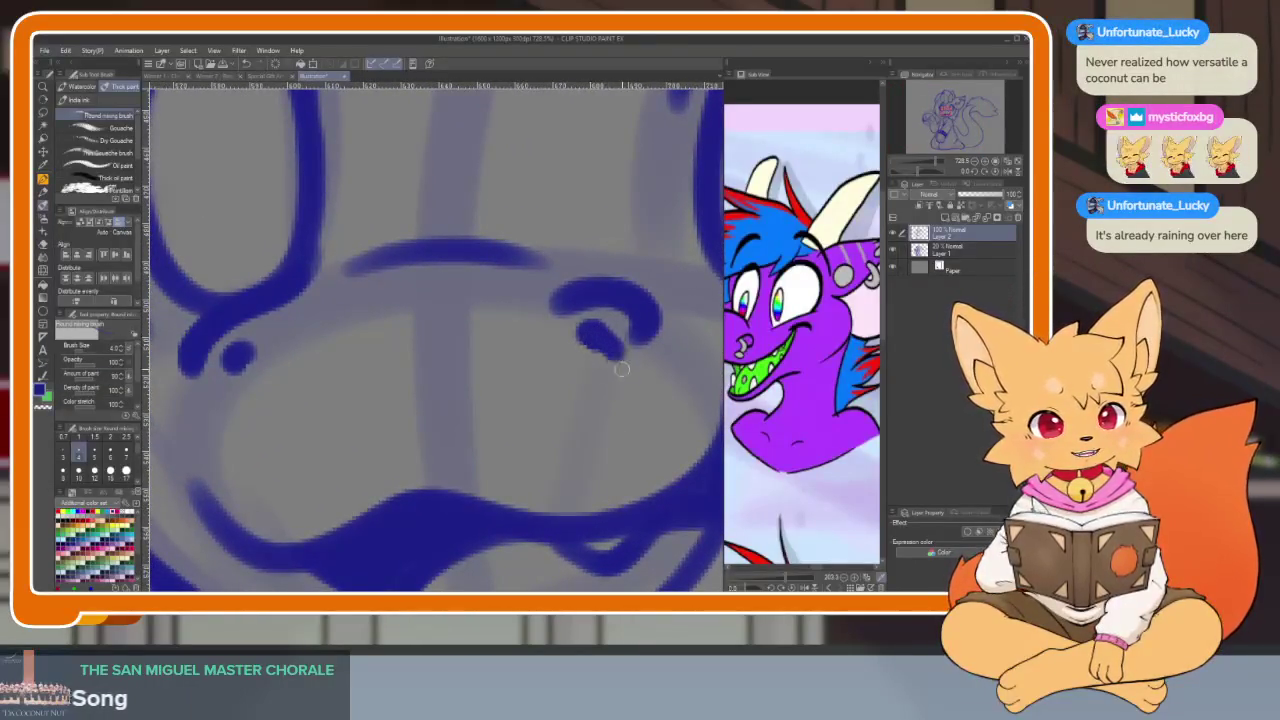
left_click_drag(592, 336, 580, 412)
key("ctrl+plus")
key("ctrl+plus")
key("ctrl+z")
left_click_drag(510, 312, 514, 396)
key("ctrl+z")
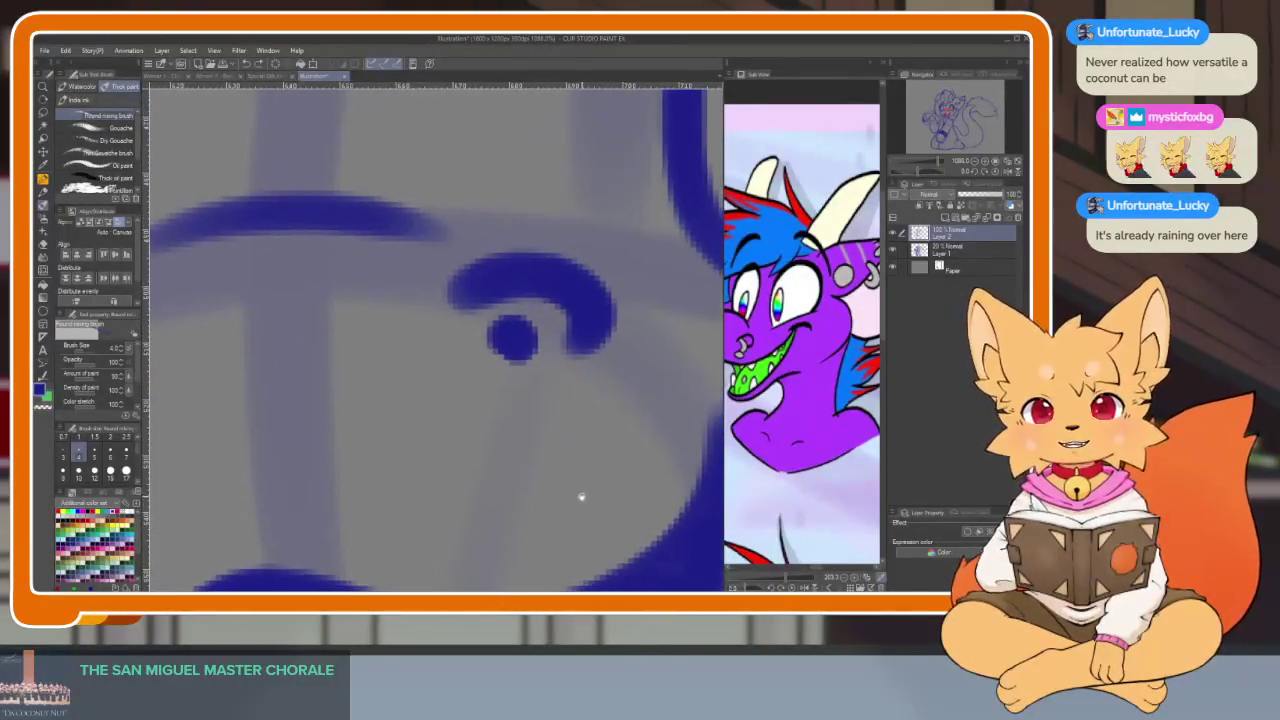
key("Tab")
key("Tab")
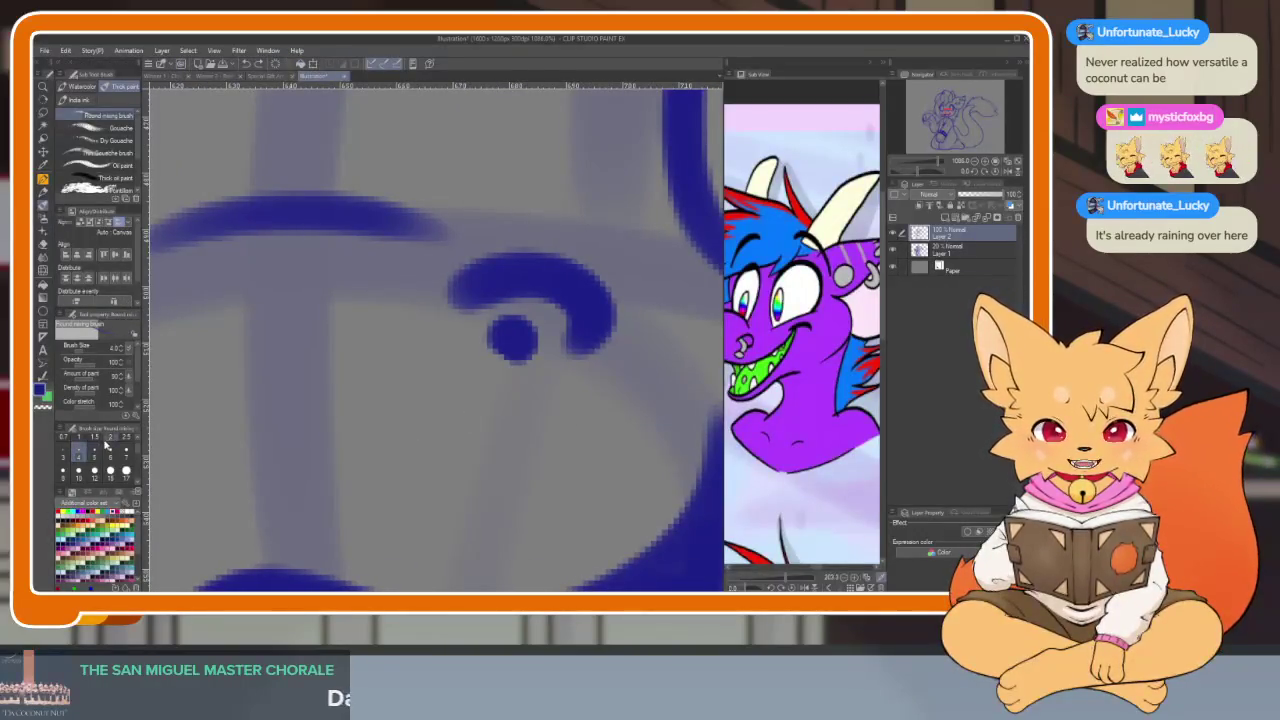
key("Tab")
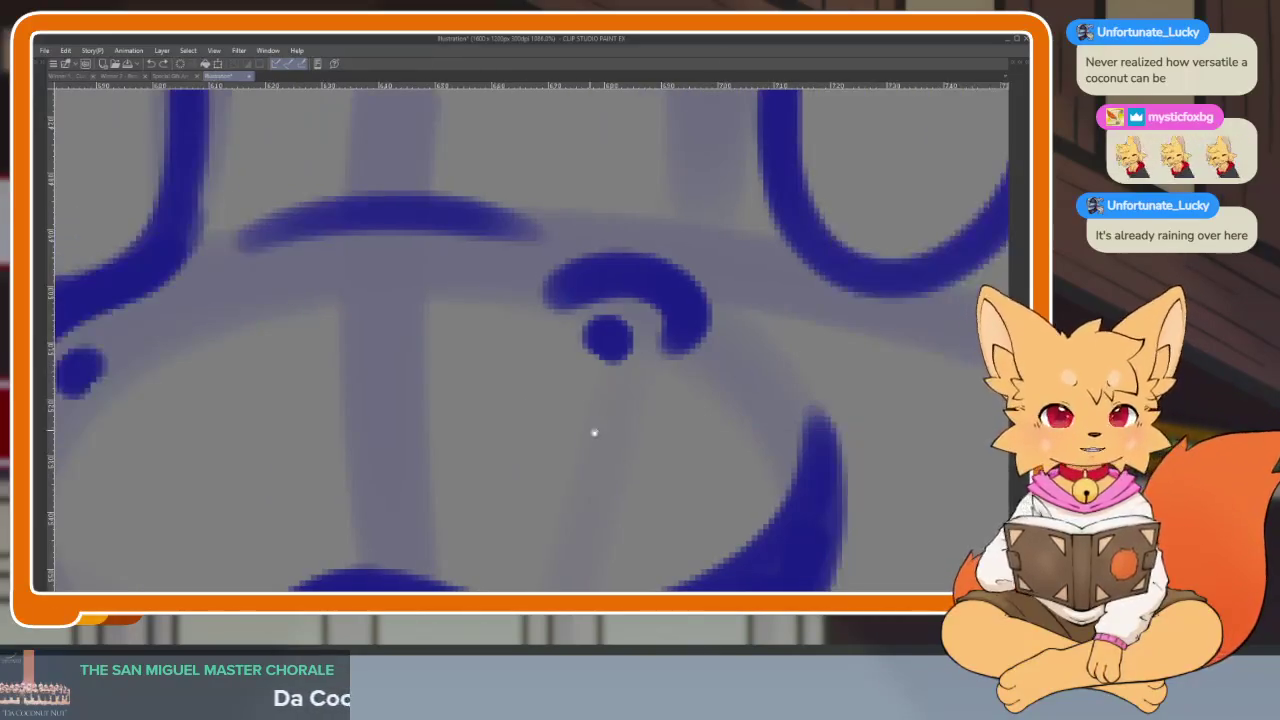
Draw the hooked piercing below the nostril dot, trying and undoing a short tail
scroll(601, 462, "up", 2)
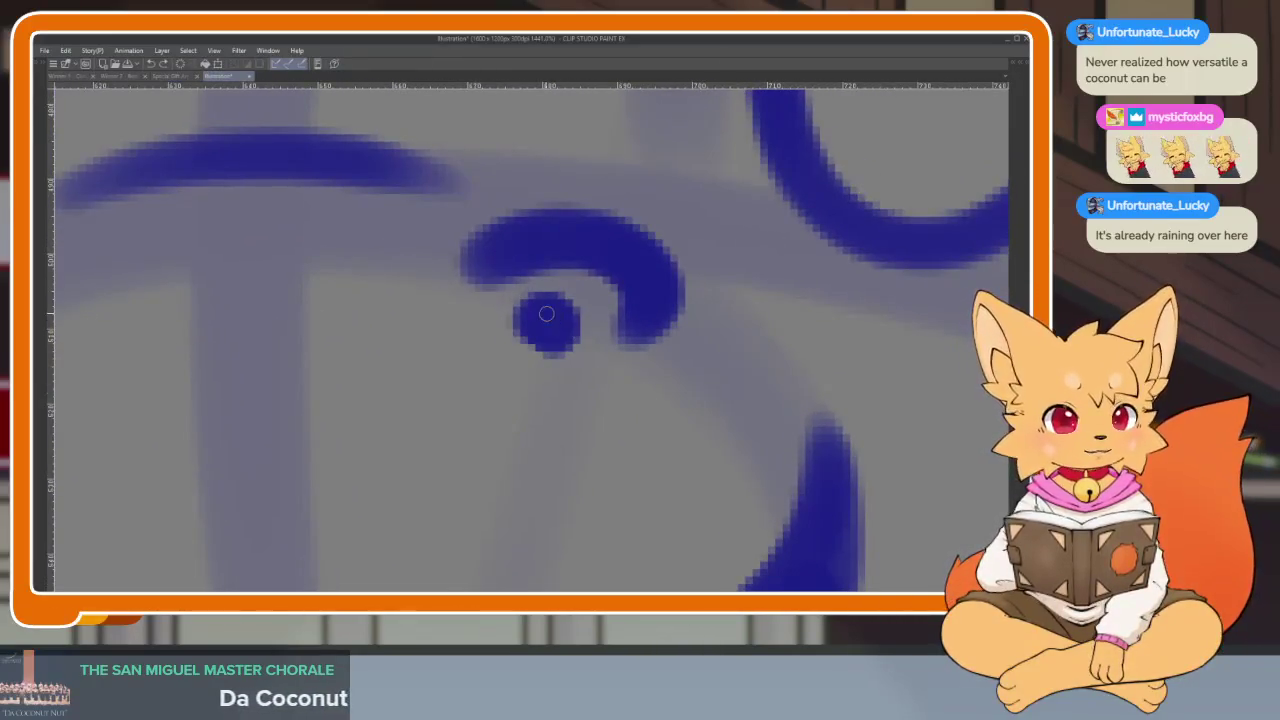
mouse_move(560, 340)
left_mouse_down()
mouse_move(535, 468)
mouse_move(537, 350)
mouse_move(484, 423)
left_mouse_up()
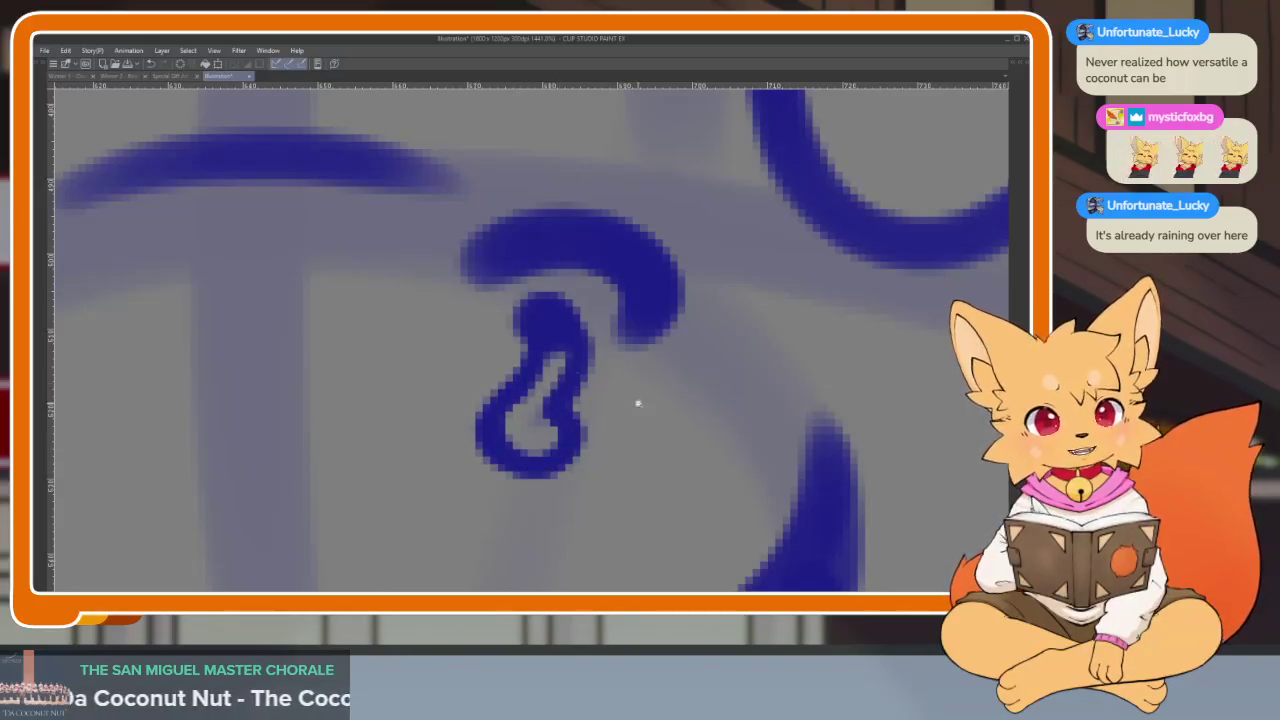
scroll(643, 406, "down", 5)
scroll(683, 417, "up", 3)
key("Tab")
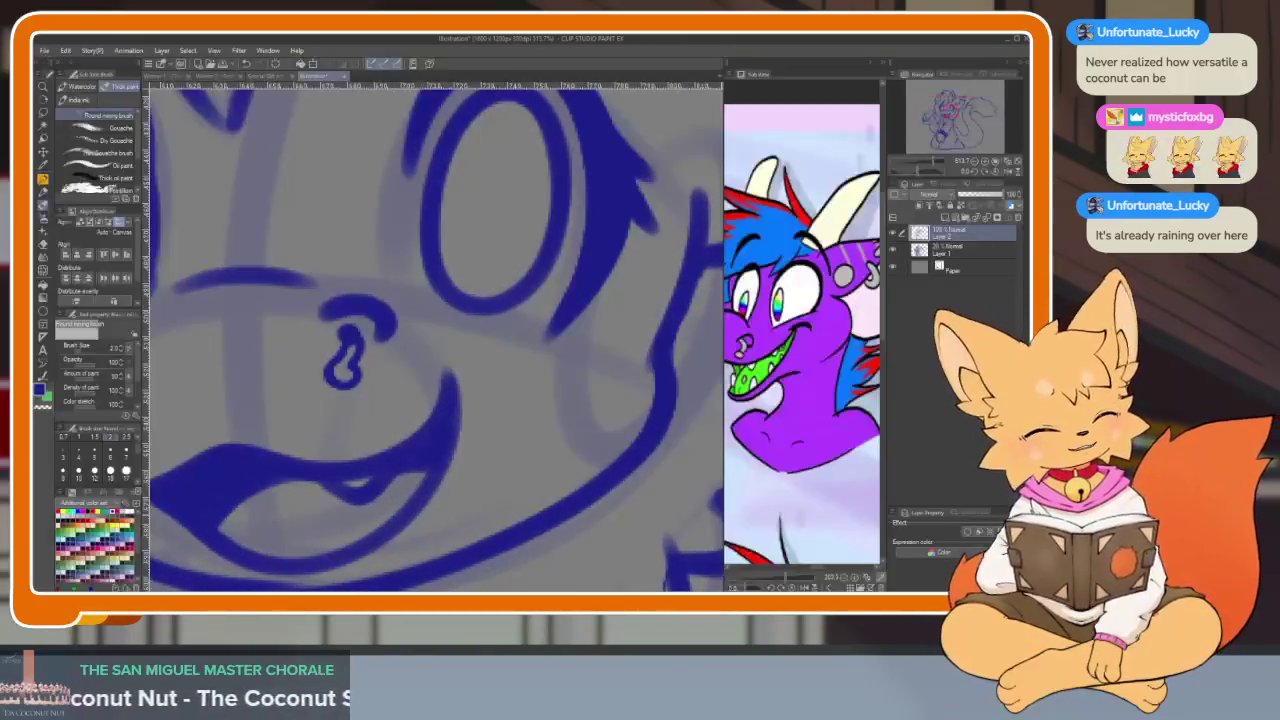
scroll(433, 460, "up", 3)
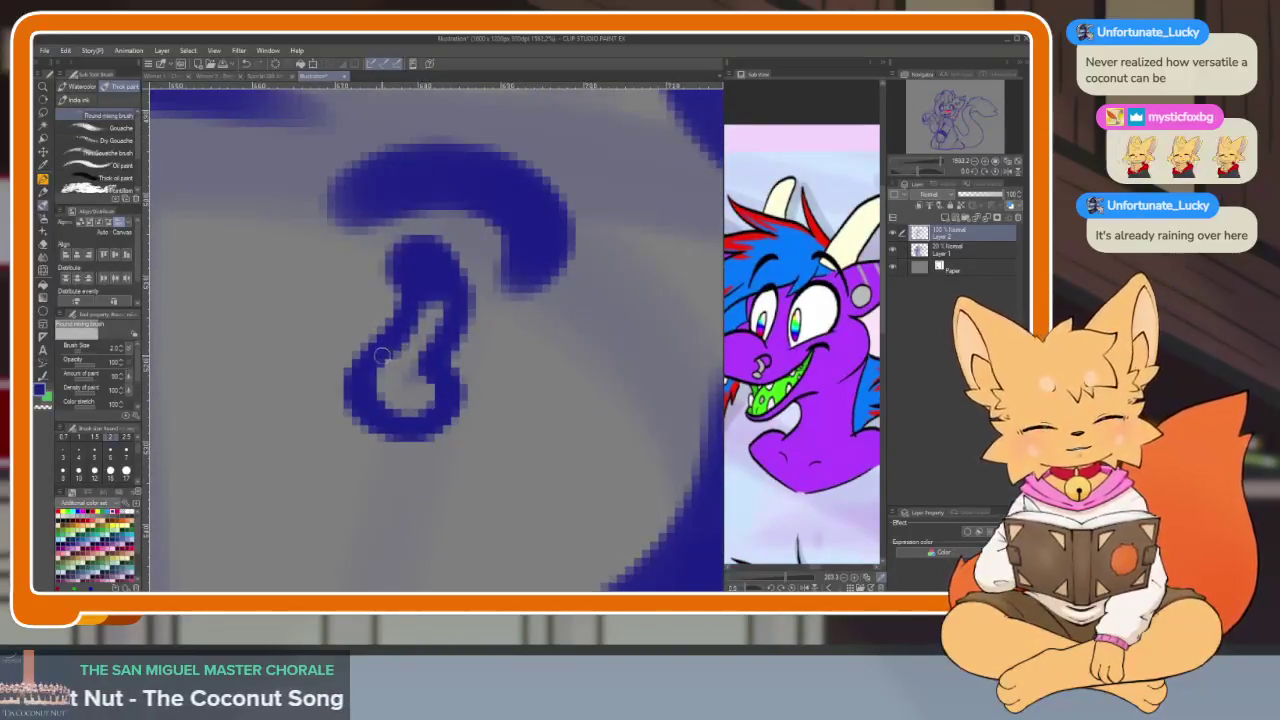
scroll(466, 409, "down", 3)
scroll(525, 418, "down", 2)
scroll(525, 418, "up", 4)
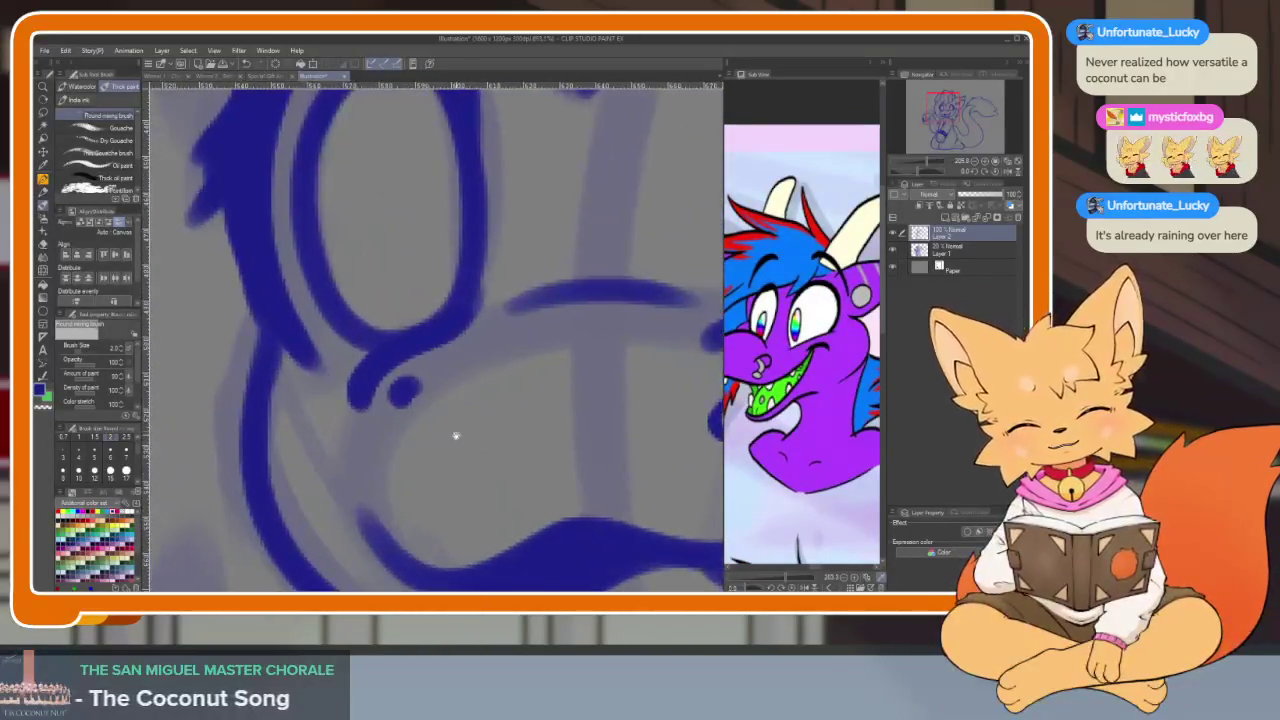
mouse_move(404, 408)
left_mouse_down()
mouse_move(414, 430)
mouse_move(390, 430)
mouse_move(398, 437)
left_mouse_up()
key("ctrl+z")
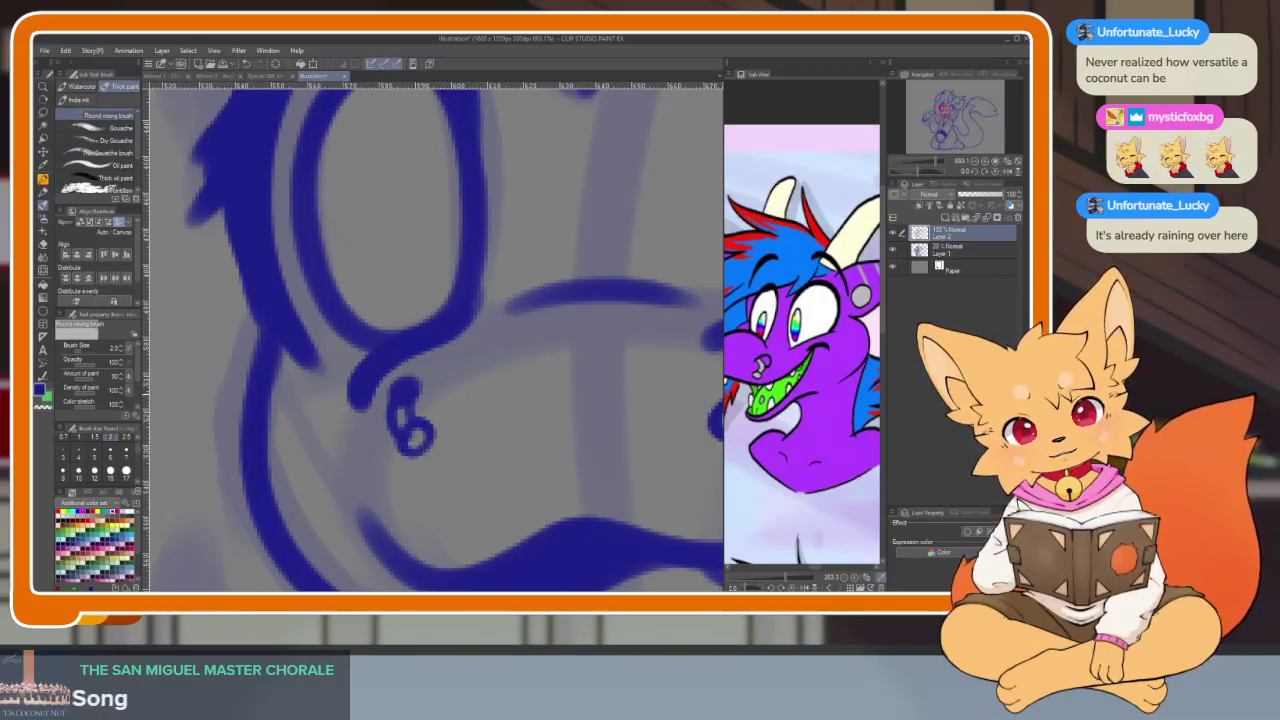
Lasso the nostril piercing and rotate it into place with Free Transform
scroll(398, 437, "down", 5)
scroll(582, 420, "up", 3)
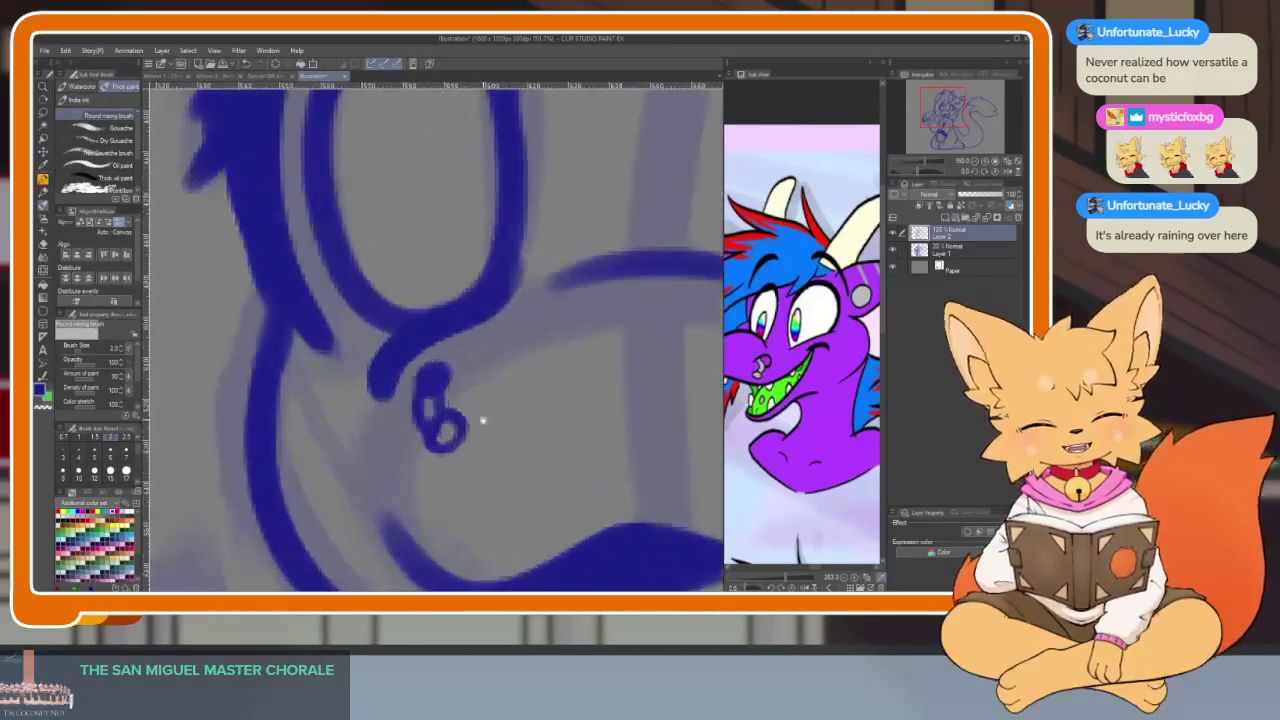
scroll(486, 434, "up", 2)
scroll(486, 434, "up", 3)
key("Tab")
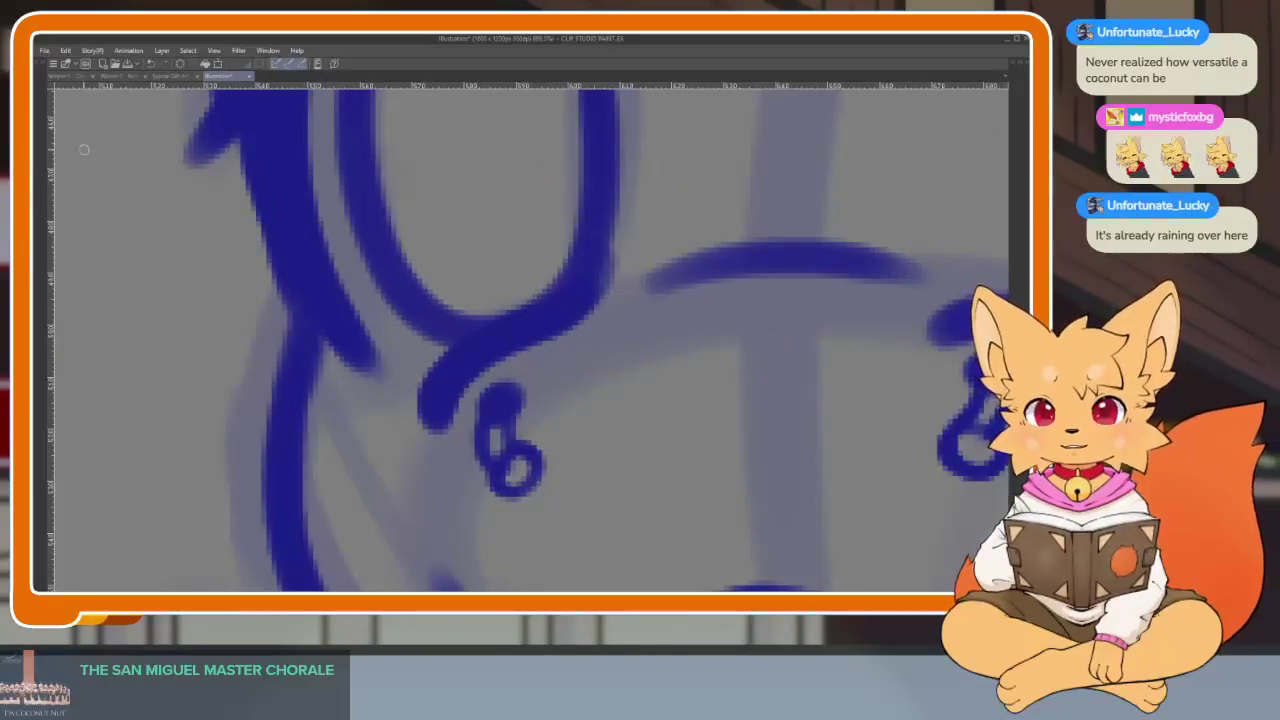
key("Tab")
key("Tab")
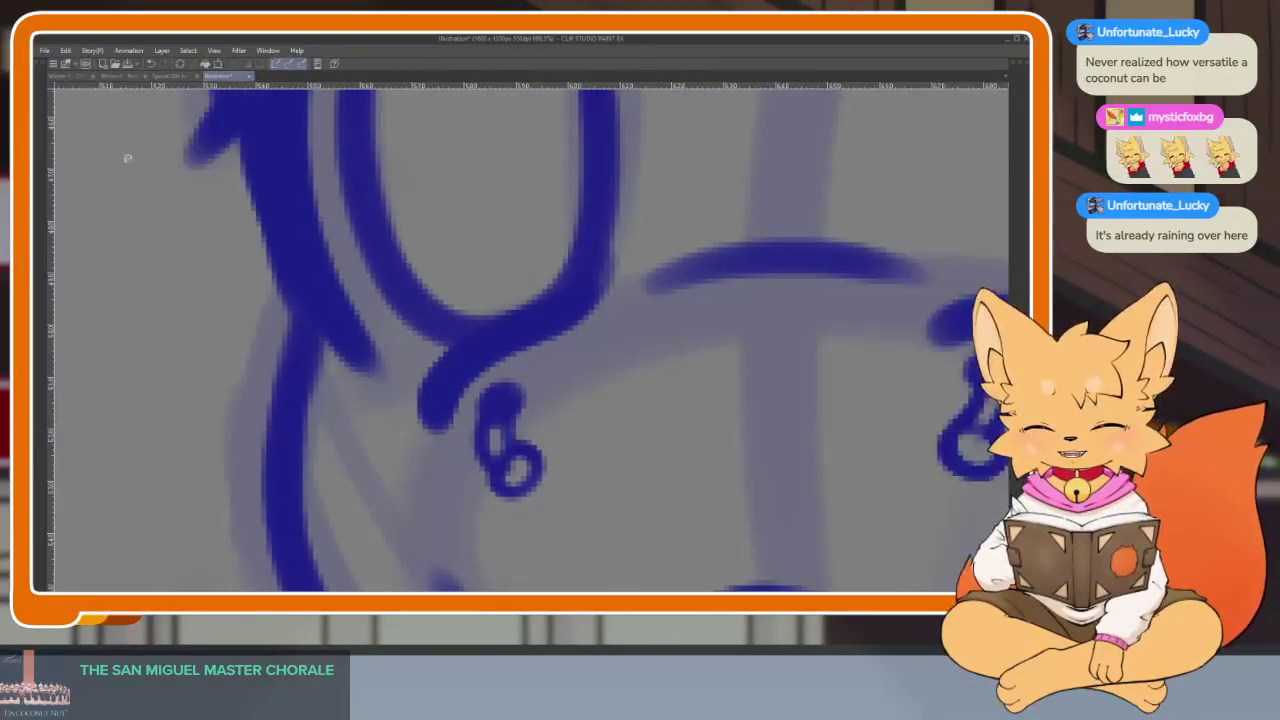
left_click_drag(543, 413, 450, 440)
key("ctrl+t")
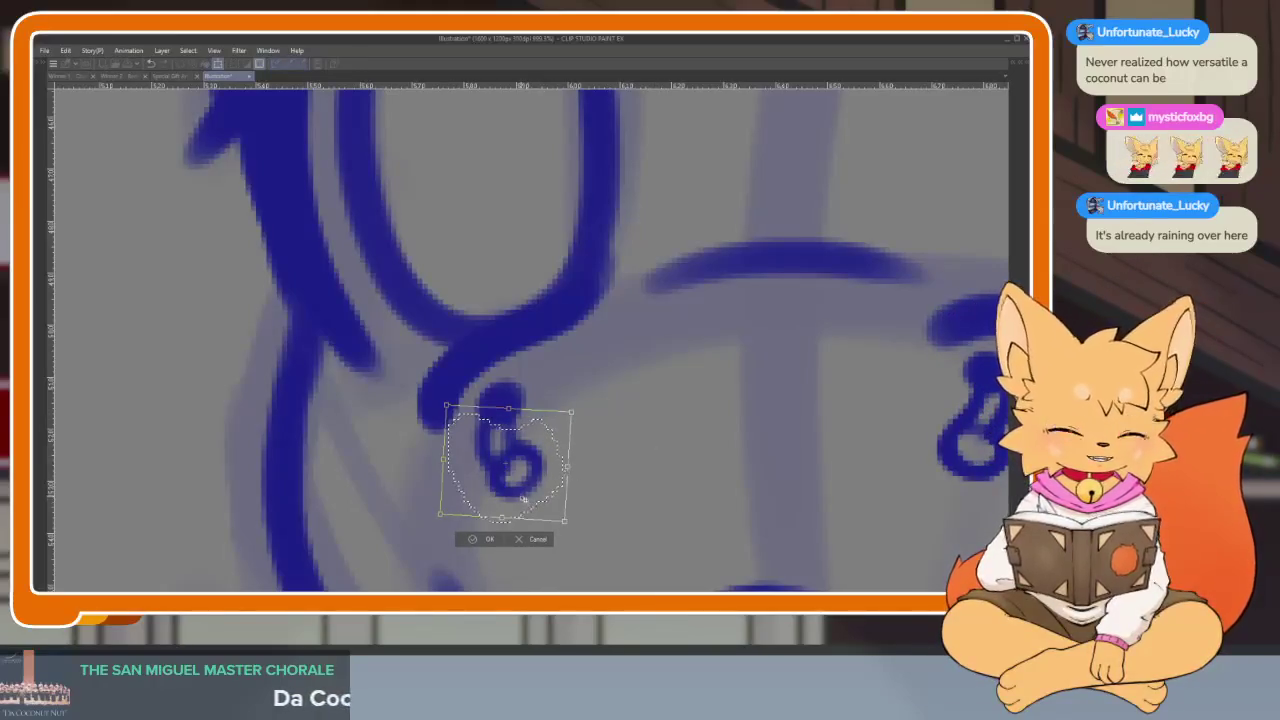
left_click_drag(523, 499, 512, 494)
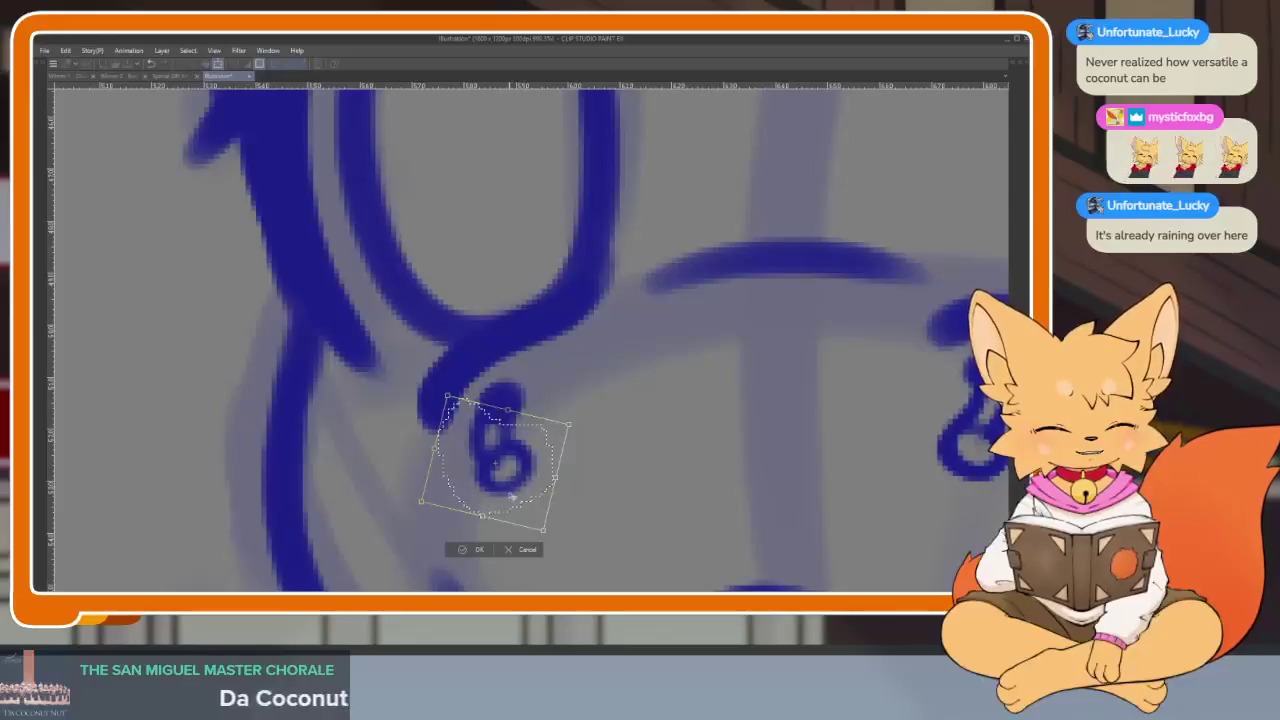
key("Return")
scroll(714, 451, "down", 5)
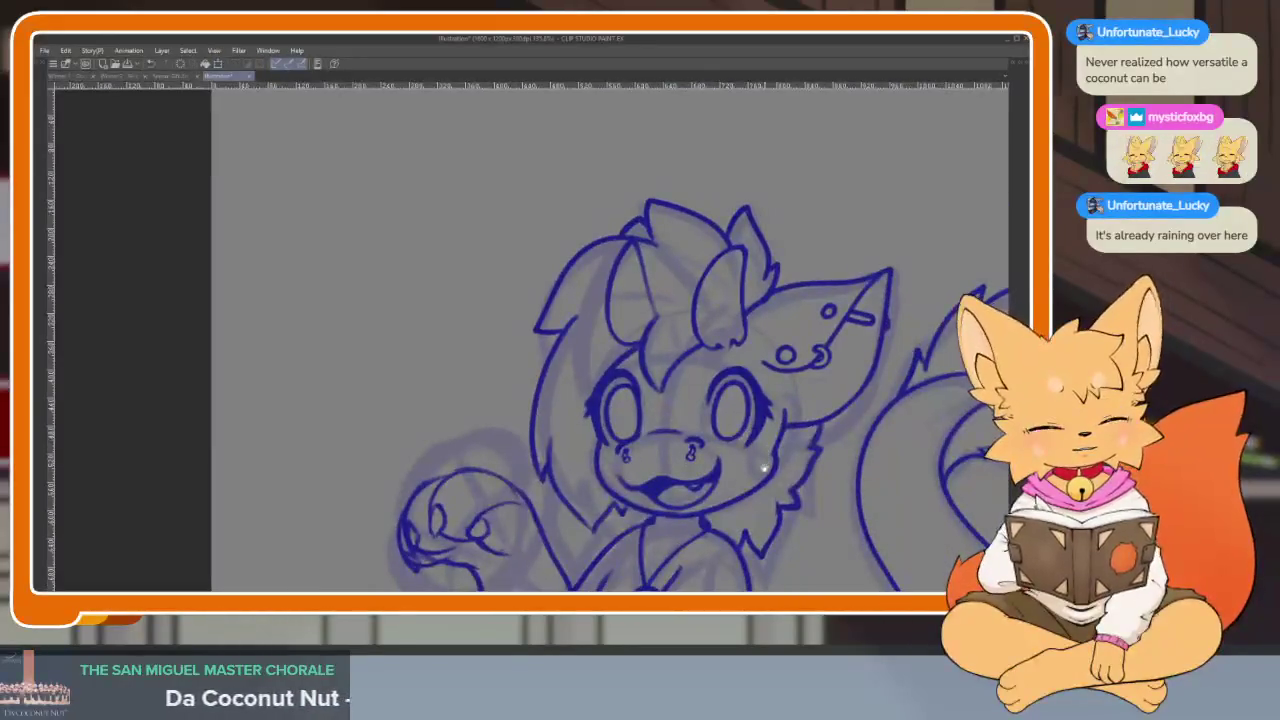
scroll(764, 467, "up", 2)
scroll(770, 420, "down", 3)
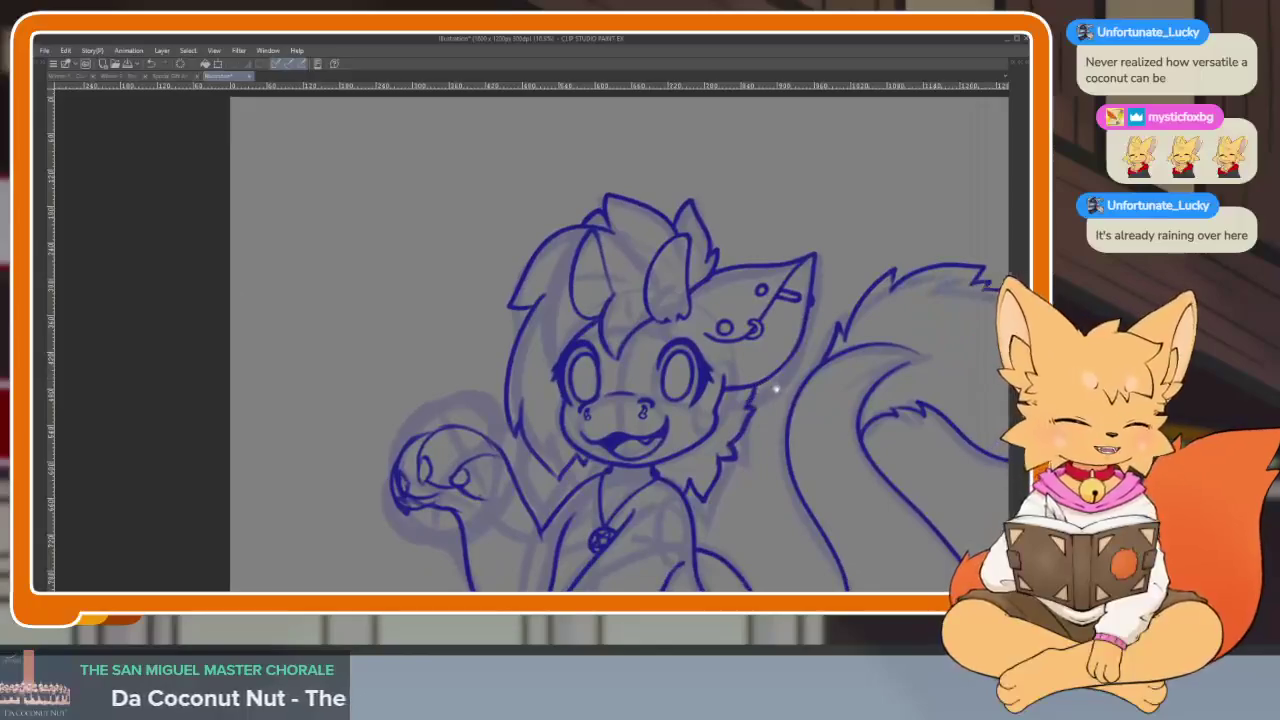
key("Tab")
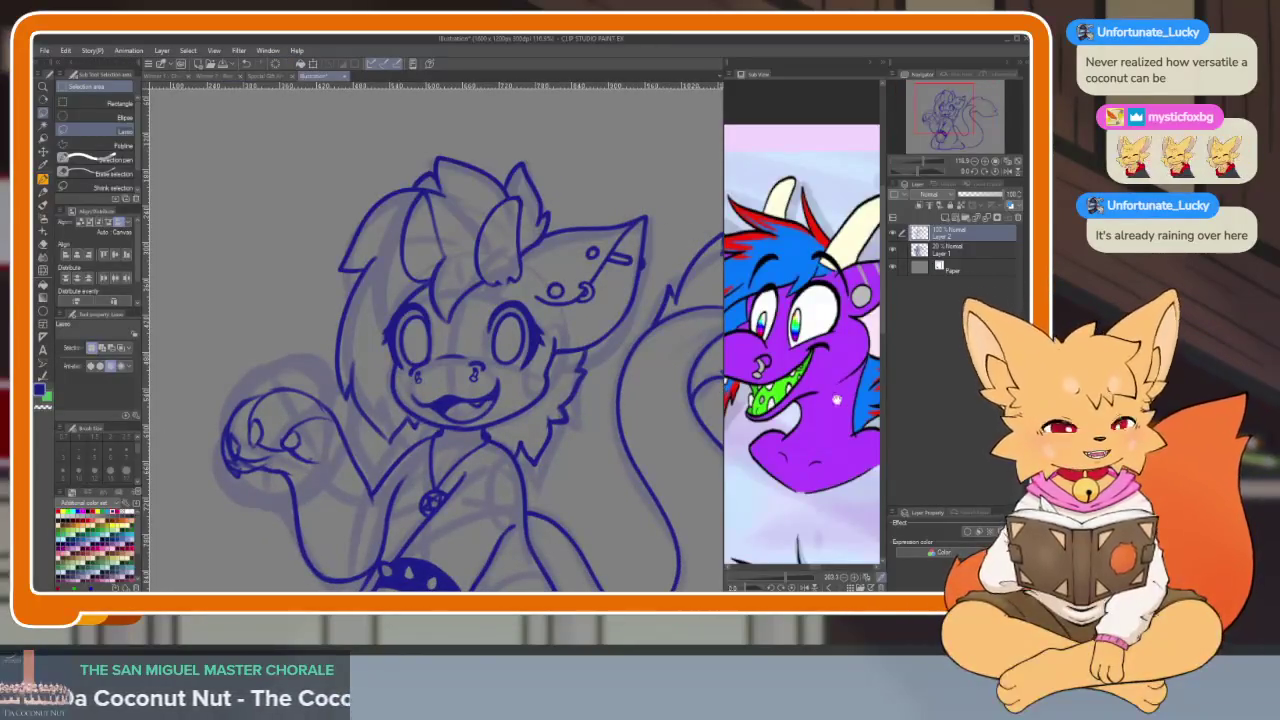
left_click_drag(840, 395, 850, 402)
left_click_drag(564, 485, 509, 500)
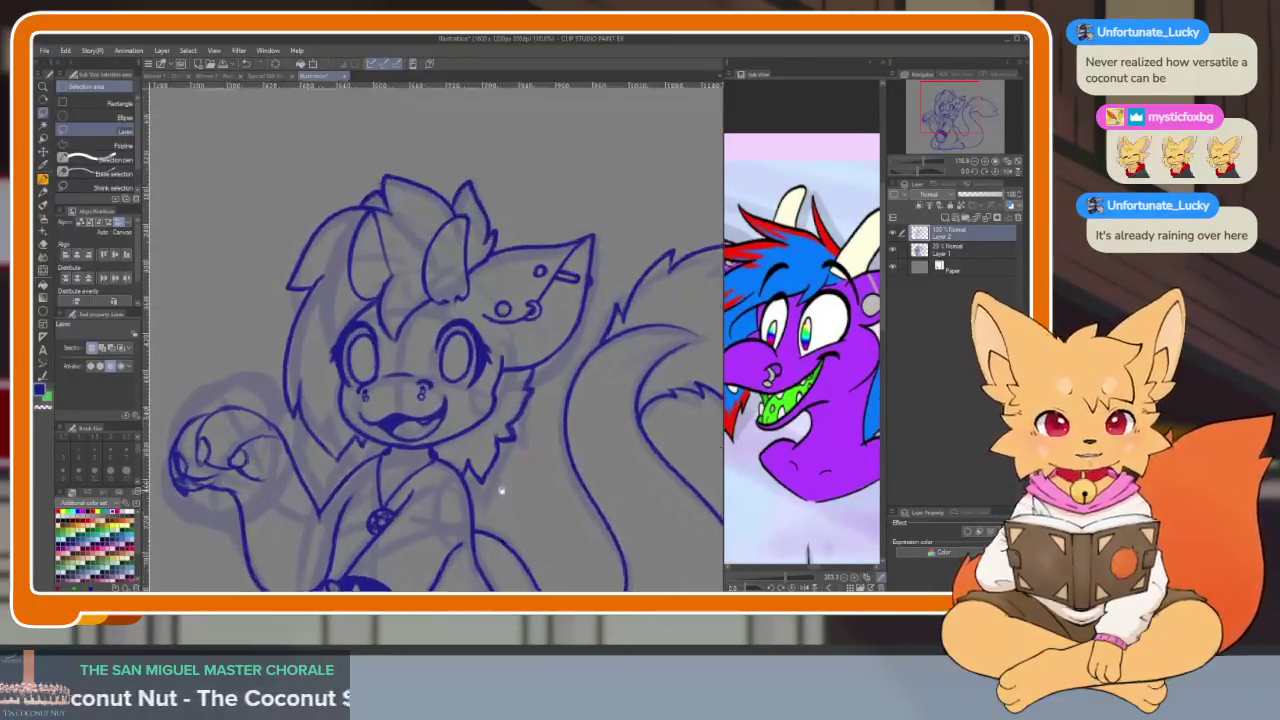
key("b")
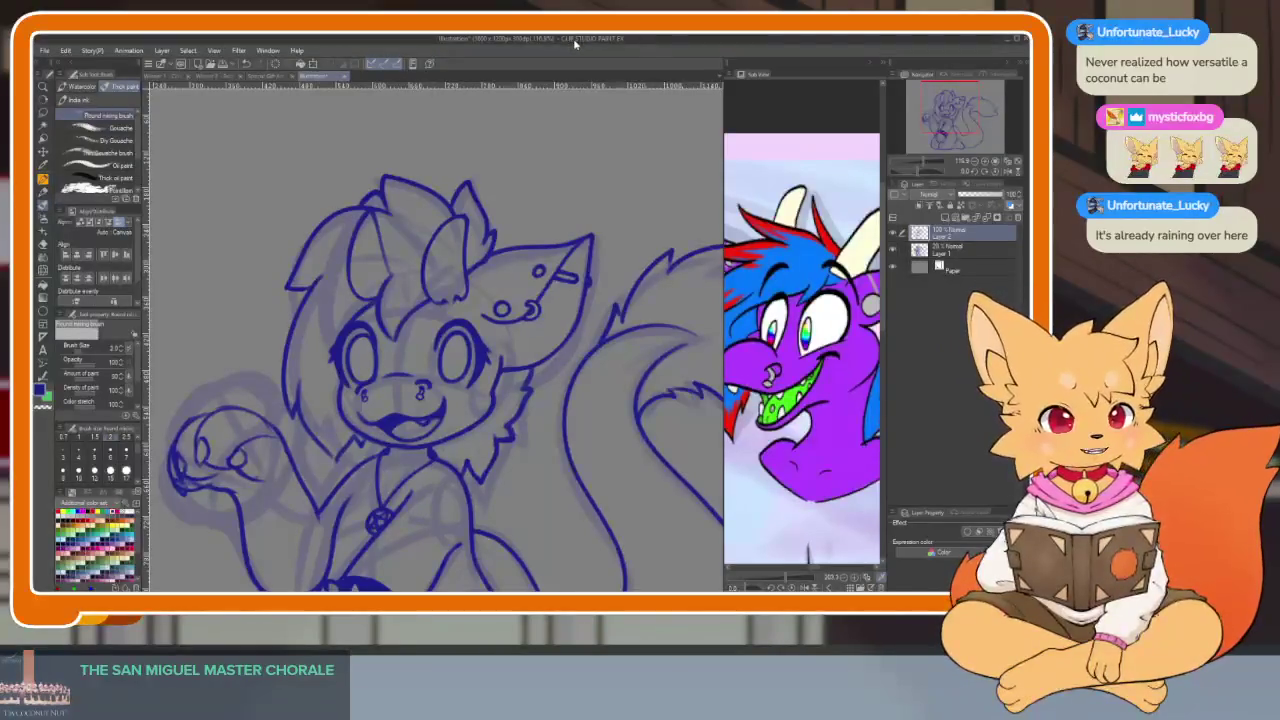
key("Tab")
scroll(820, 370, "down", 3)
scroll(700, 400, "up", 5)
scroll(716, 419, "down", 3)
scroll(703, 421, "up", 2)
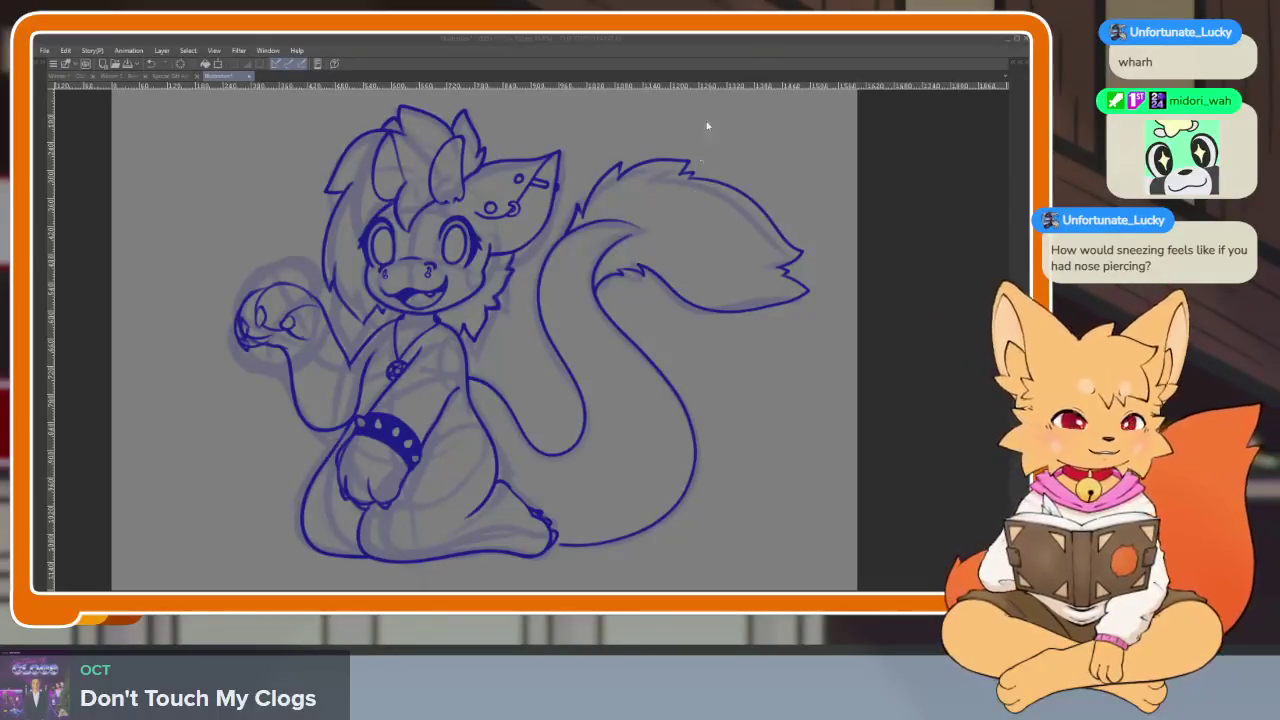
Zoom out the Raiya reference sheet in the Sub View, then hide the palettes
left_click(837, 168)
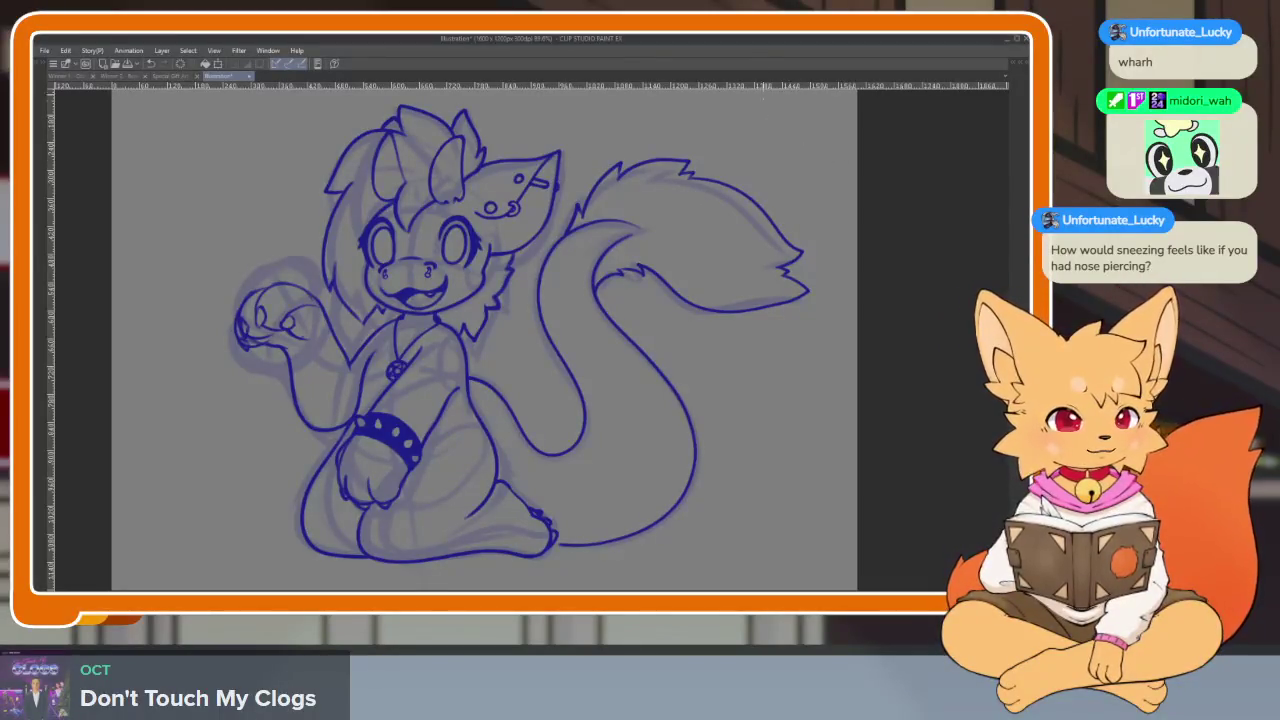
key("Tab")
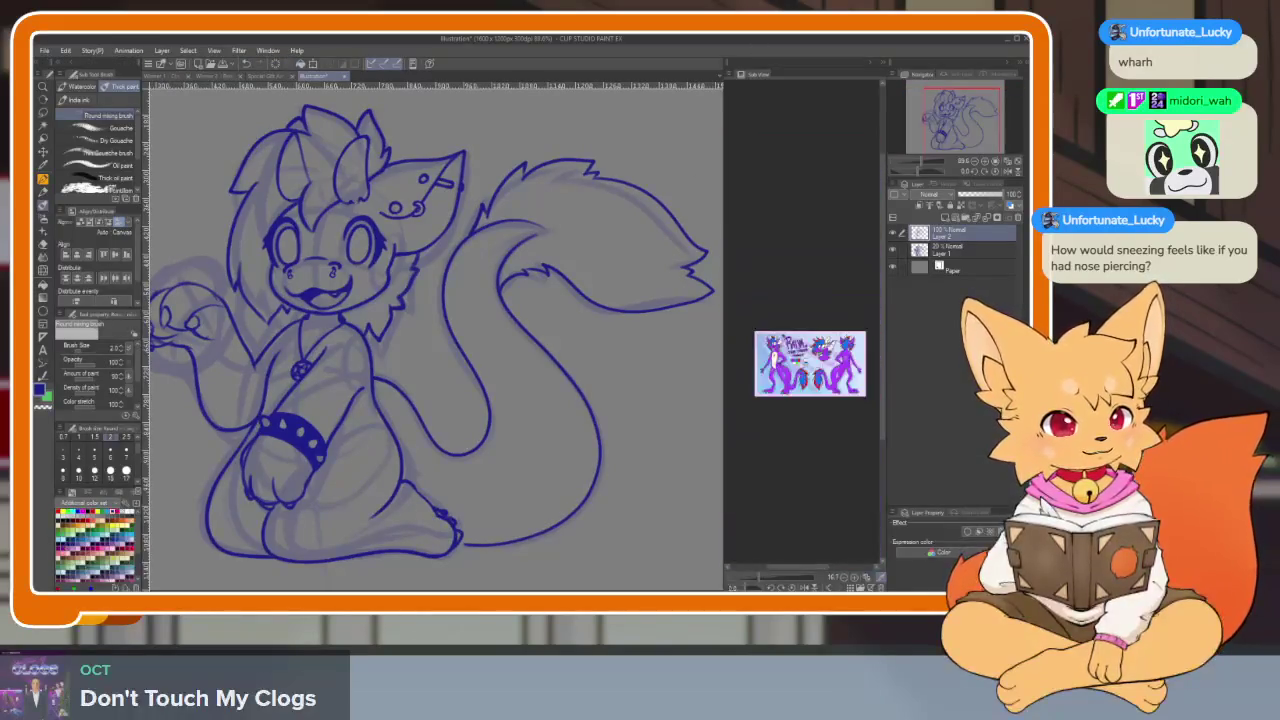
scroll(728, 346, "down", 1)
scroll(728, 346, "down", 1)
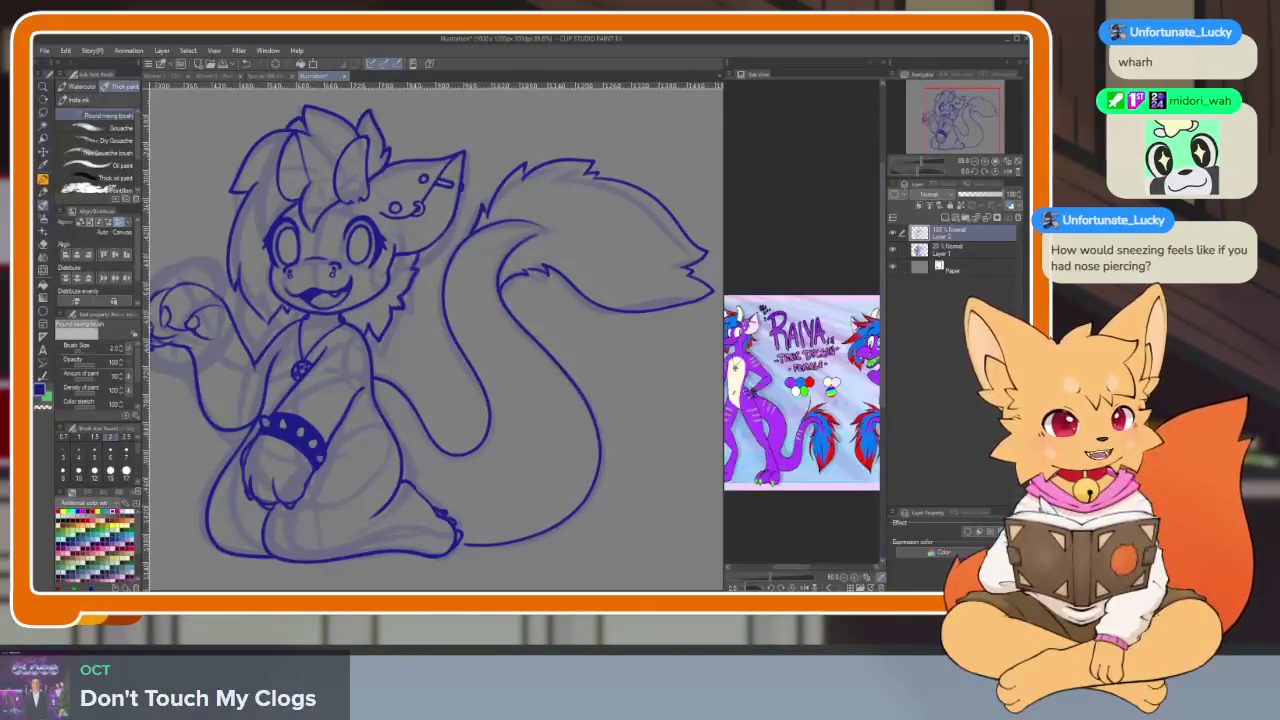
scroll(728, 346, "down", 1)
key("Tab")
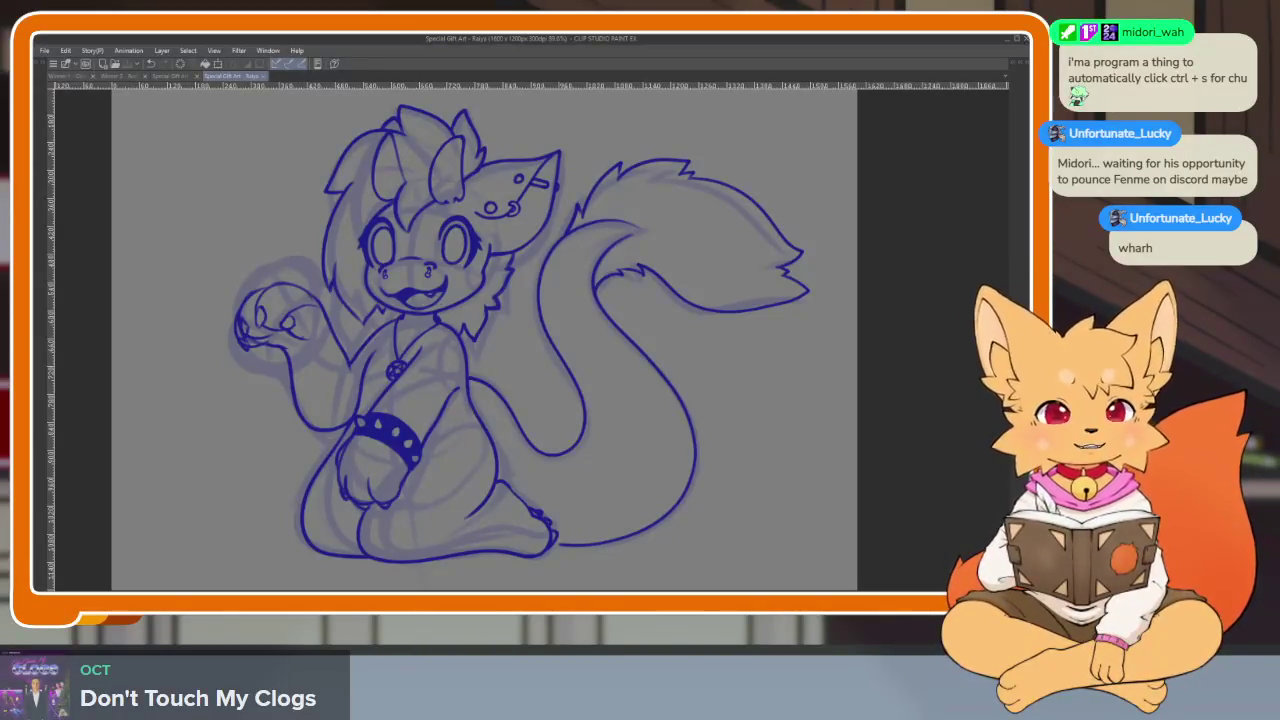
scroll(676, 456, "down", 2)
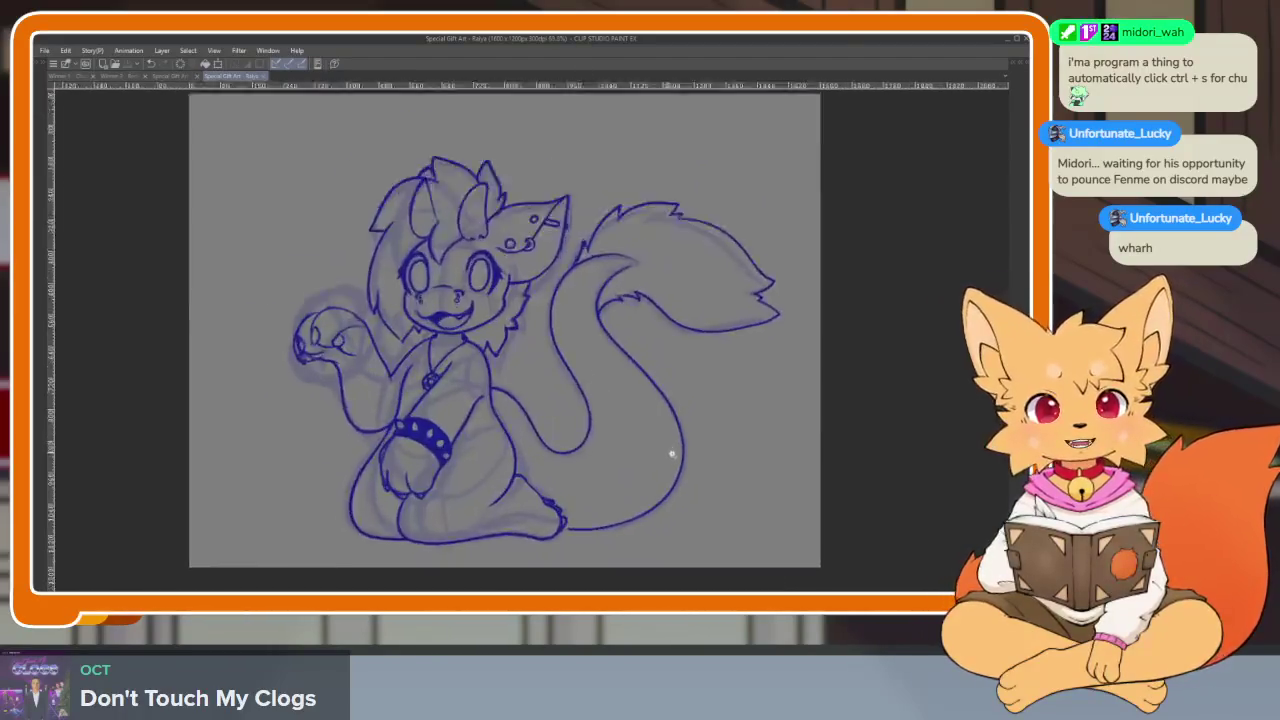
Dock the Raiya canvas beside the bear-with-glasses lineart, splitting the window
scroll(666, 451, "up", 3)
scroll(674, 463, "down", 1)
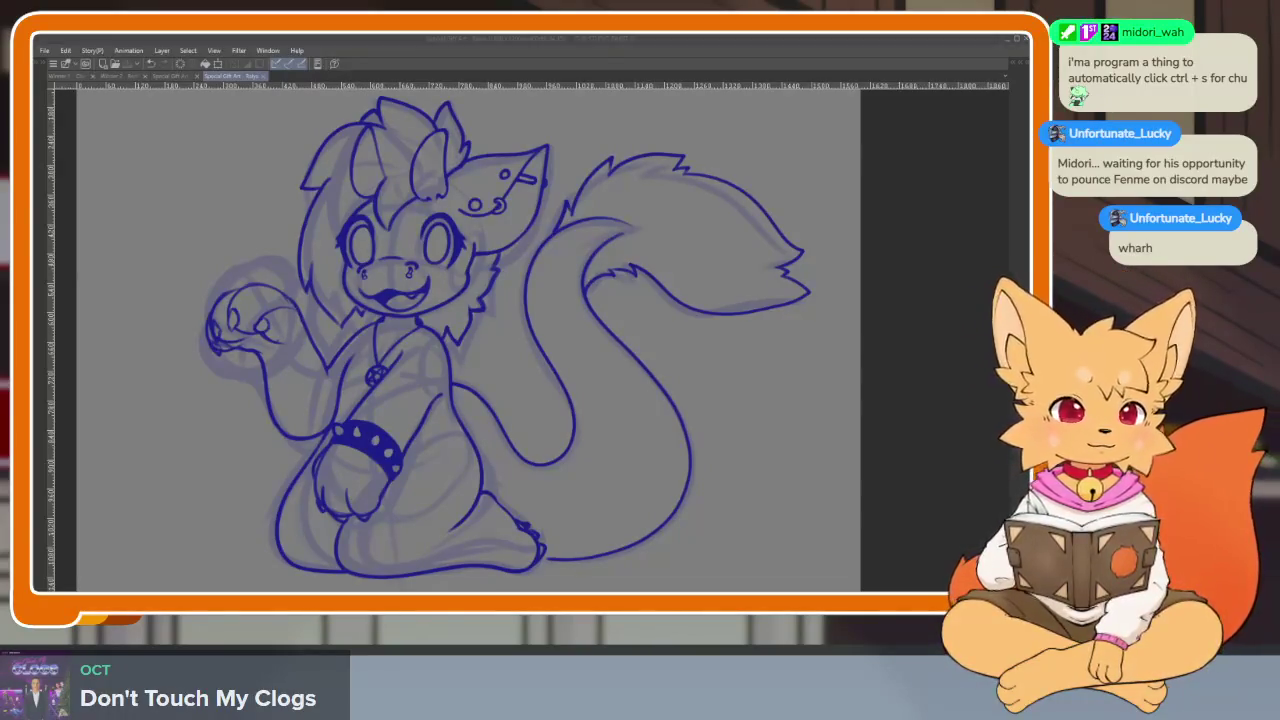
left_click(699, 43)
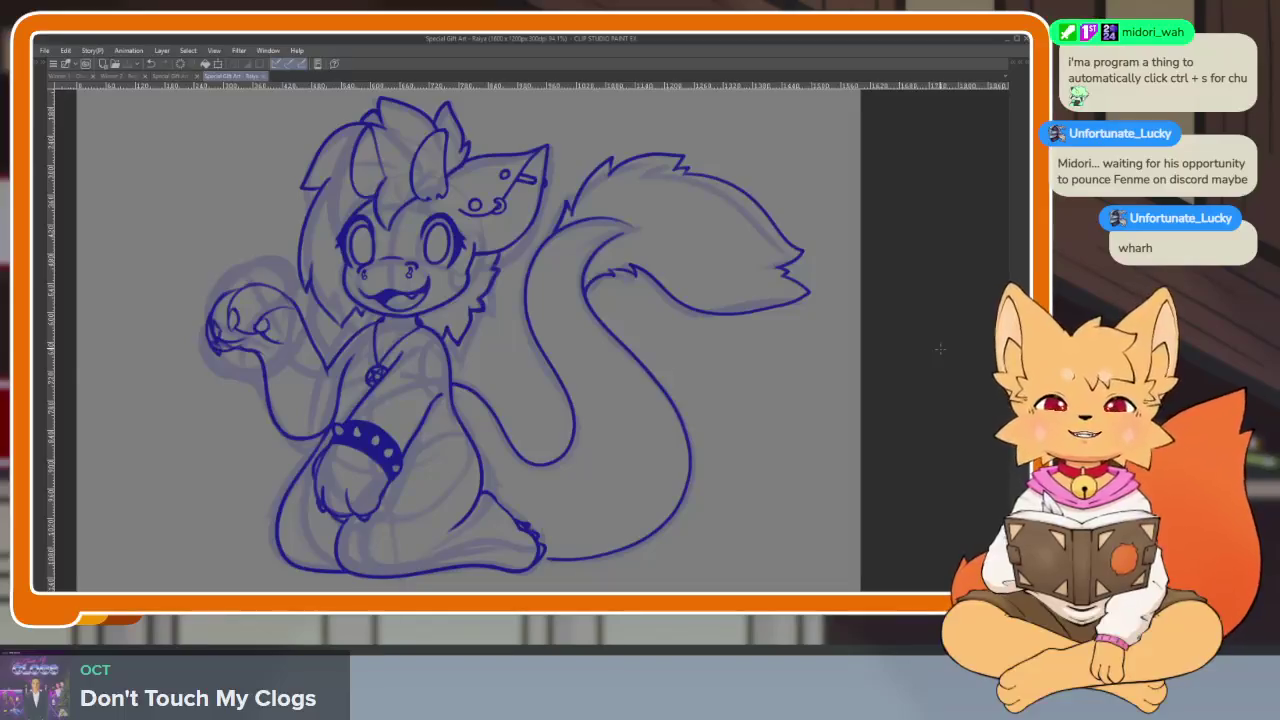
key("Tab")
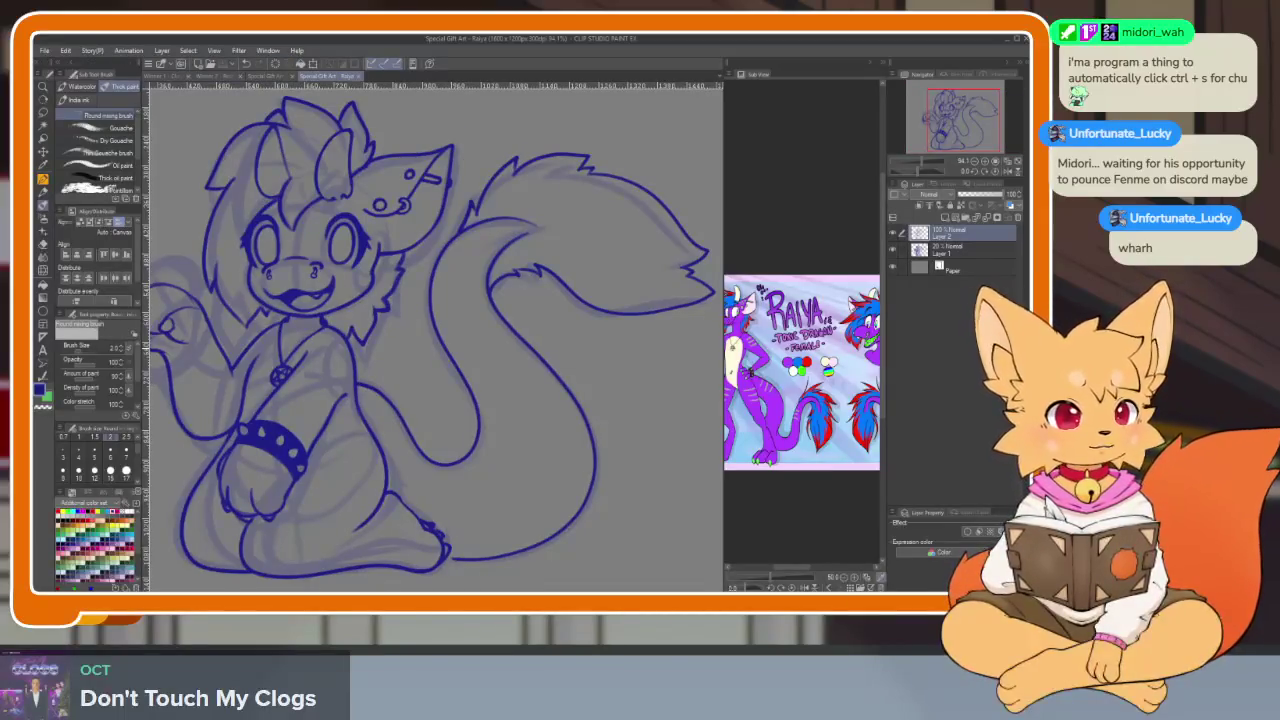
key("Tab")
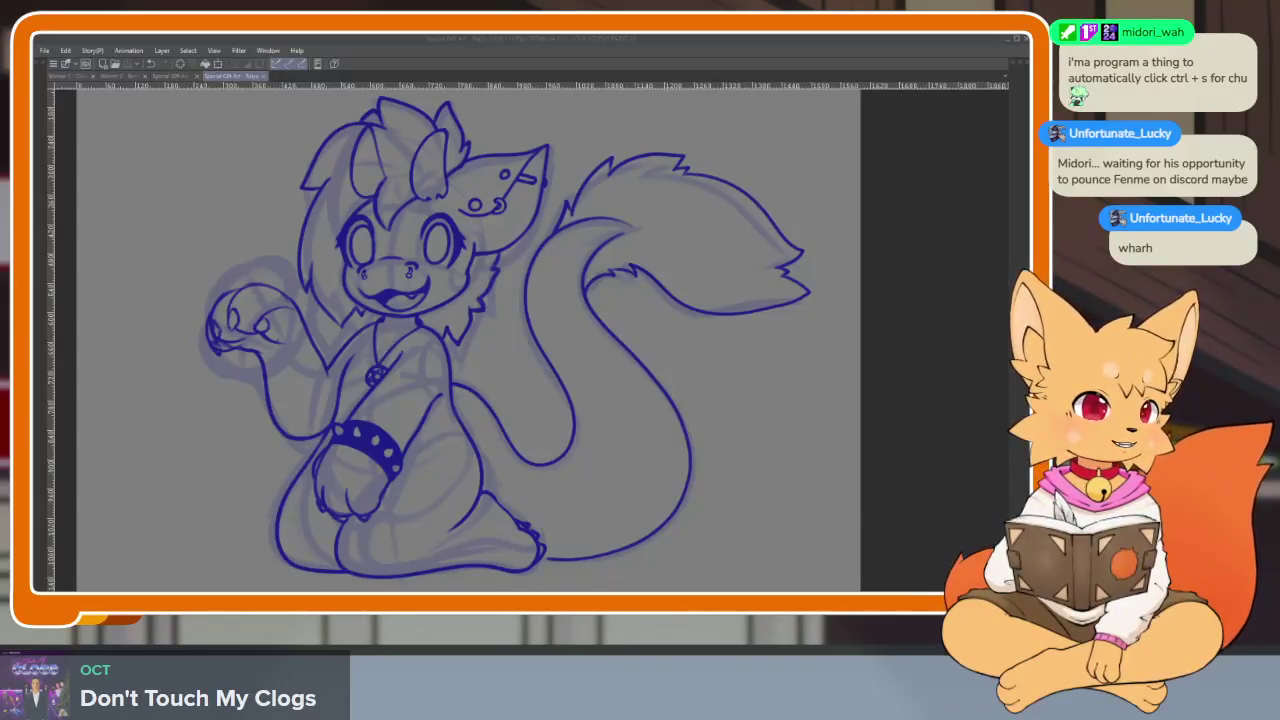
left_click(236, 95)
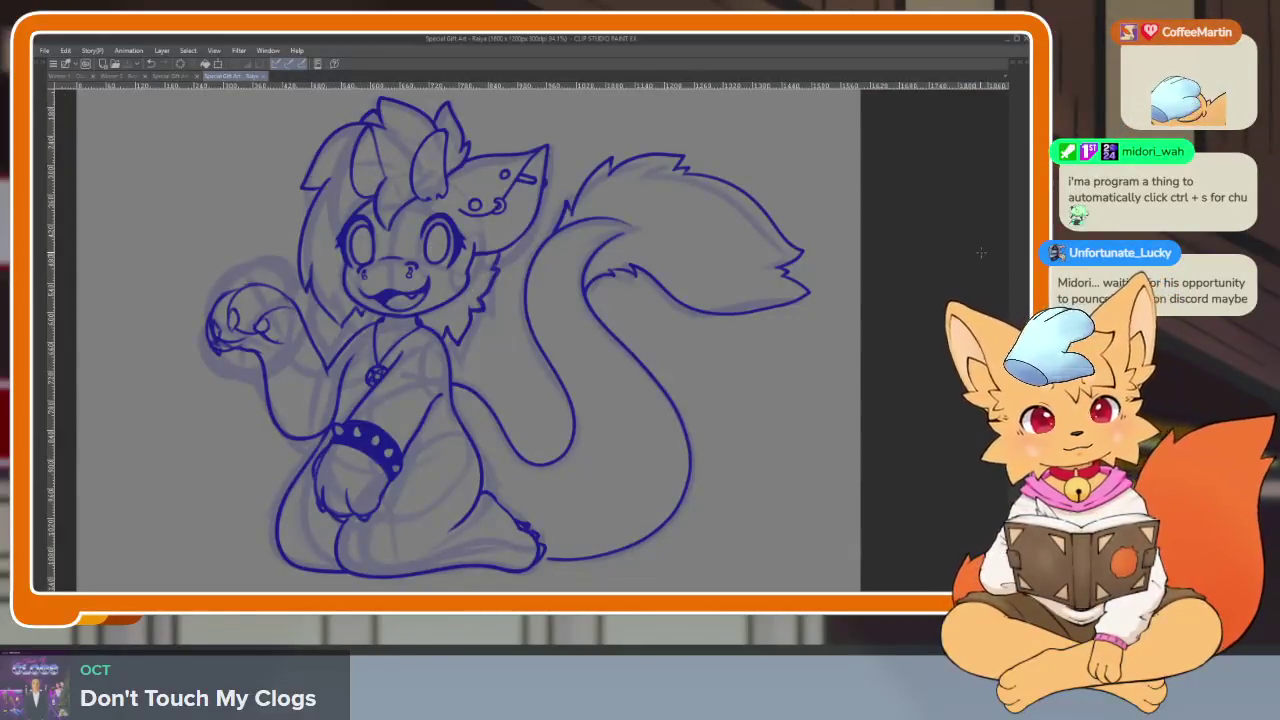
mouse_move(297, 60)
left_mouse_down()
mouse_move(297, 143)
mouse_move(930, 420)
left_mouse_up()
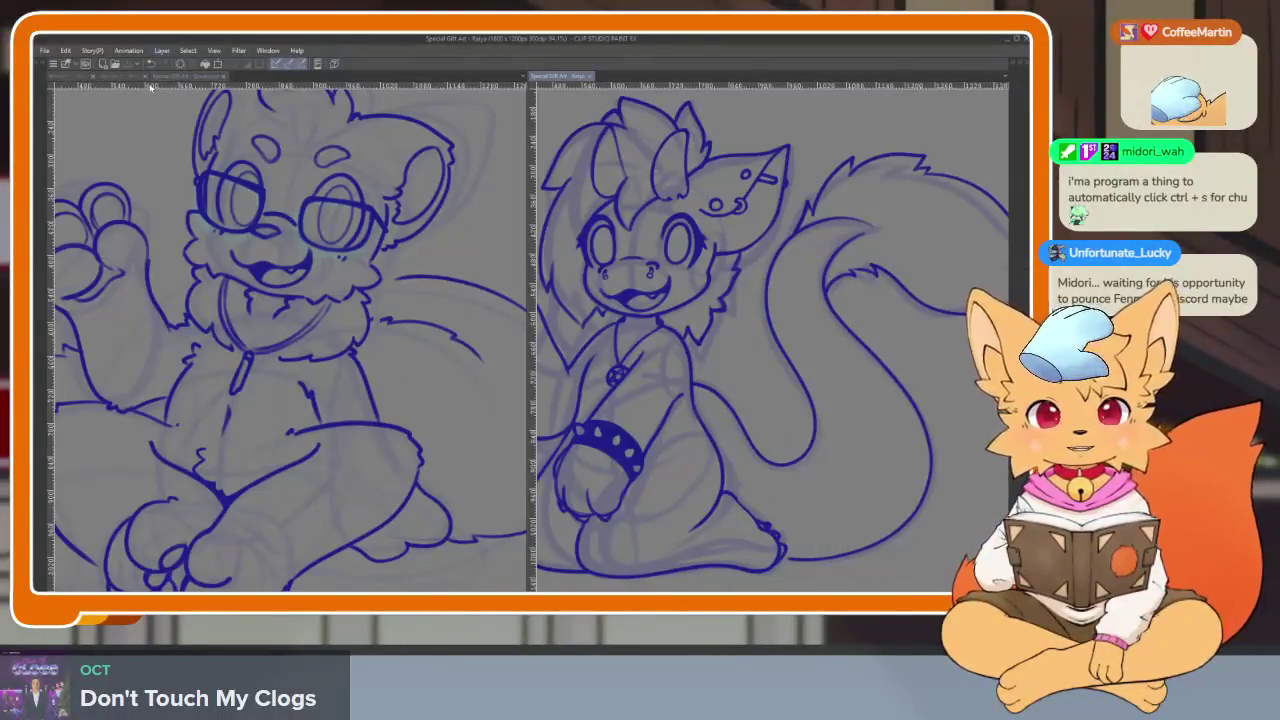
Dock a third lineart document into its own pane and adjust the bear view's zoom
left_click(130, 76)
left_click_drag(130, 78, 52, 240)
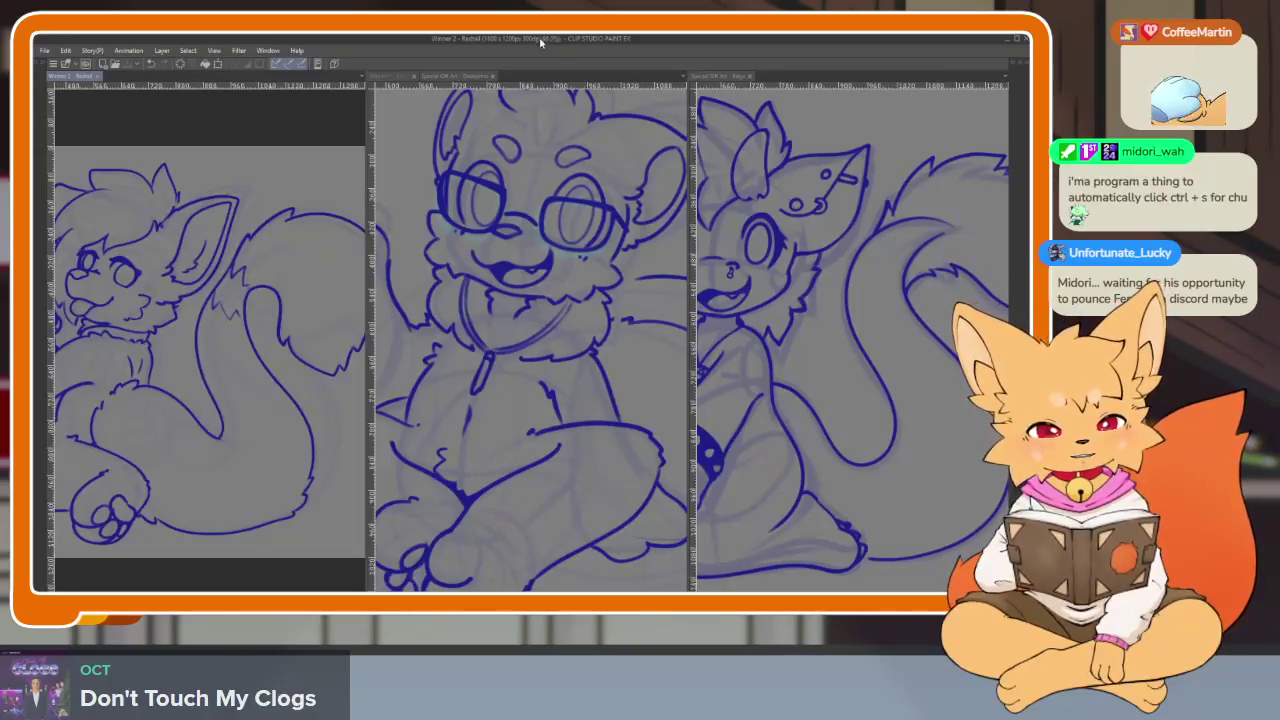
left_click(603, 440)
scroll(603, 440, "down", 1)
scroll(600, 448, "down", 2)
scroll(590, 445, "up", 1)
scroll(588, 452, "up", 1)
scroll(595, 470, "up", 1)
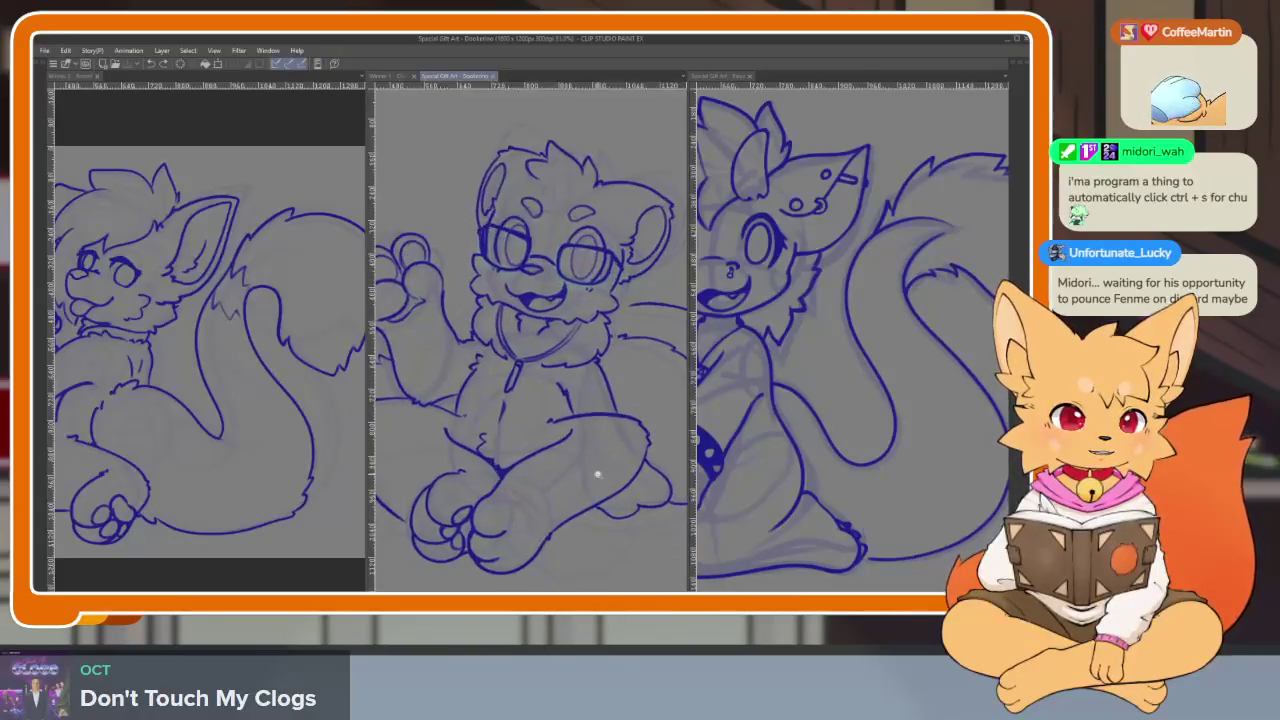
Pan and zoom the left fox drawing so the whole character is visible
left_click(265, 449)
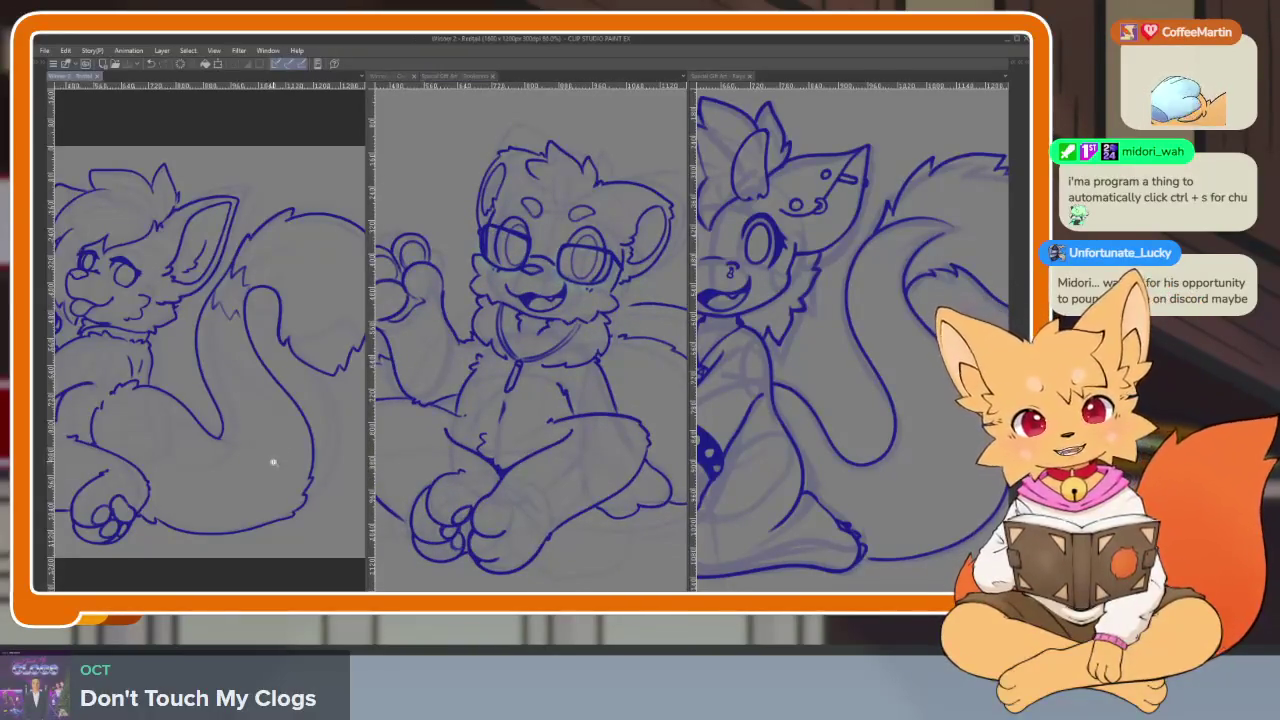
scroll(258, 471, "up", 1)
left_click_drag(258, 471, 333, 478)
scroll(288, 502, "up", 2)
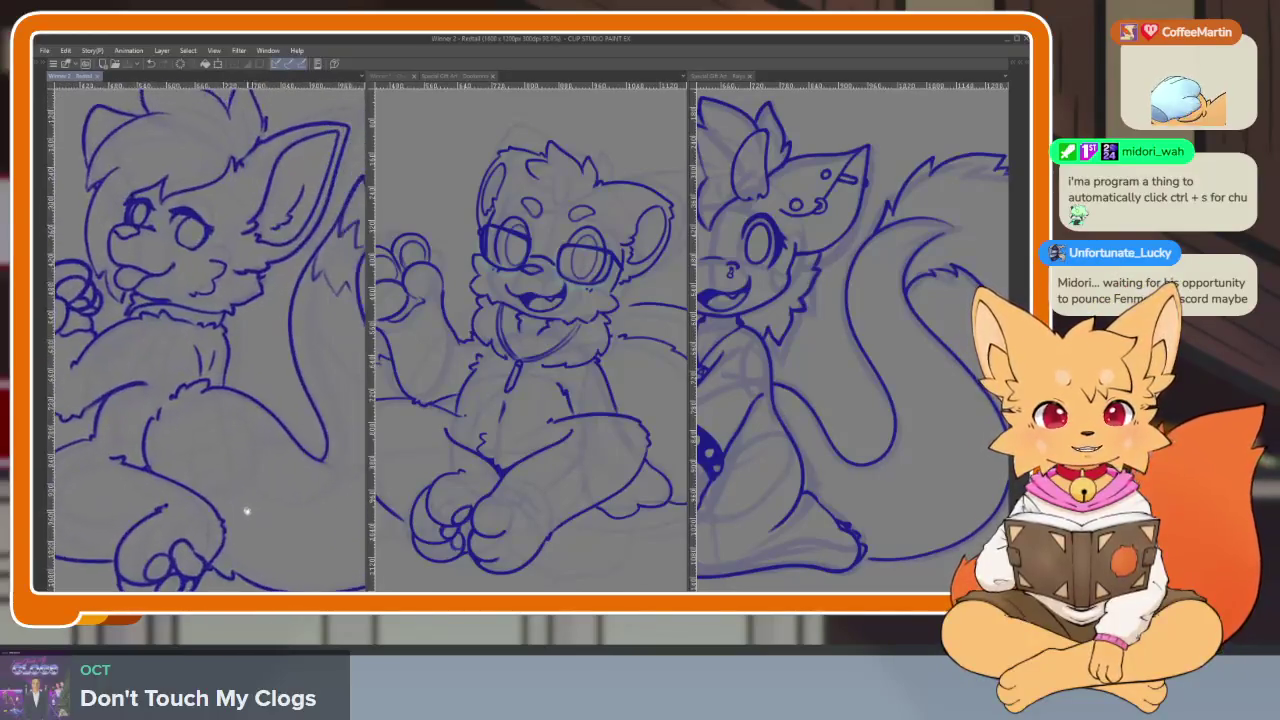
scroll(246, 508, "down", 4)
scroll(277, 508, "up", 1)
scroll(260, 474, "down", 1)
scroll(280, 480, "up", 1)
scroll(277, 495, "up", 1)
scroll(277, 500, "up", 1)
scroll(275, 499, "up", 1)
scroll(282, 506, "up", 1)
scroll(290, 512, "up", 1)
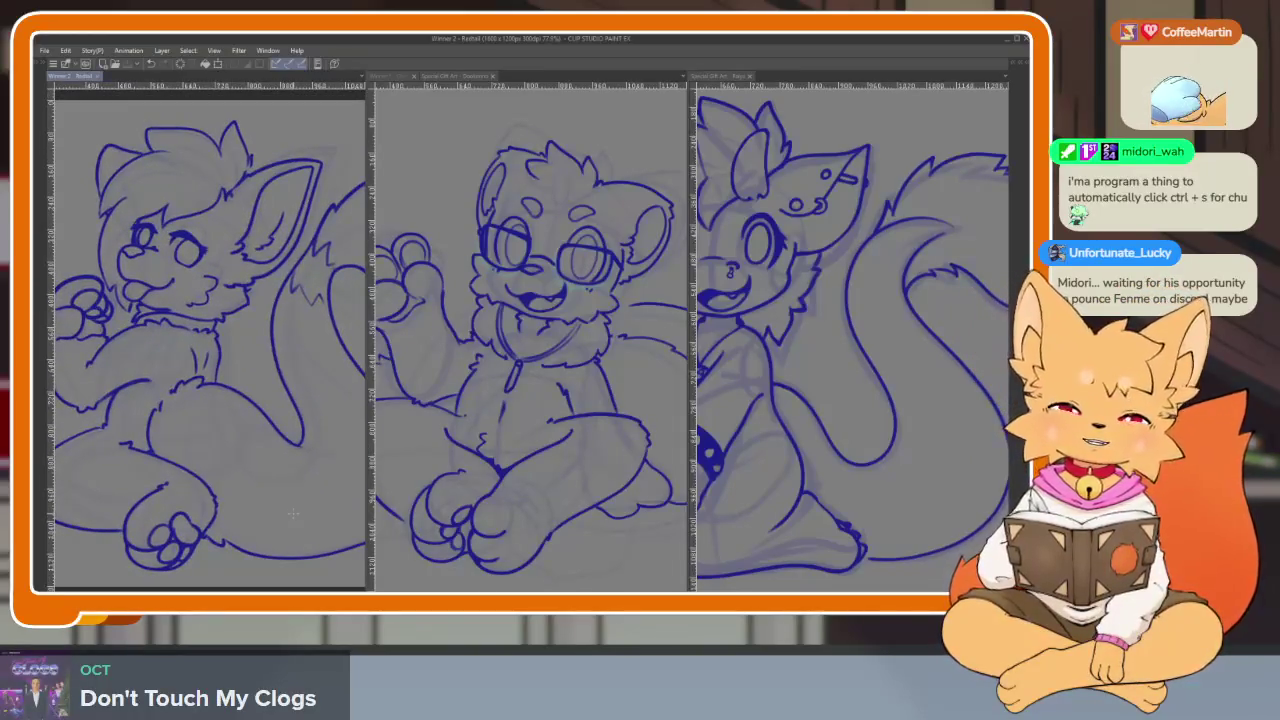
scroll(268, 502, "down", 2)
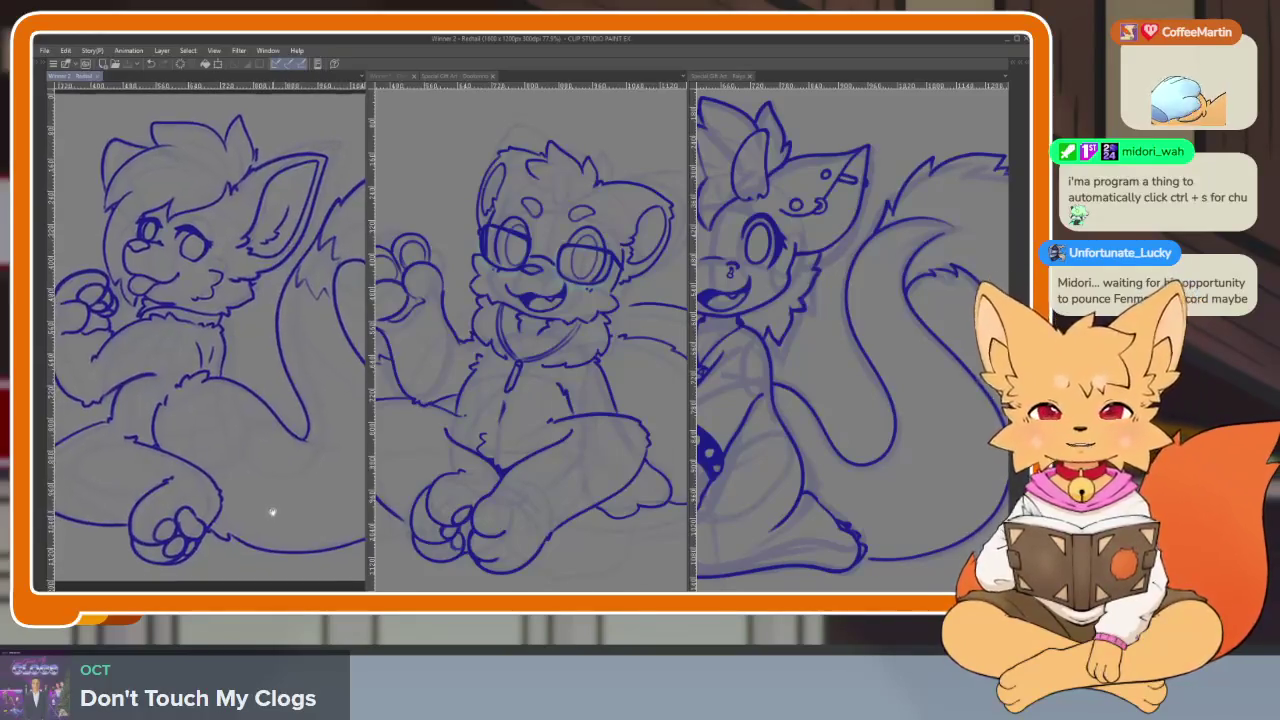
Zoom the bear and Raiya canvases to frame each character, then restore the palettes
left_click(566, 443)
scroll(571, 449, "down", 1)
scroll(576, 461, "down", 2)
scroll(577, 460, "up", 1)
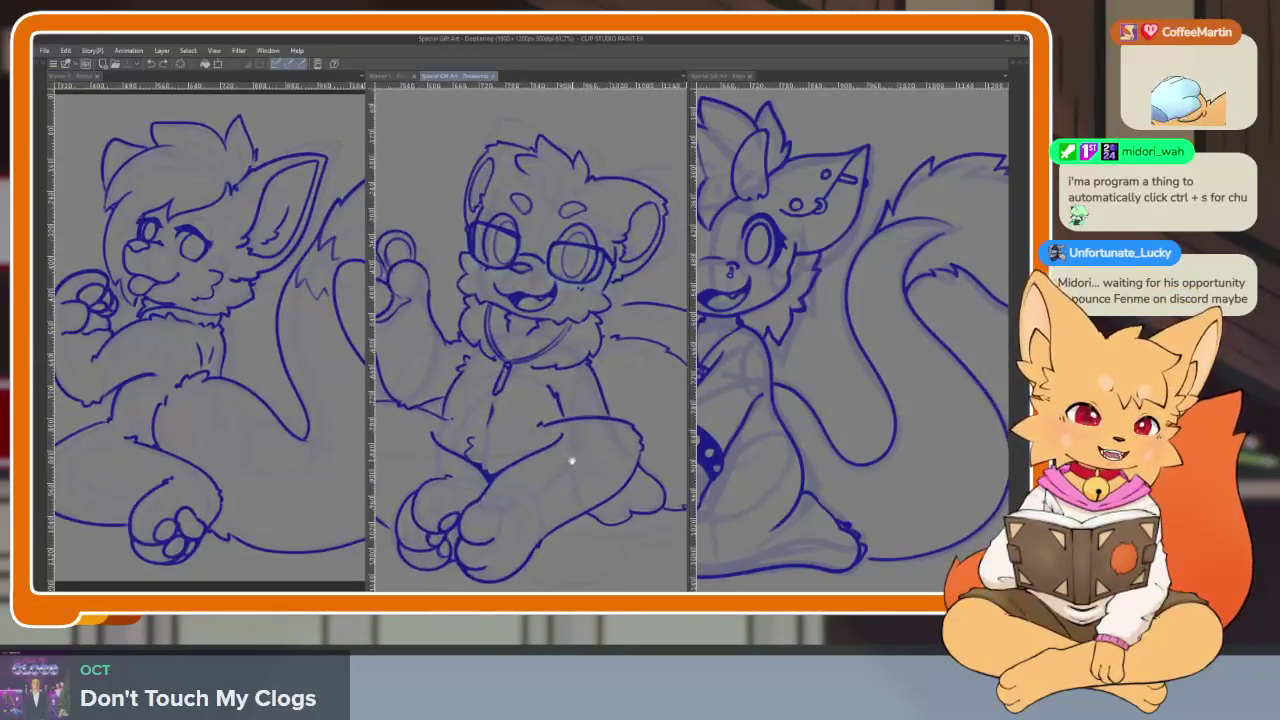
scroll(585, 458, "up", 1)
scroll(587, 460, "up", 1)
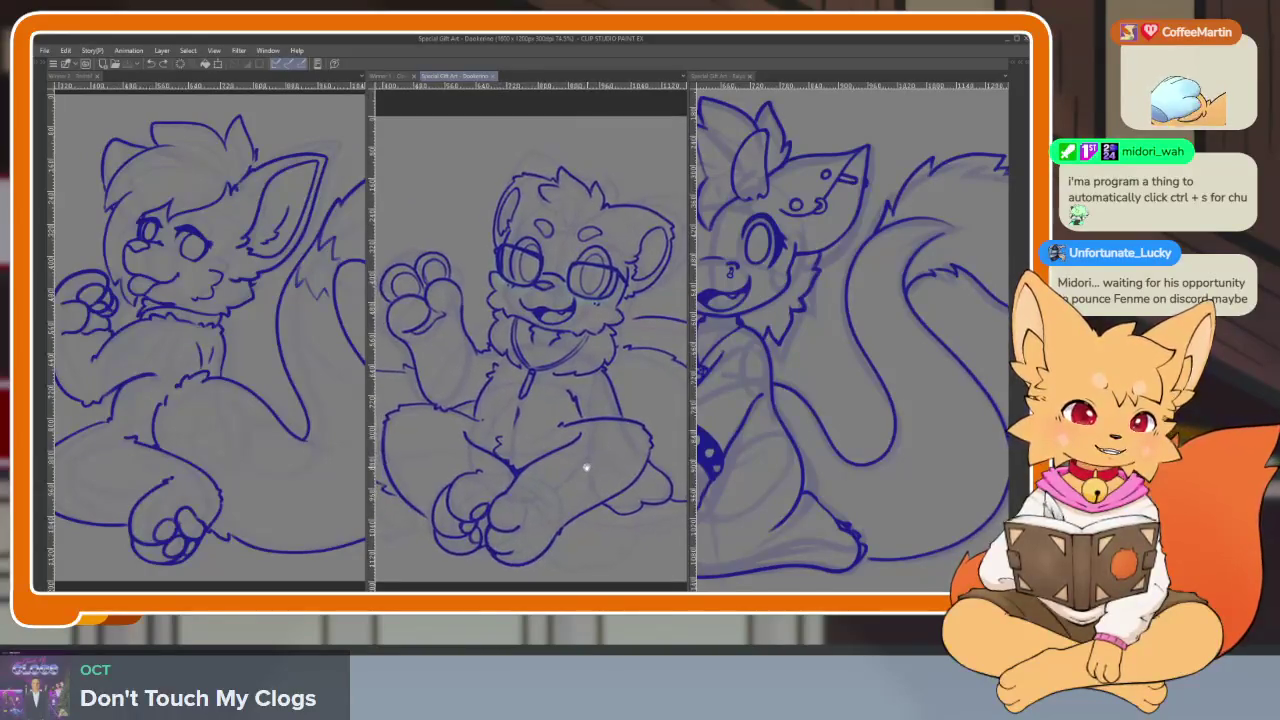
scroll(584, 465, "up", 1)
left_click(696, 459)
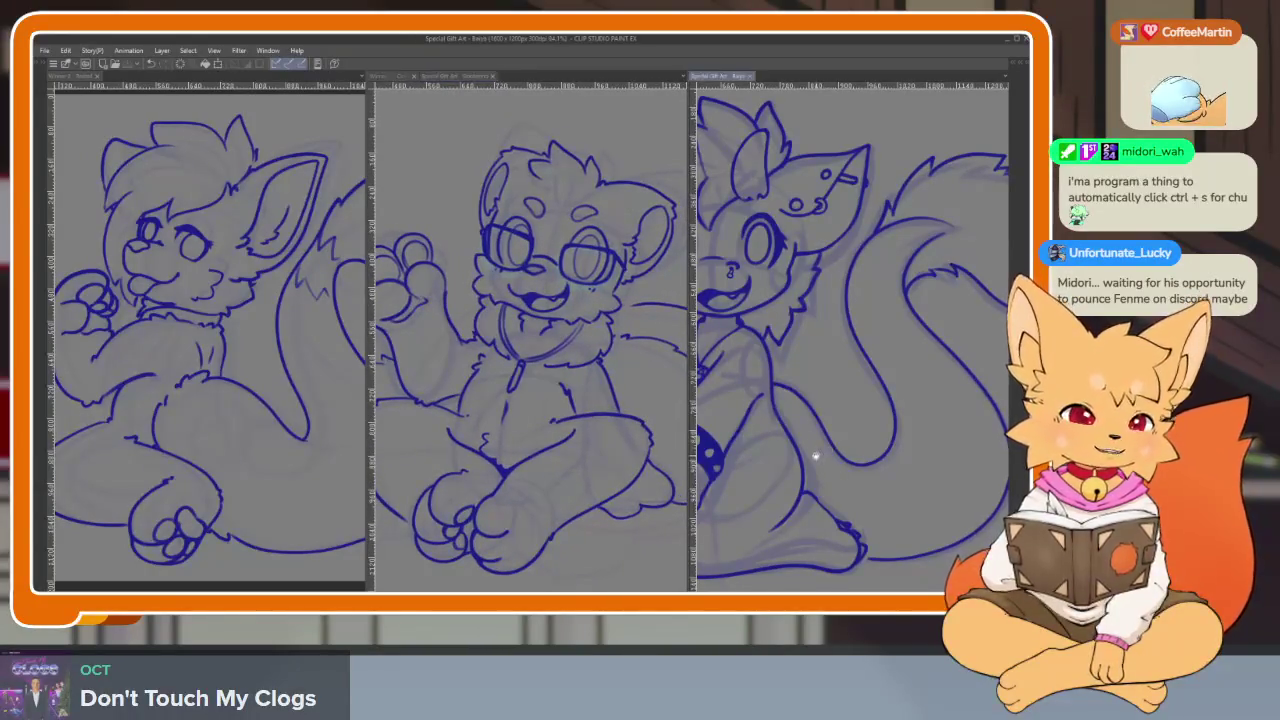
scroll(894, 466, "up", 1)
scroll(894, 462, "up", 1)
scroll(896, 462, "up", 1)
scroll(896, 462, "down", 2)
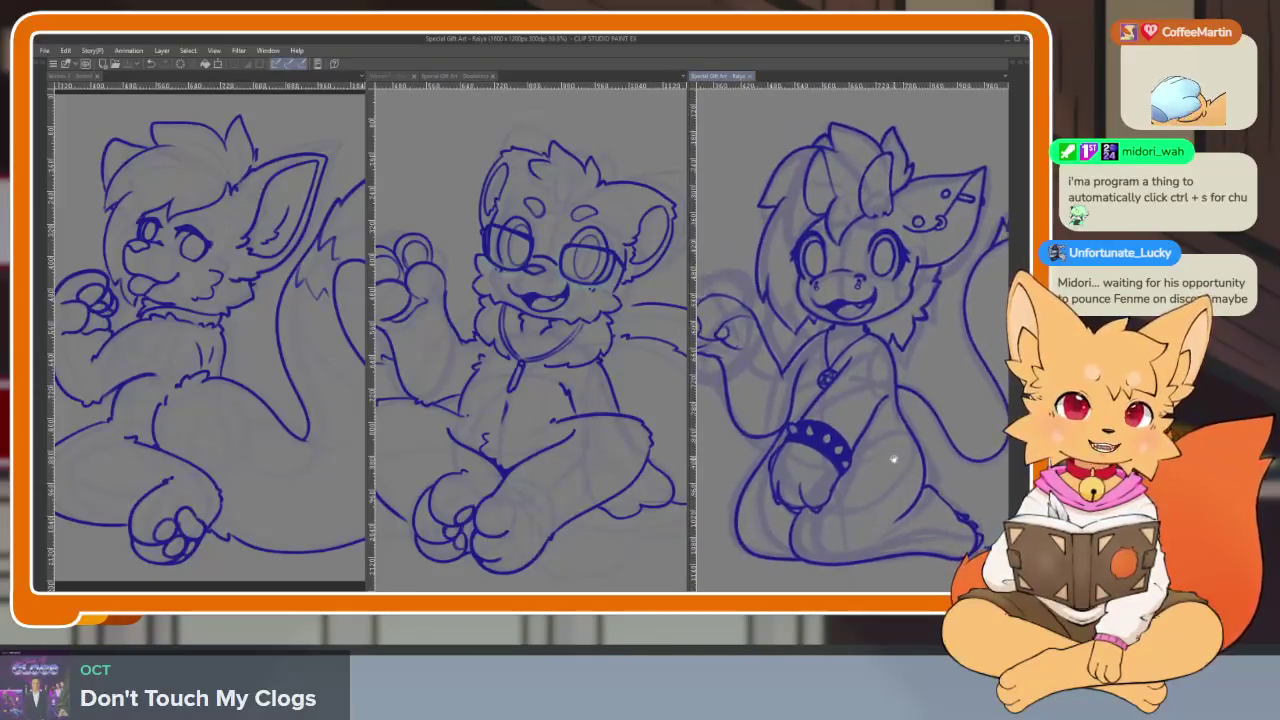
scroll(894, 460, "down", 1)
left_click(565, 492)
scroll(566, 490, "up", 1)
scroll(590, 484, "up", 1)
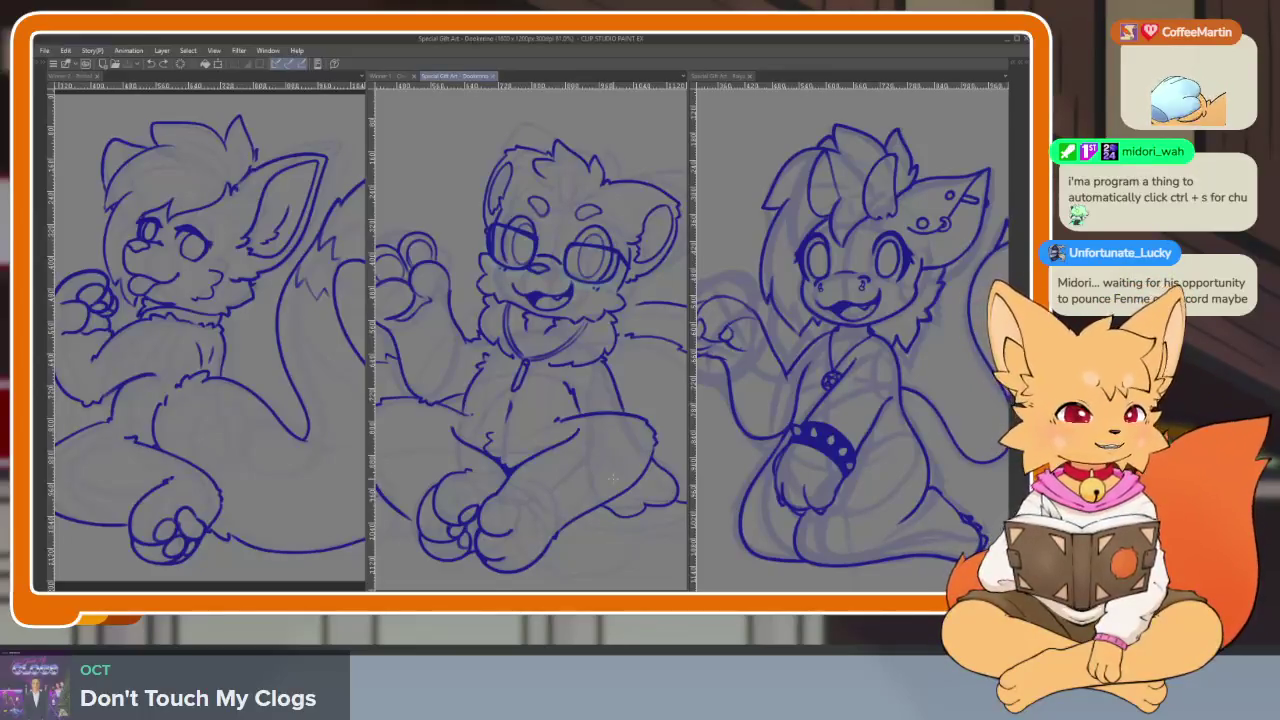
left_click(720, 76)
key("Tab")
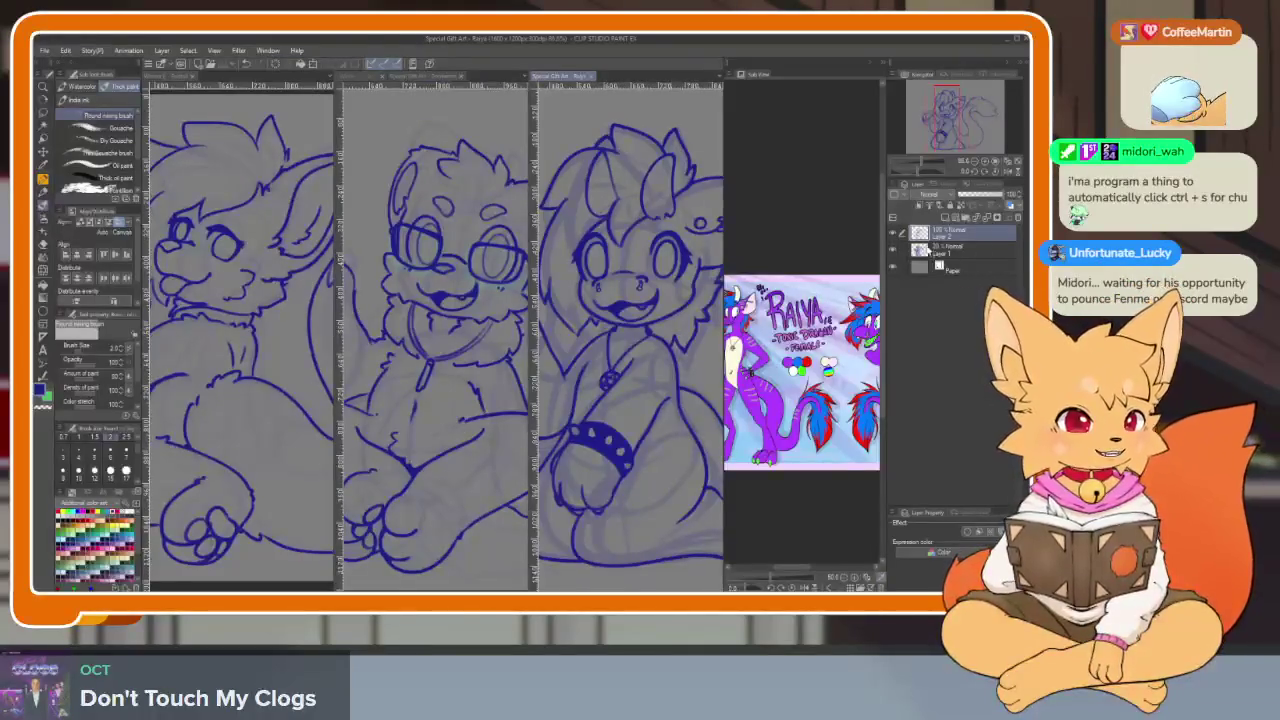
Raise sketch Layer 1's opacity to about 10%, then hide palettes to view all three drawings
left_click(932, 251)
left_click_drag(965, 200, 993, 197)
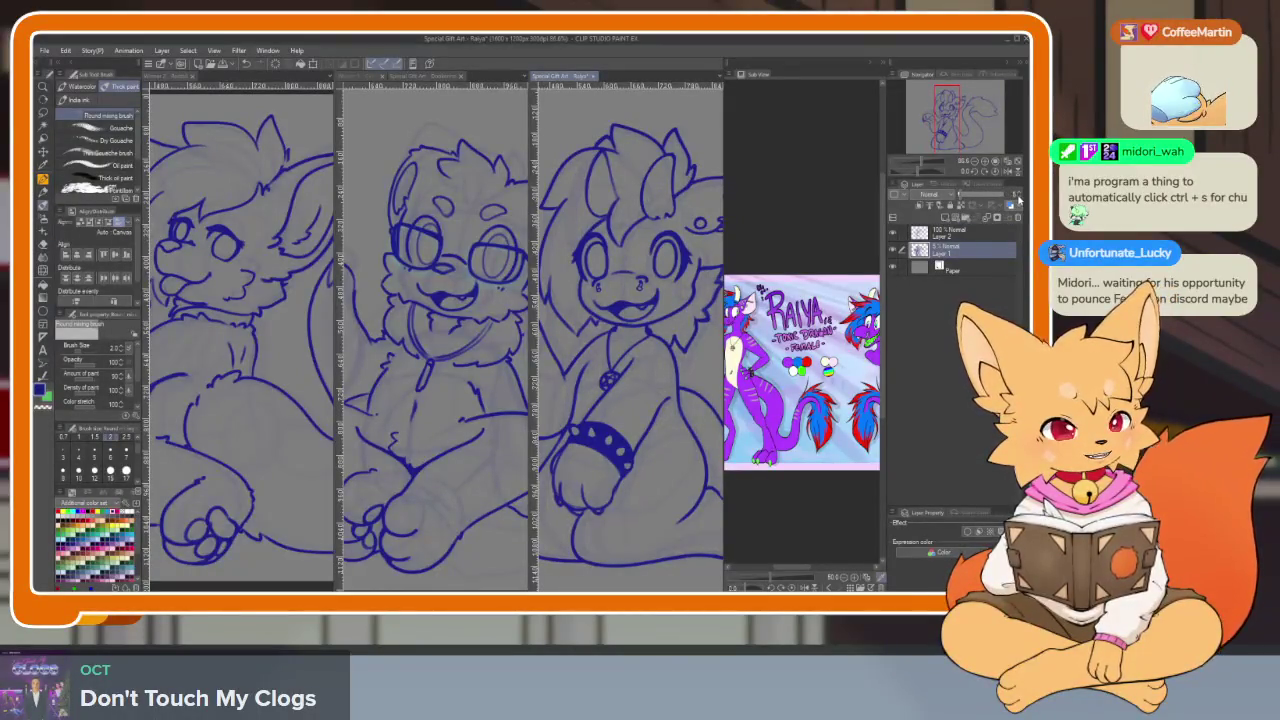
key("Tab")
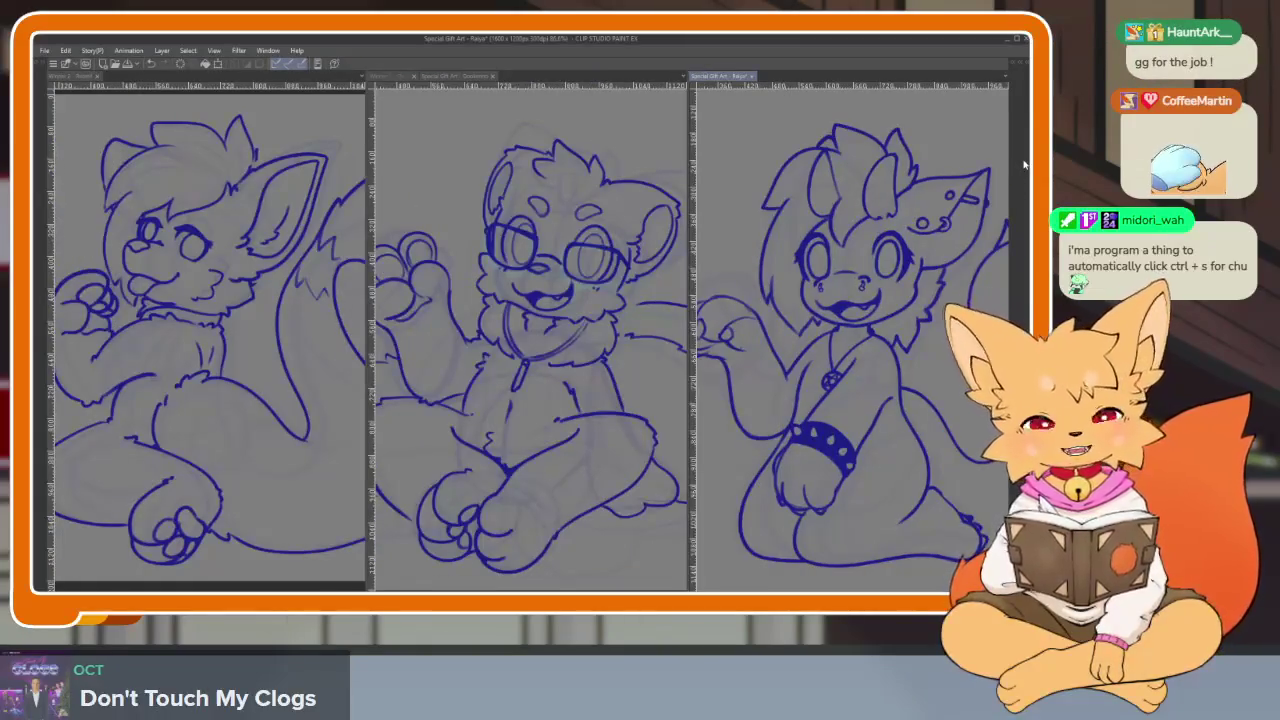
key("Tab")
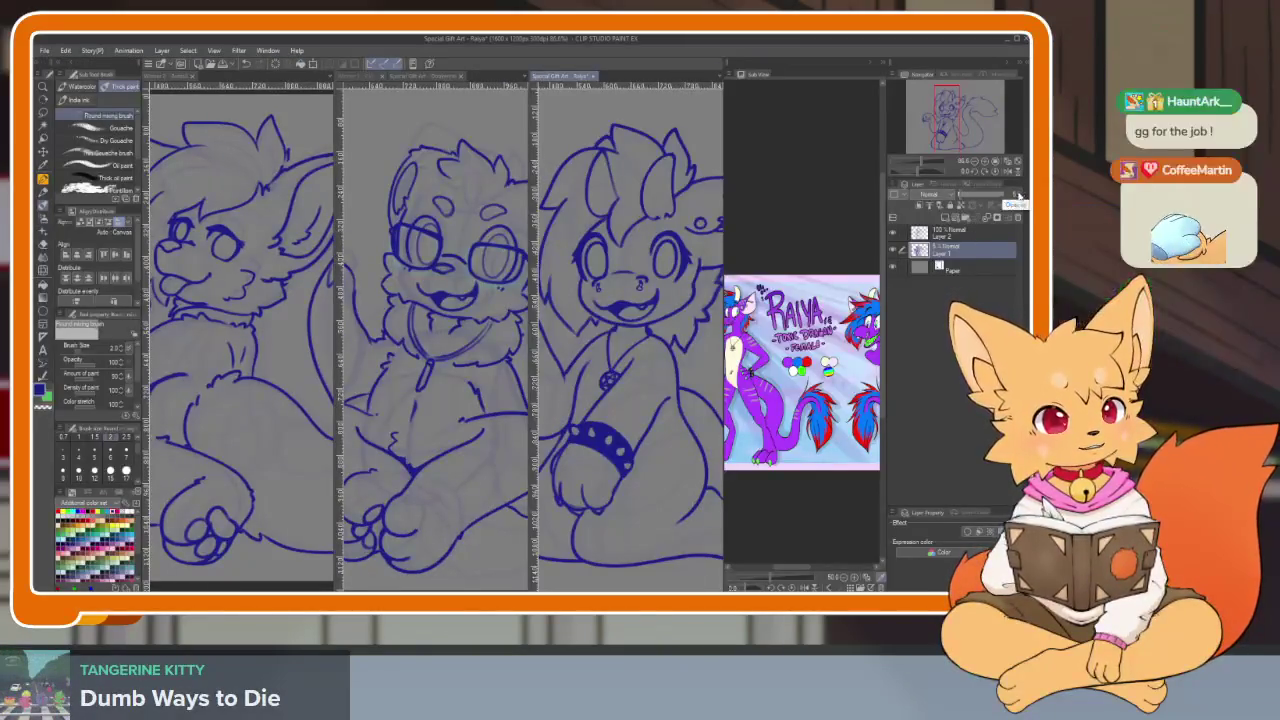
left_click_drag(1018, 196, 1018, 200)
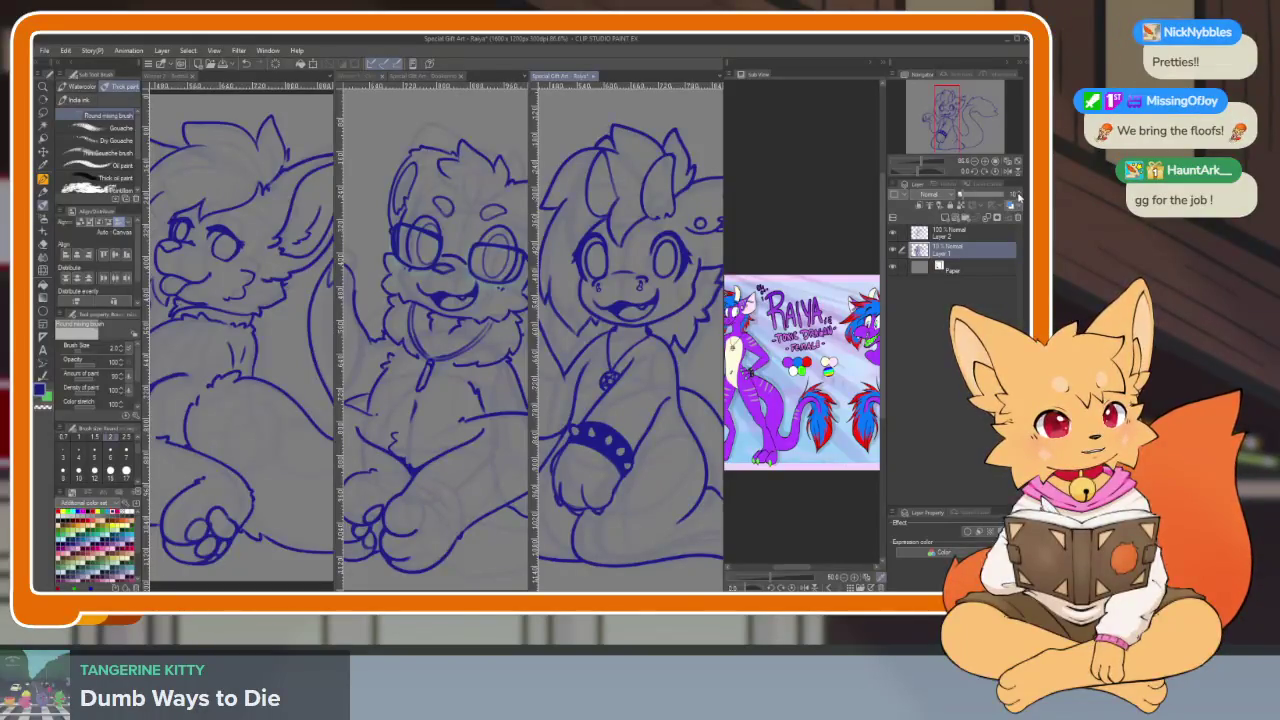
key("Tab")
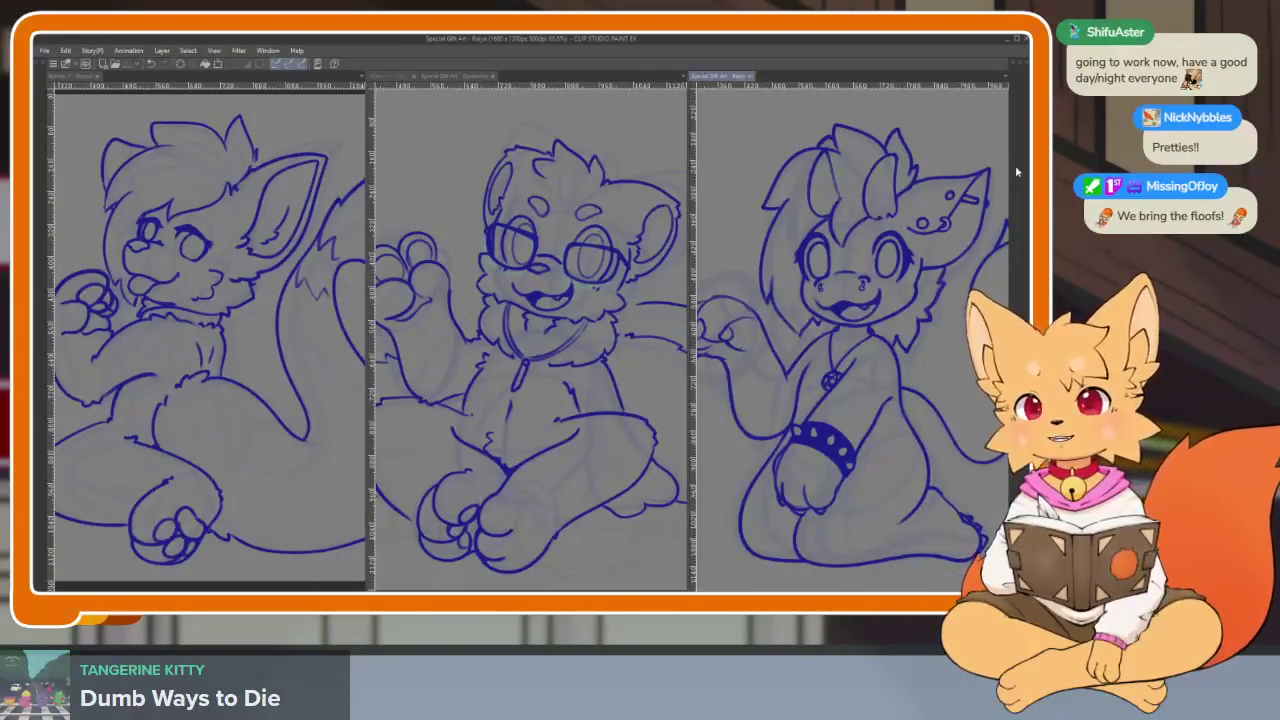